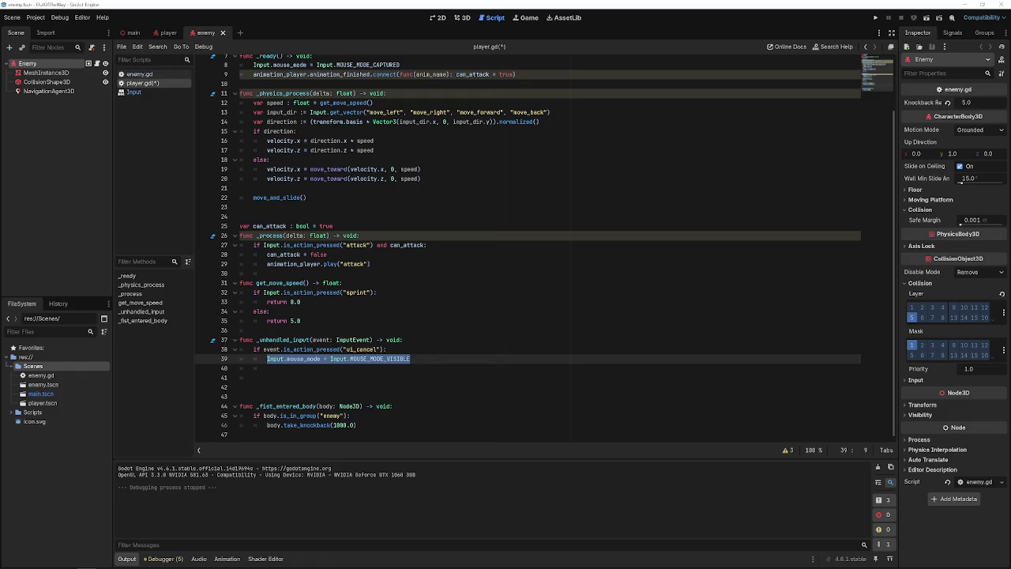
# - Open Project Settings and look over the Import Defaults, Plugins, Globals and Localization tabs
pyautogui.click(35, 16)
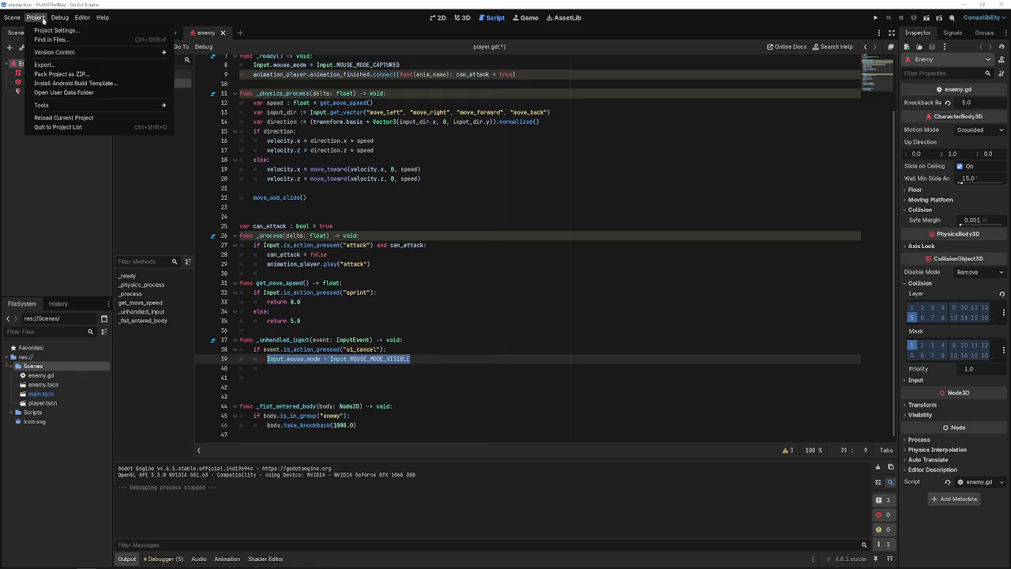
pyautogui.click(47, 32)
pyautogui.click(470, 155)
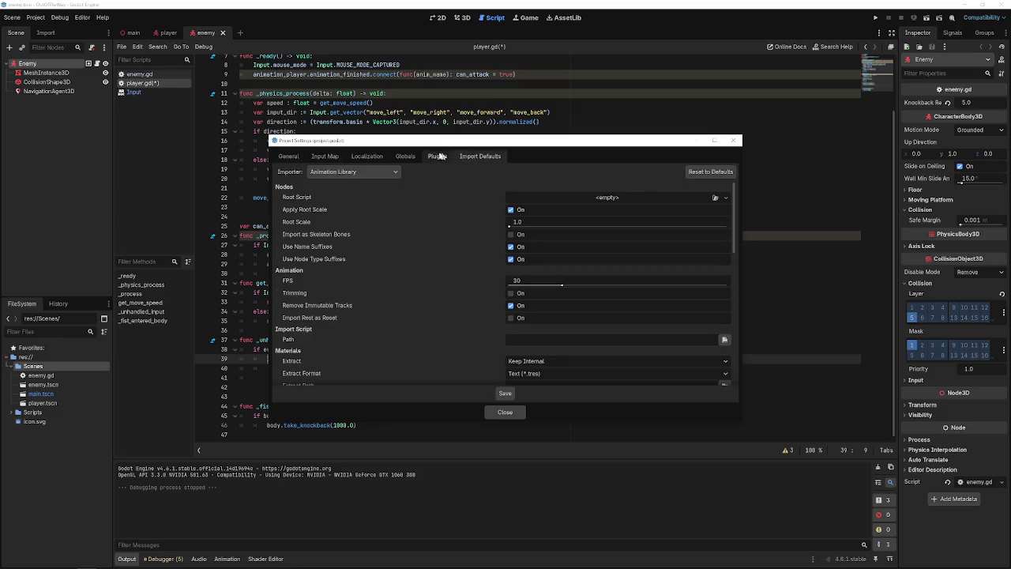
pyautogui.click(438, 156)
pyautogui.click(467, 157)
pyautogui.click(437, 156)
pyautogui.click(409, 156)
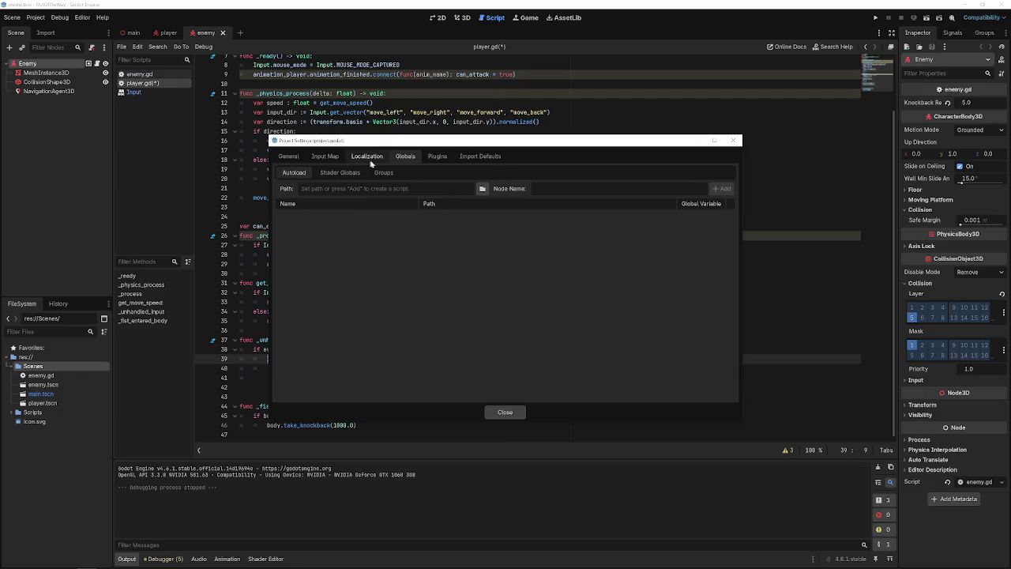
pyautogui.click(367, 157)
pyautogui.click(405, 157)
# - Check the Localization Translations, Remaps and POT Generation pages and the Input Map
pyautogui.click(367, 156)
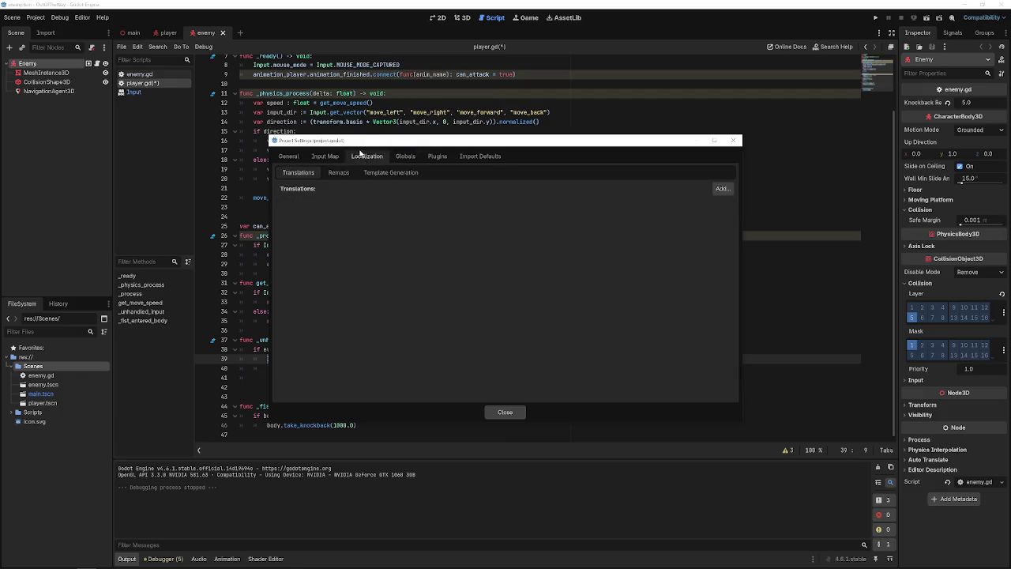
pyautogui.click(330, 156)
pyautogui.click(376, 157)
pyautogui.click(338, 172)
pyautogui.click(390, 173)
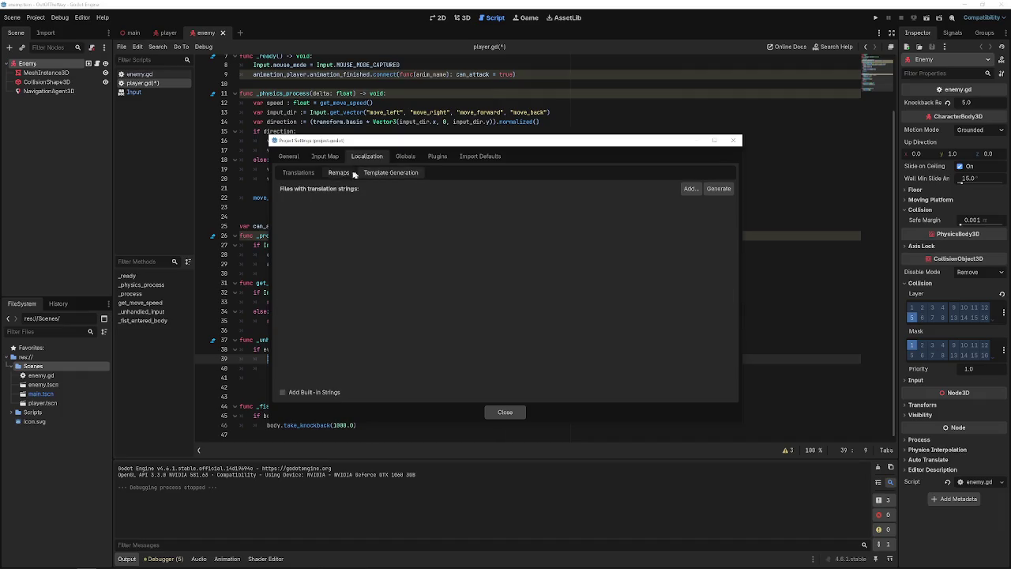
pyautogui.click(299, 172)
pyautogui.click(324, 156)
# - Revisit Import Defaults, Plugins, Globals groups and shader globals, ending on the General page
pyautogui.click(479, 156)
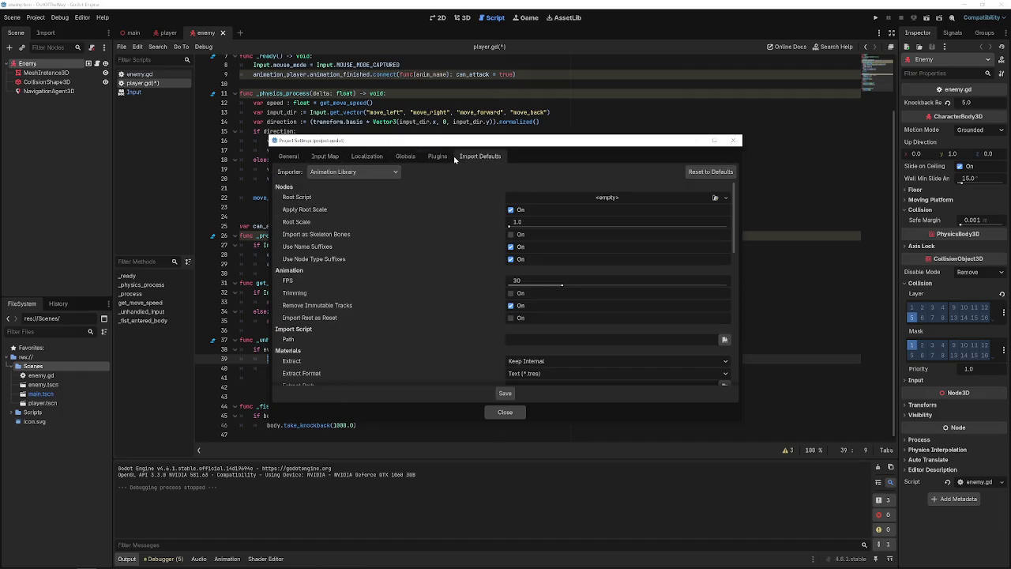
pyautogui.click(437, 156)
pyautogui.click(399, 156)
pyautogui.click(437, 157)
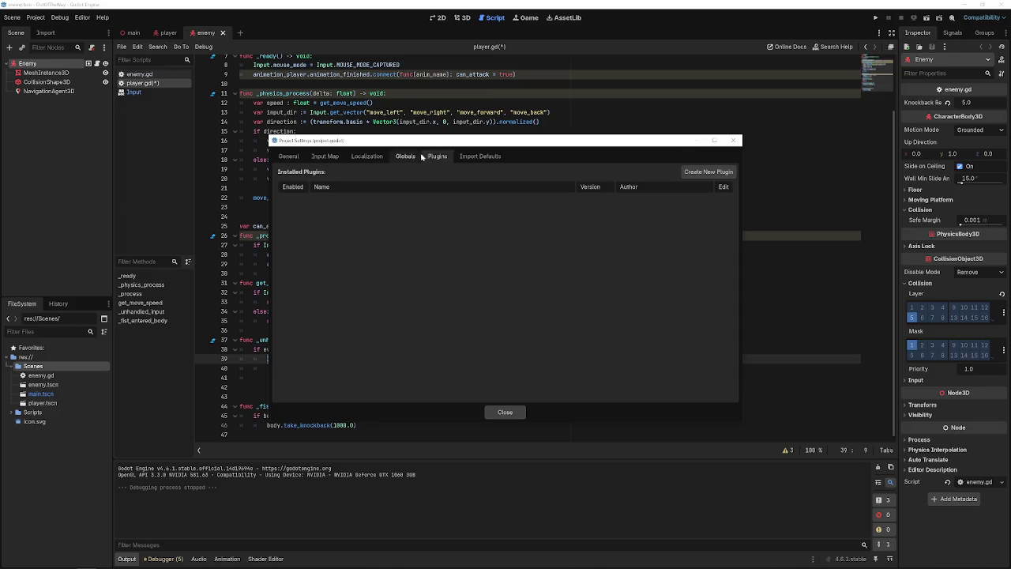
pyautogui.click(403, 156)
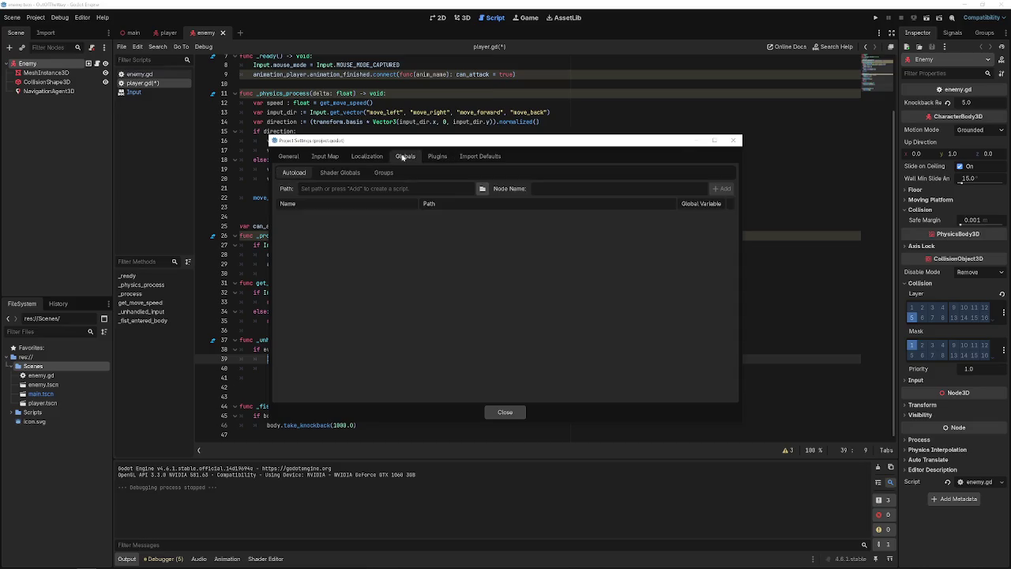
pyautogui.click(339, 173)
pyautogui.click(383, 173)
pyautogui.click(354, 173)
pyautogui.click(294, 173)
pyautogui.click(367, 156)
pyautogui.click(320, 158)
pyautogui.click(289, 156)
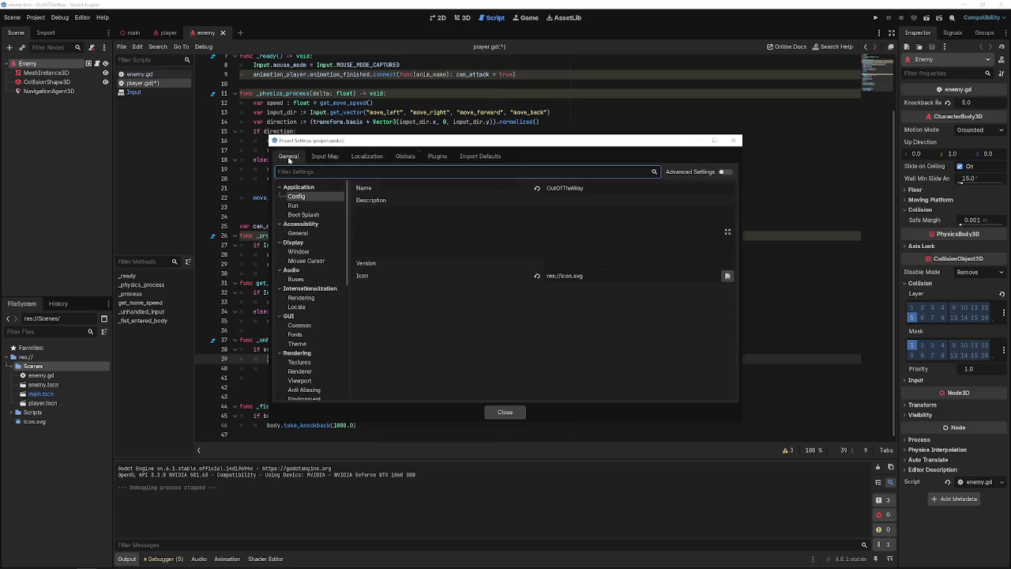
# - Close Project Settings and select, then deselect, line 39 of player.gd
pyautogui.click(733, 140)
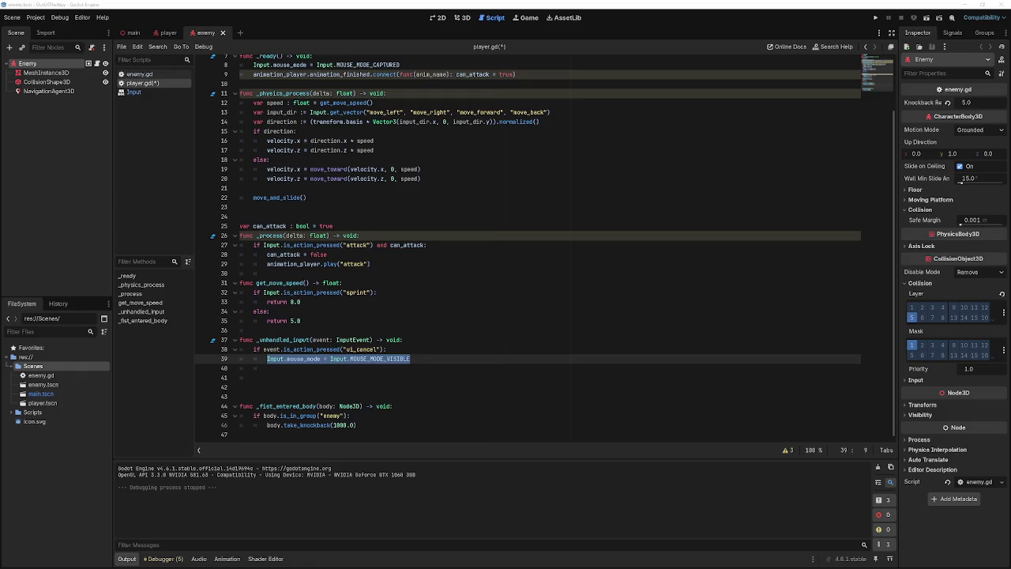
pyautogui.press('End')
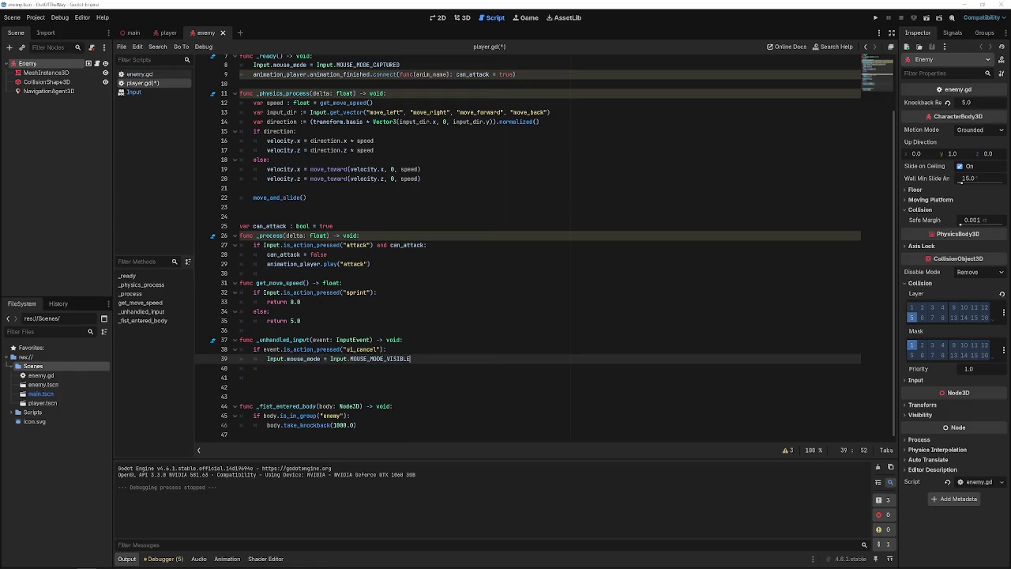
pyautogui.hotkey('shift', 'Home')
pyautogui.click(448, 368)
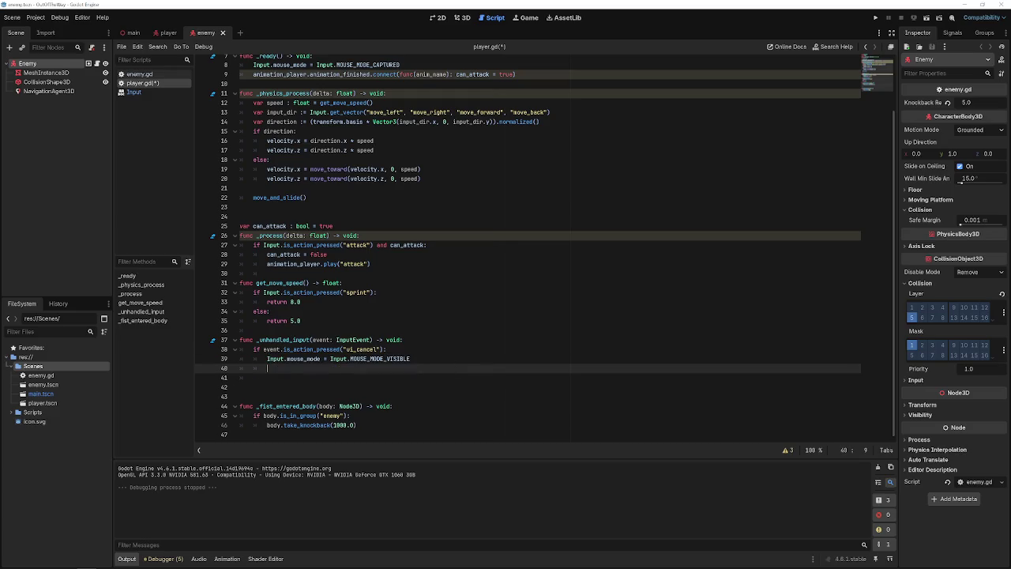
pyautogui.click(453, 356)
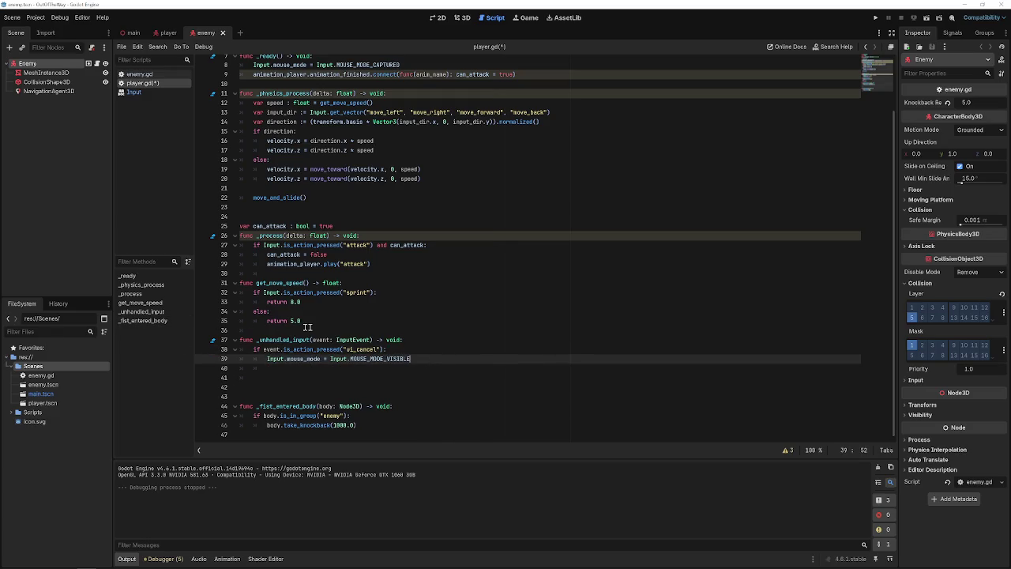
# - Step through lines 35, 28, 27 and 30 of player.gd, then scroll to the top
pyautogui.click(338, 324)
pyautogui.click(357, 256)
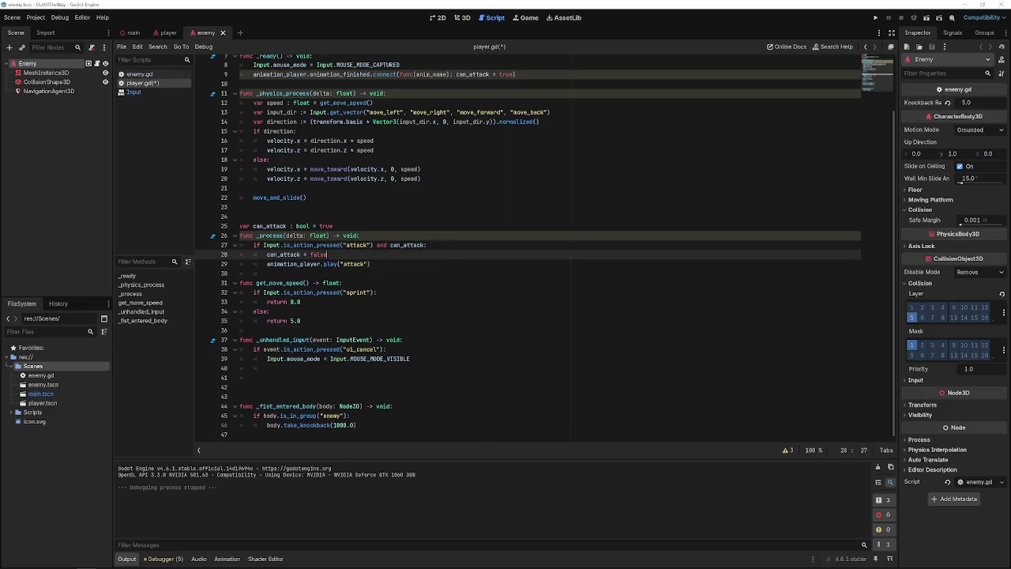
pyautogui.click(437, 248)
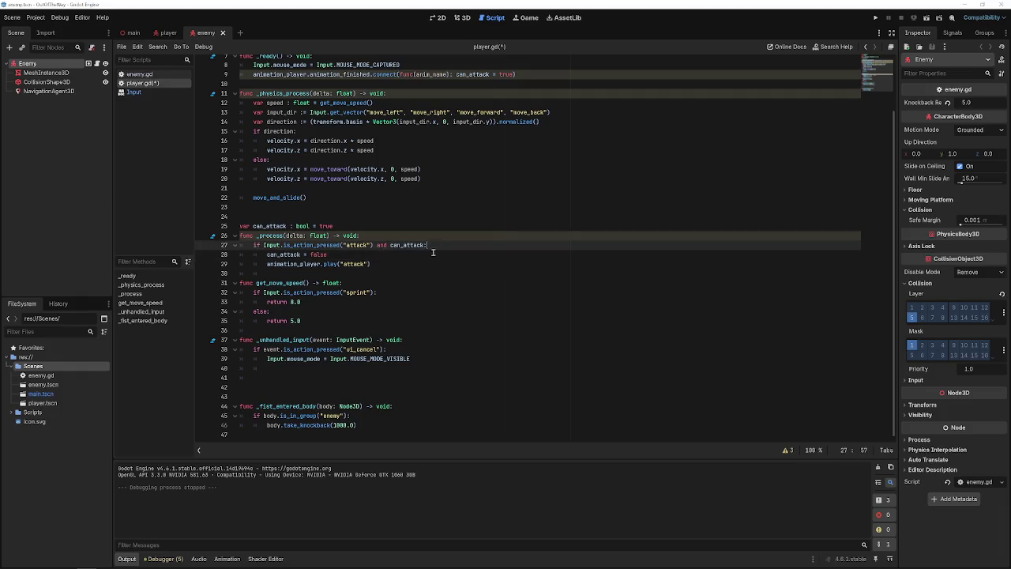
pyautogui.press('Down')
pyautogui.press('Down')
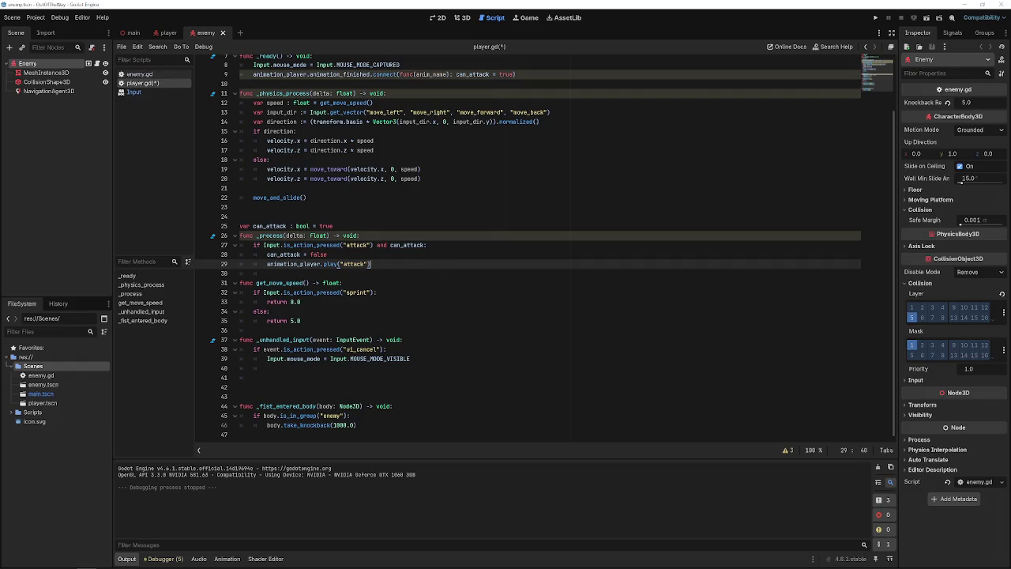
pyautogui.press('Up')
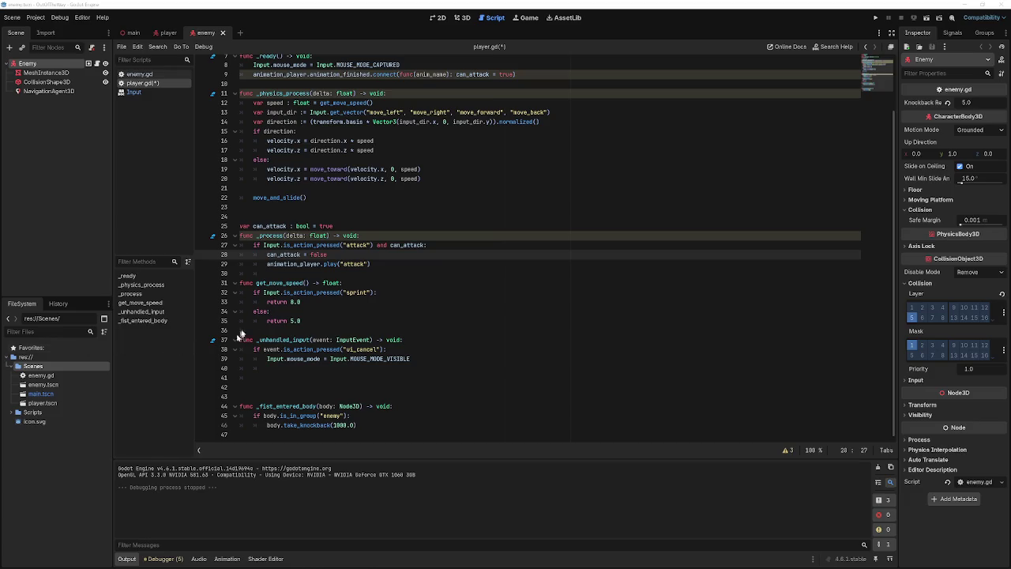
pyautogui.click(282, 273)
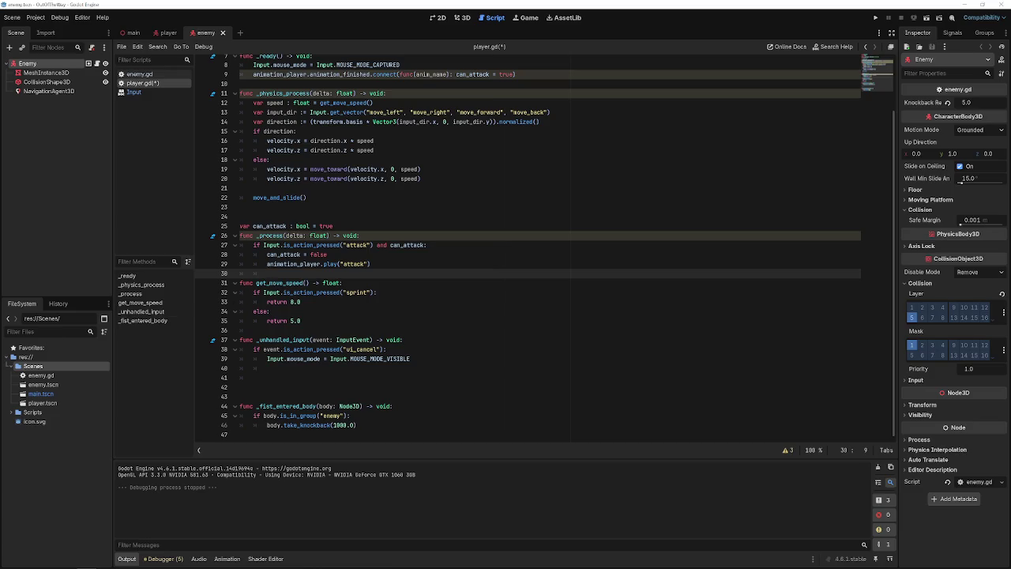
pyautogui.scroll(3, 288, 294)
pyautogui.scroll(3, 528, 246)
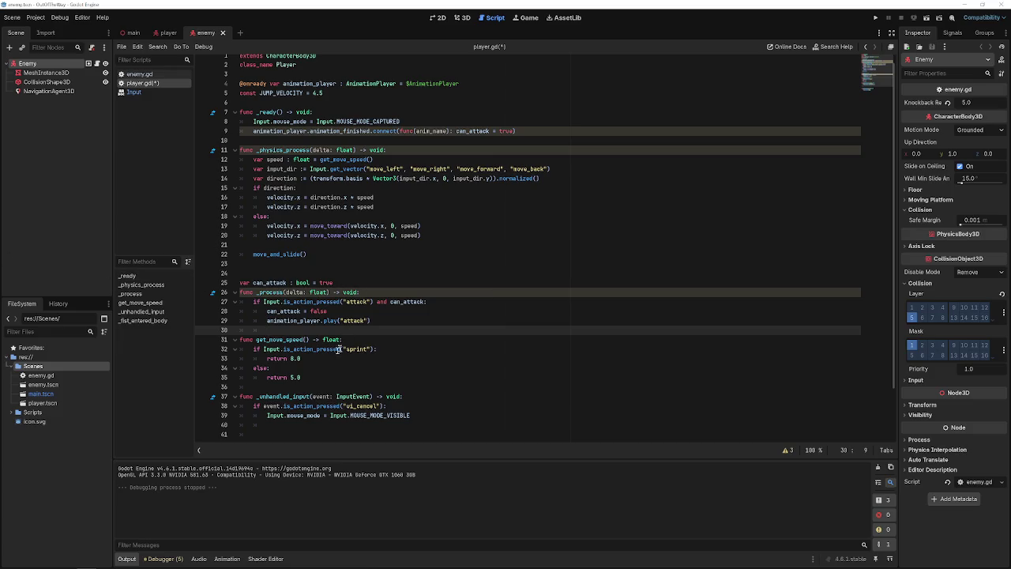
# - Open blank lines below the animation_player declaration for new variables
pyautogui.scroll(1, 527, 245)
pyautogui.click(403, 129)
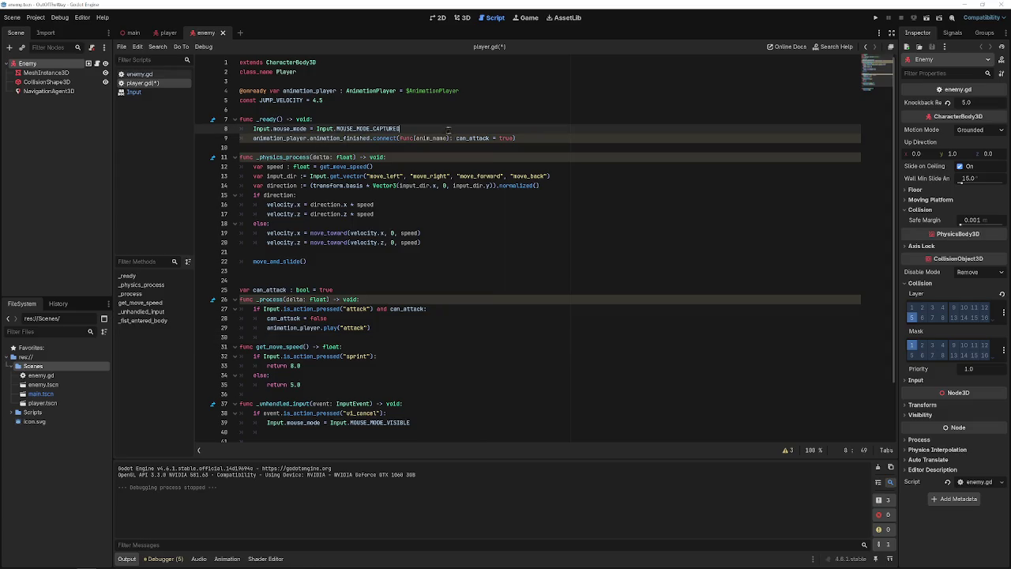
pyautogui.press('Return')
pyautogui.press('Return')
pyautogui.press('BackSpace')
pyautogui.press('BackSpace')
pyautogui.click(292, 112)
pyautogui.click(489, 92)
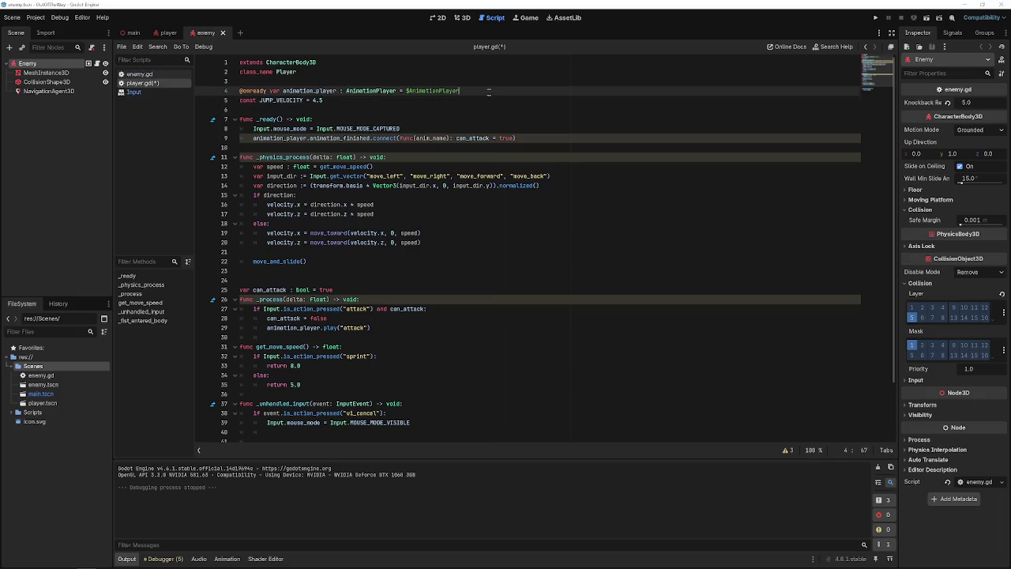
pyautogui.press('Return')
pyautogui.press('Return')
pyautogui.press('Return')
pyautogui.press('Up')
pyautogui.press('Up')
pyautogui.press('Up')
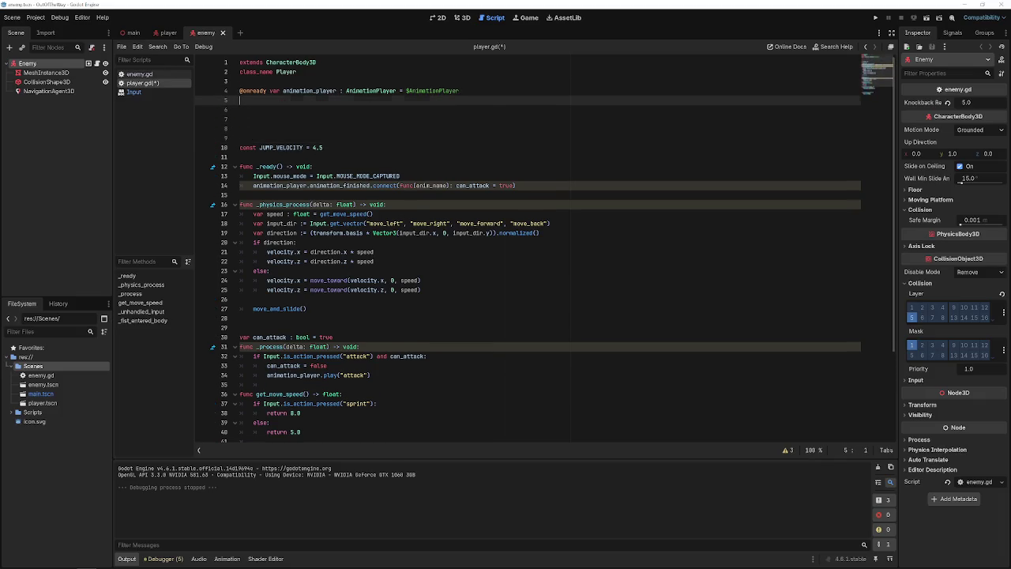
# - Declare _mouse_input : bool = false, _mouse_rotation : Vector3, _rotation_input : float and _tilt_input
pyautogui.write('var ')
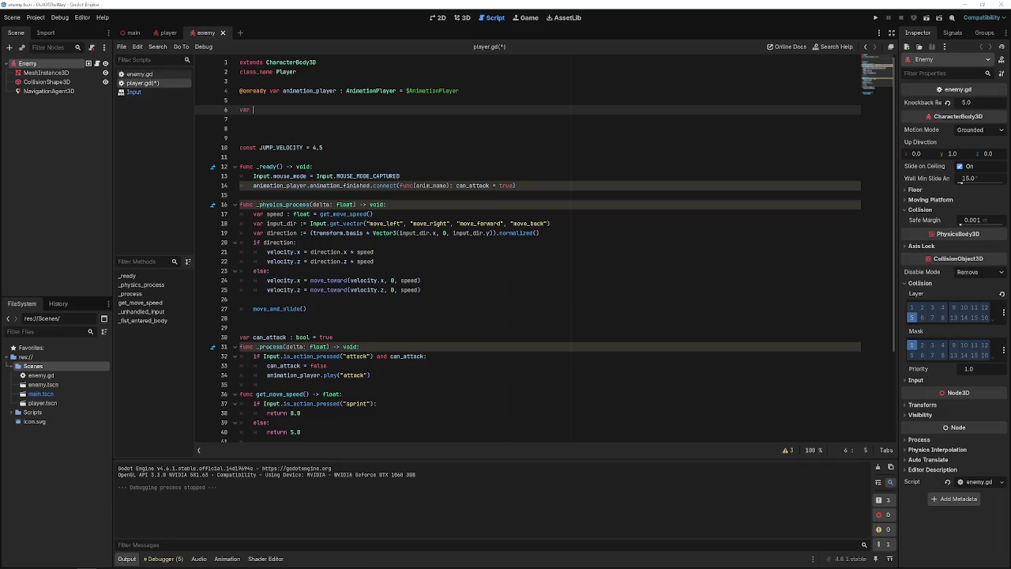
pyautogui.write('_mouse_input : ')
pyautogui.write('bool = false')
pyautogui.press('Return')
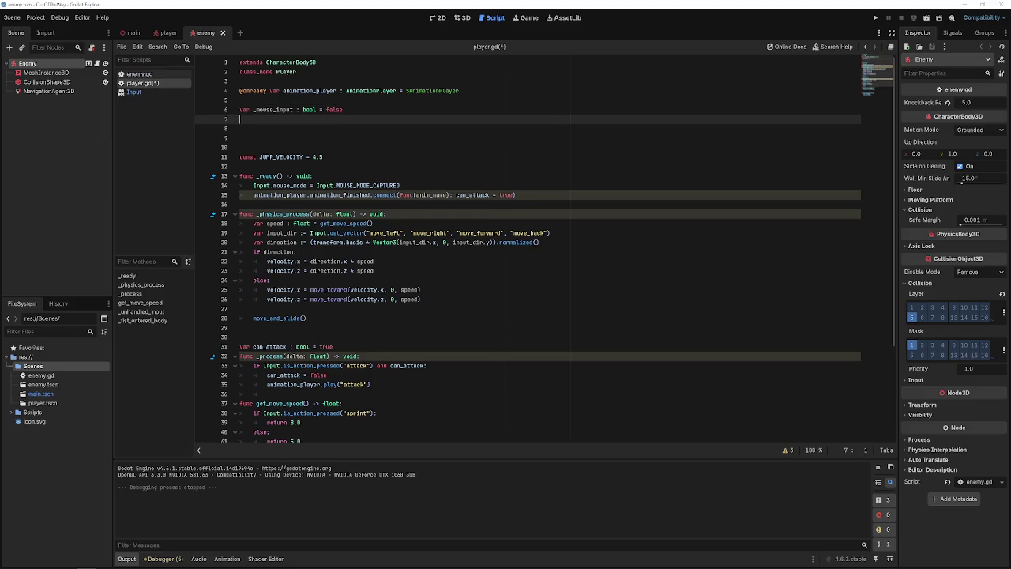
pyautogui.write('var _mouse_')
pyautogui.write('rotation  ')
pyautogui.write(': Vector3')
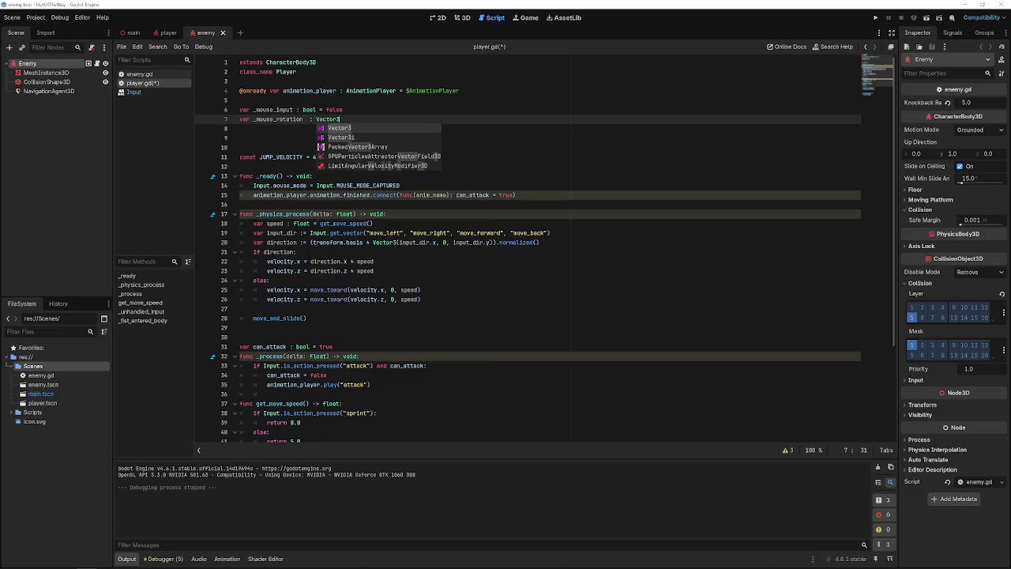
pyautogui.press('Return')
pyautogui.press('Return')
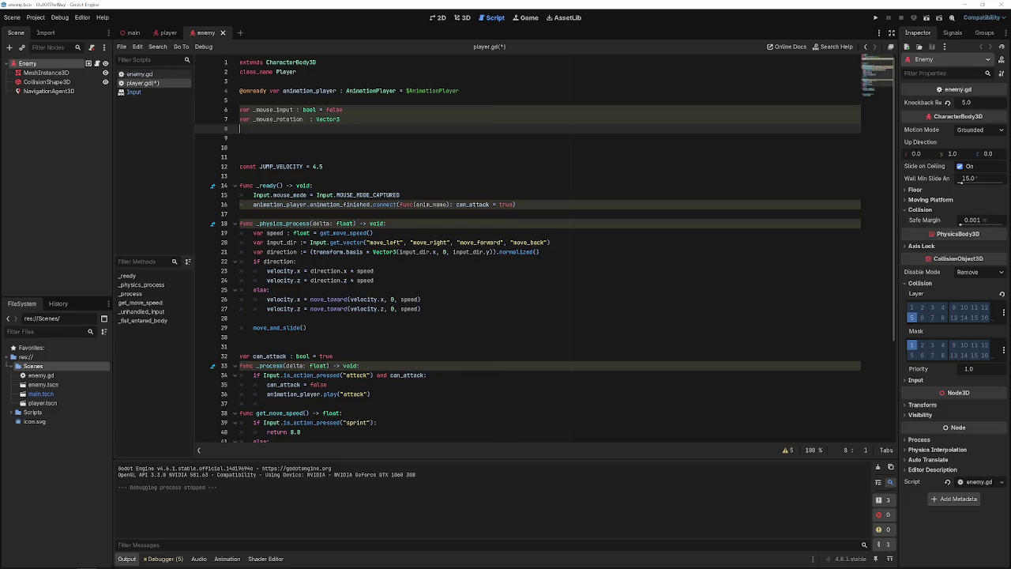
pyautogui.write('var _')
pyautogui.write('rotation')
pyautogui.press('BackSpace')
pyautogui.write('_input : ')
pyautogui.write('float')
pyautogui.press('Return')
pyautogui.write('var _')
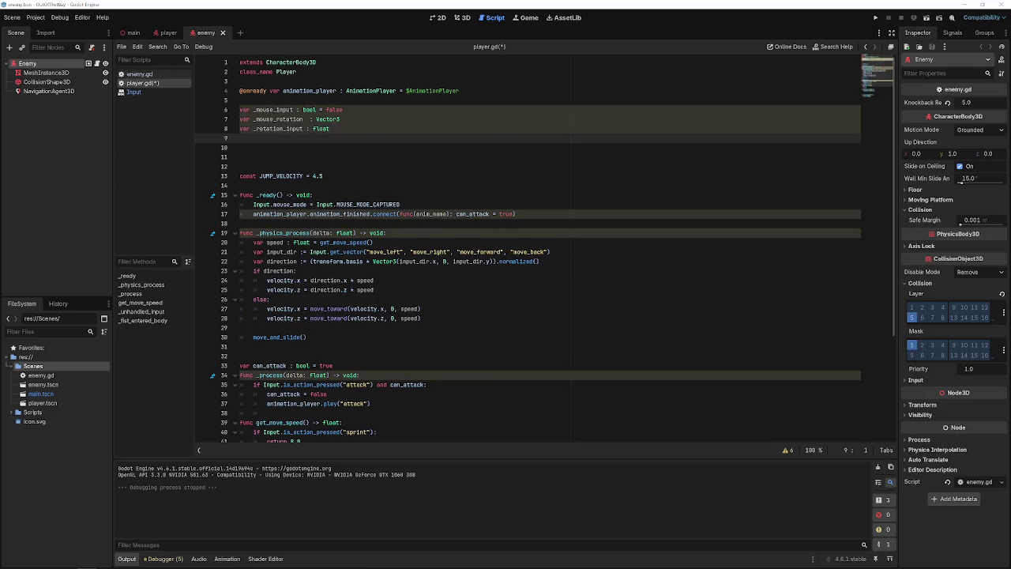
pyautogui.write('tilt_')
pyautogui.write('input : ')
pyautogui.write('Float')
pyautogui.press('Return')
pyautogui.press('Return')
# - Declare _player_rotation and camera_rotation as Vector3, remove the extra blank line, and save
pyautogui.write('var _')
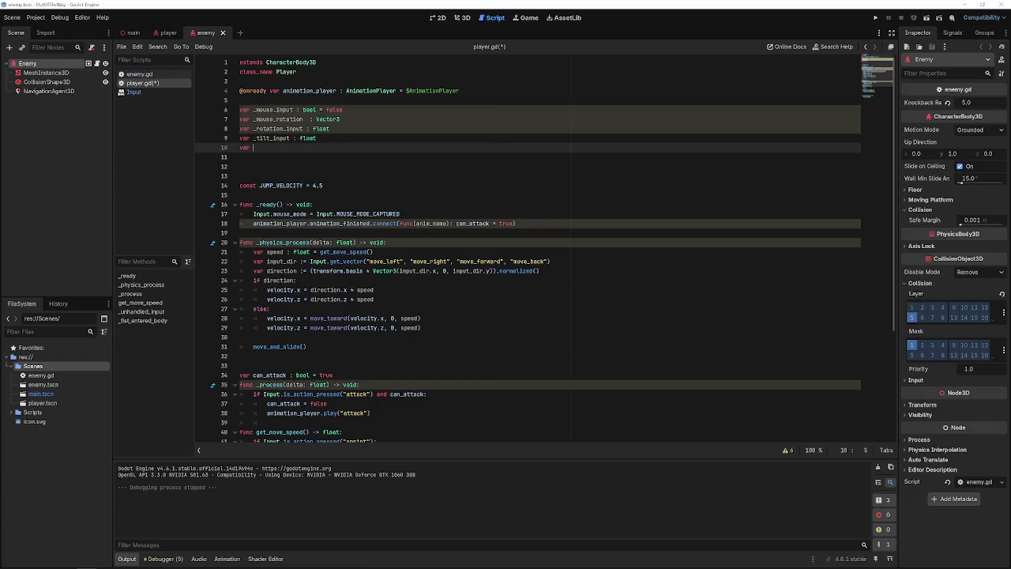
pyautogui.write('player_rotat')
pyautogui.write('ion')
pyautogui.write(' : Vector3')
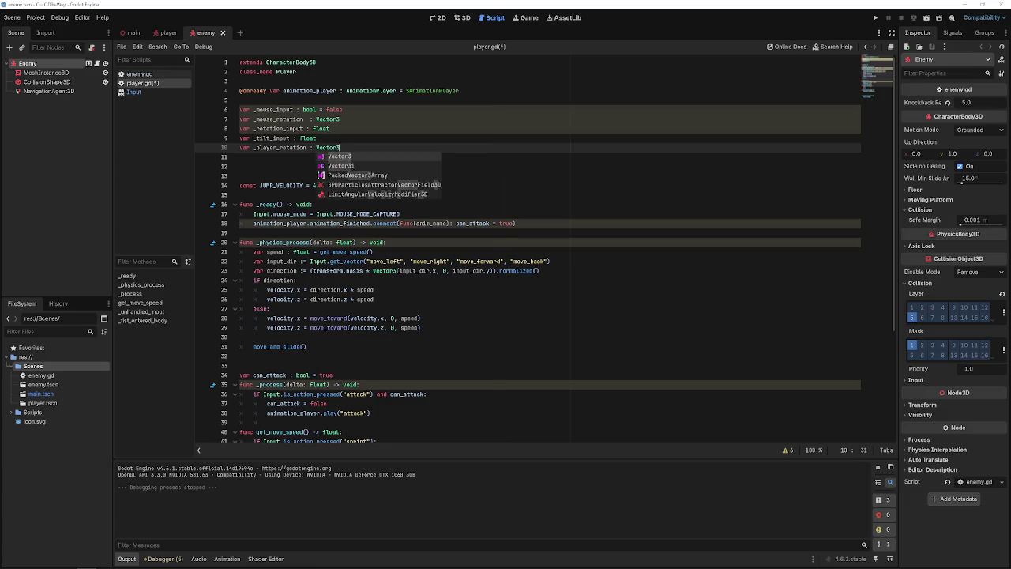
pyautogui.press('Return')
pyautogui.press('Return')
pyautogui.write('var cam')
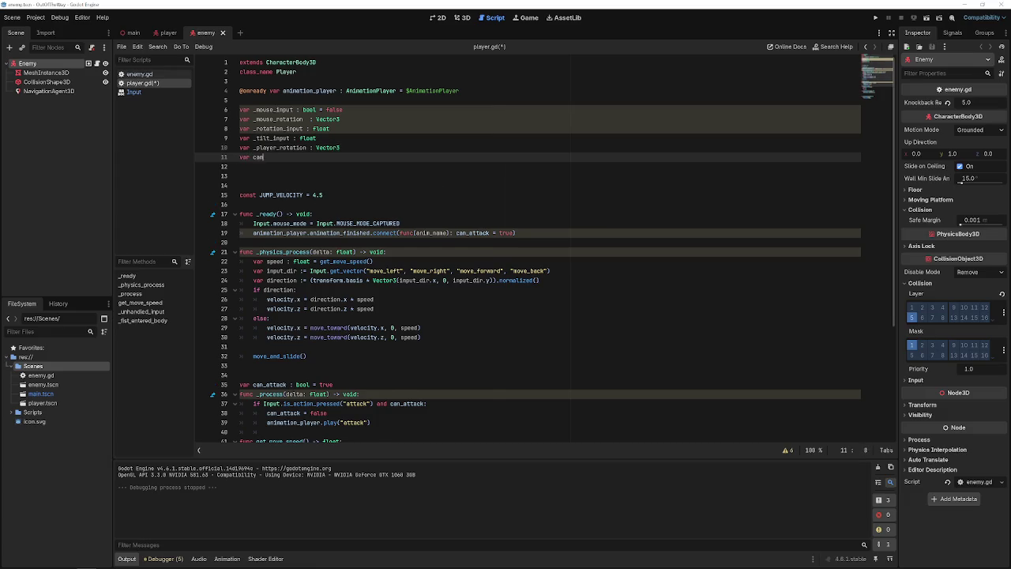
pyautogui.write('era_rotation : ')
pyautogui.write('Vector')
pyautogui.press('Down')
pyautogui.press('Down')
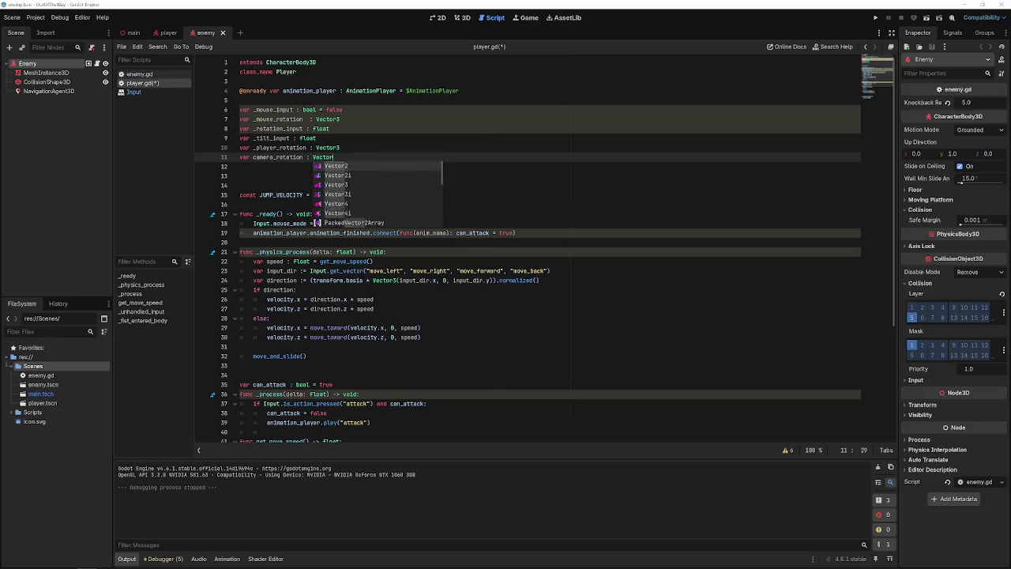
pyautogui.press('Return')
pyautogui.hotkey('ctrl', 's')
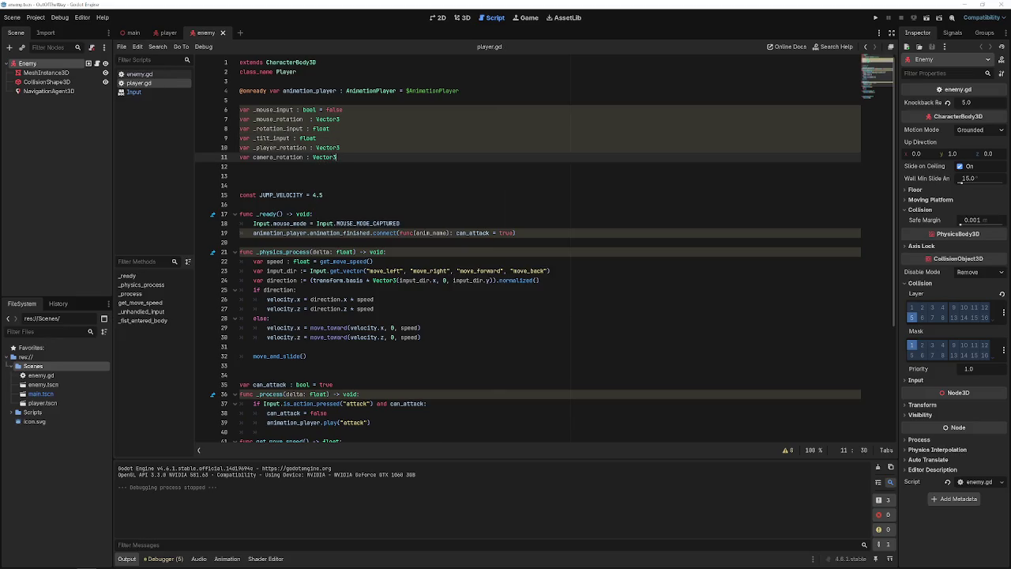
pyautogui.press('Down')
pyautogui.press('BackSpace')
pyautogui.press('BackSpace')
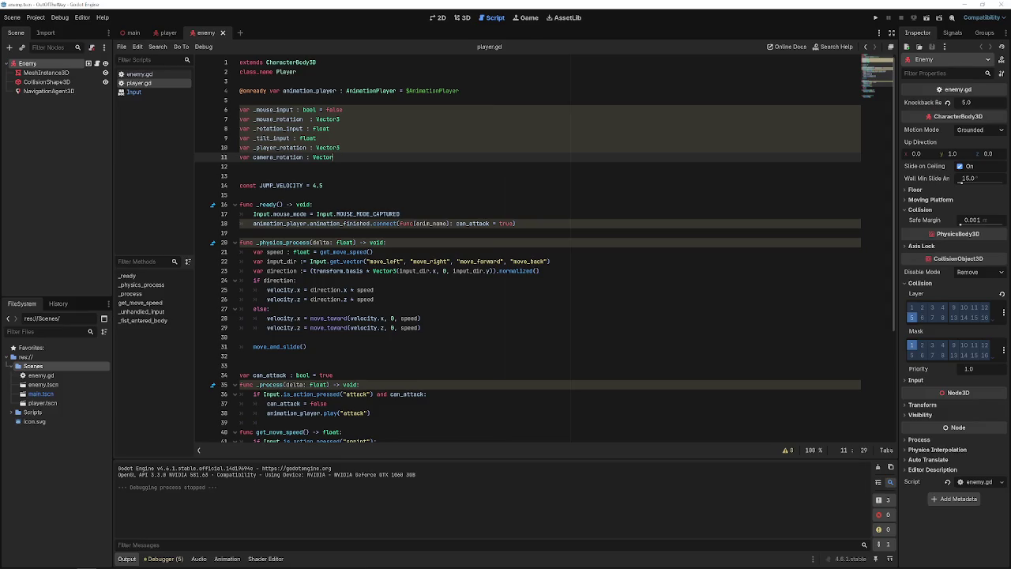
pyautogui.hotkey('ctrl', 's')
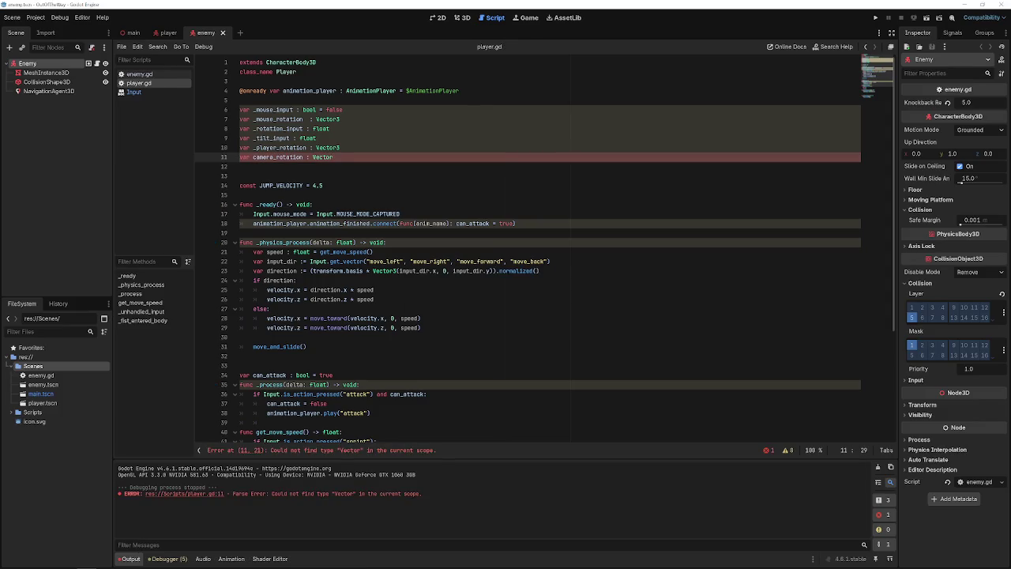
pyautogui.write('3')
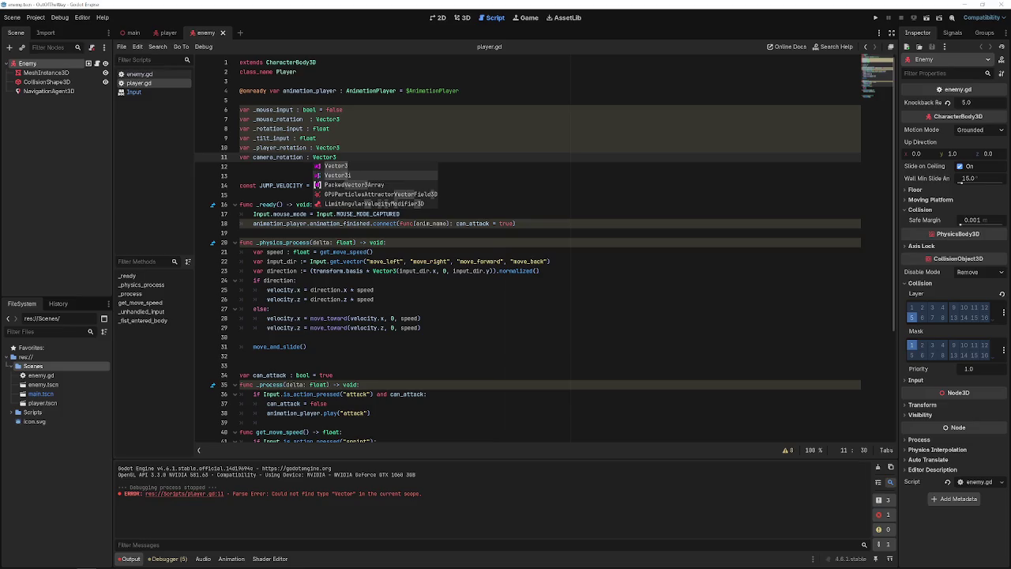
pyautogui.press('Down')
pyautogui.press('Down')
pyautogui.press('BackSpace')
pyautogui.hotkey('ctrl', 's')
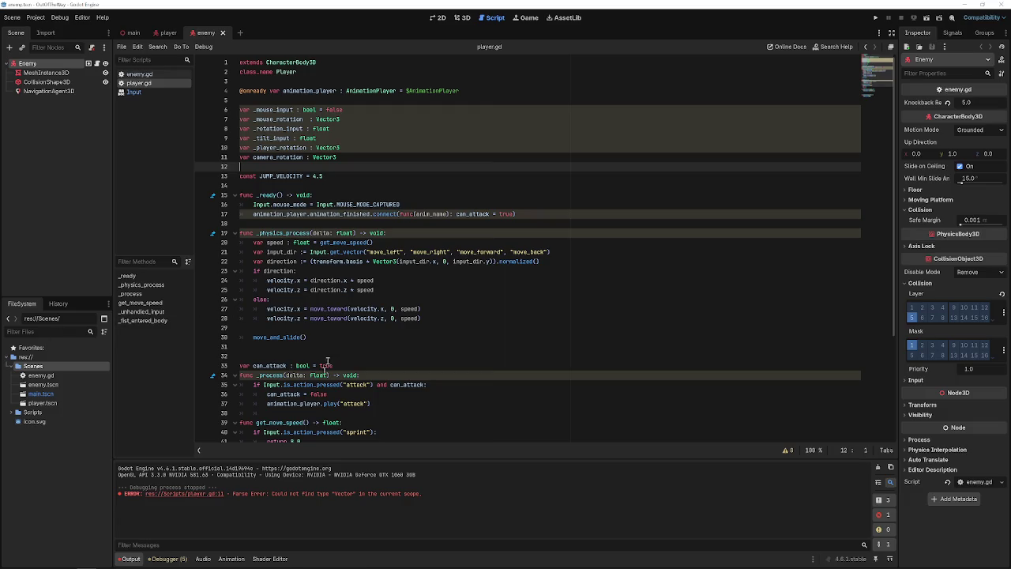
# - Add empty lines under the _unhandled_input header on line 45 and start typing mouse_input
pyautogui.scroll(-3, 343, 376)
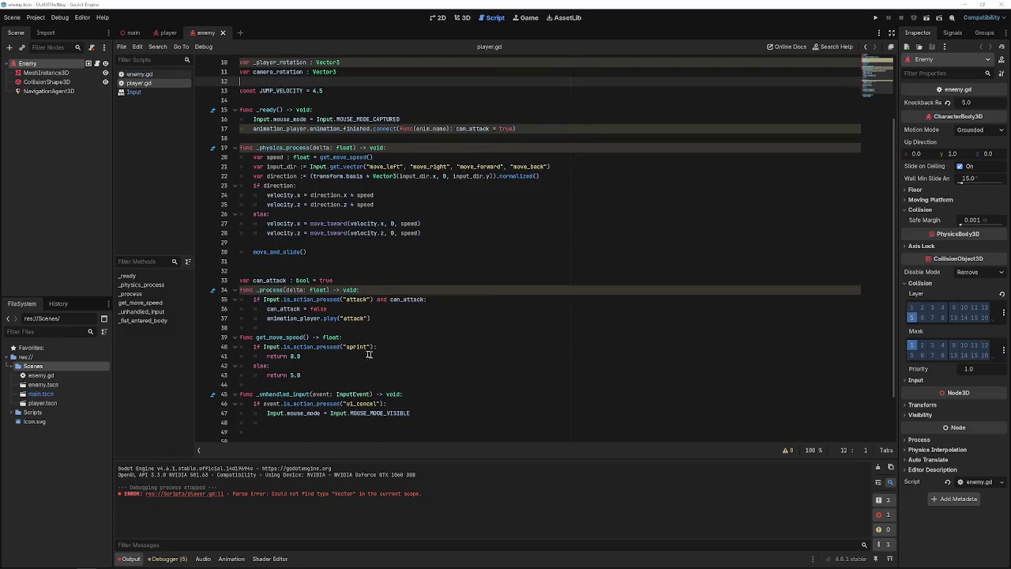
pyautogui.scroll(-2, 380, 359)
pyautogui.click(407, 344)
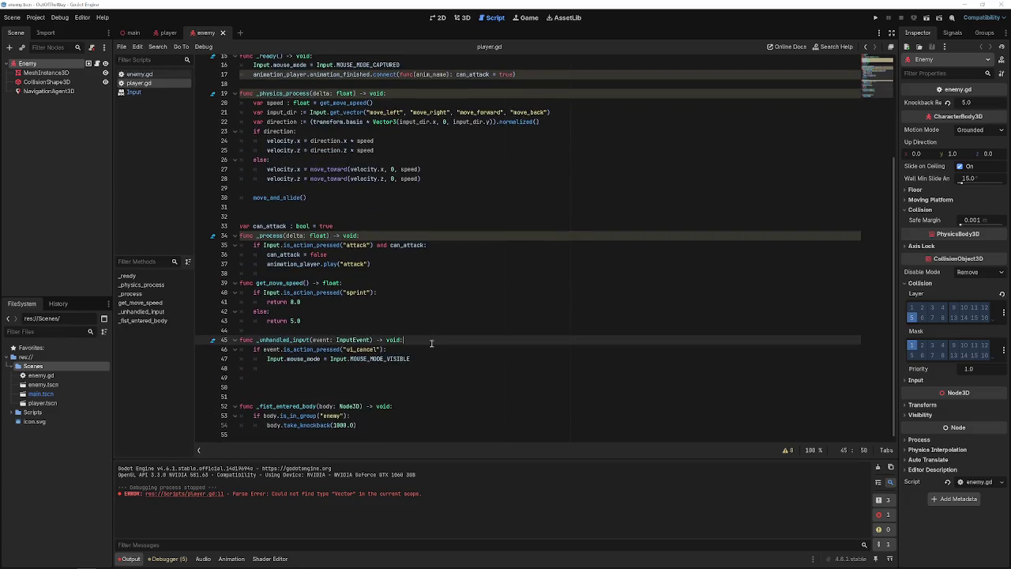
pyautogui.press('Return')
pyautogui.press('Return')
pyautogui.press('Return')
pyautogui.press('Up')
pyautogui.press('Up')
pyautogui.press('Up')
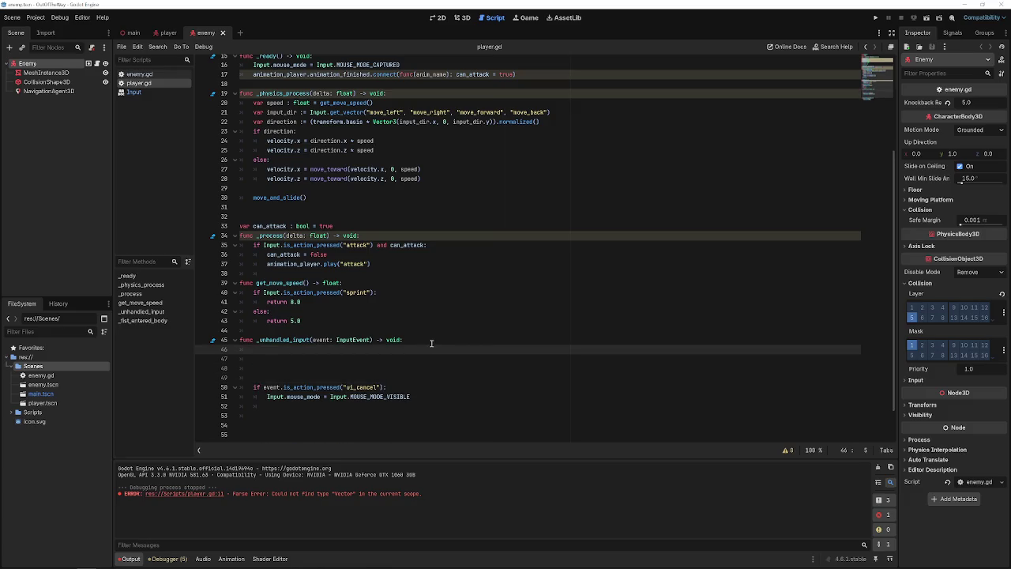
pyautogui.write('mouse_input')
# - Set _mouse_input to InputEventMouseMotion with MOUSE_MODE_CAPTURED, then add 'if _mouse_input:' below
pyautogui.scroll(5, 431, 343)
pyautogui.scroll(-6, 431, 342)
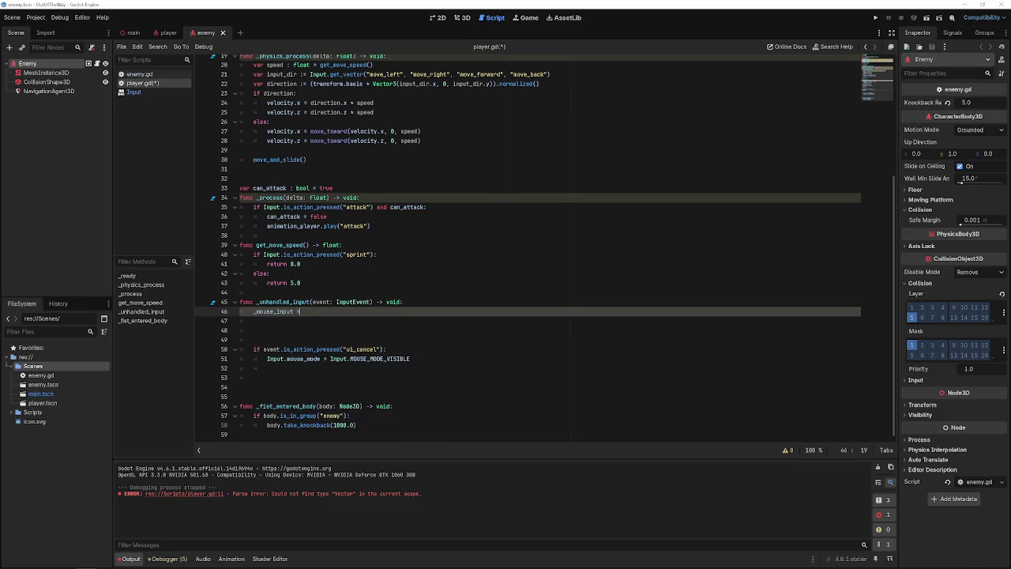
pyautogui.write('event')
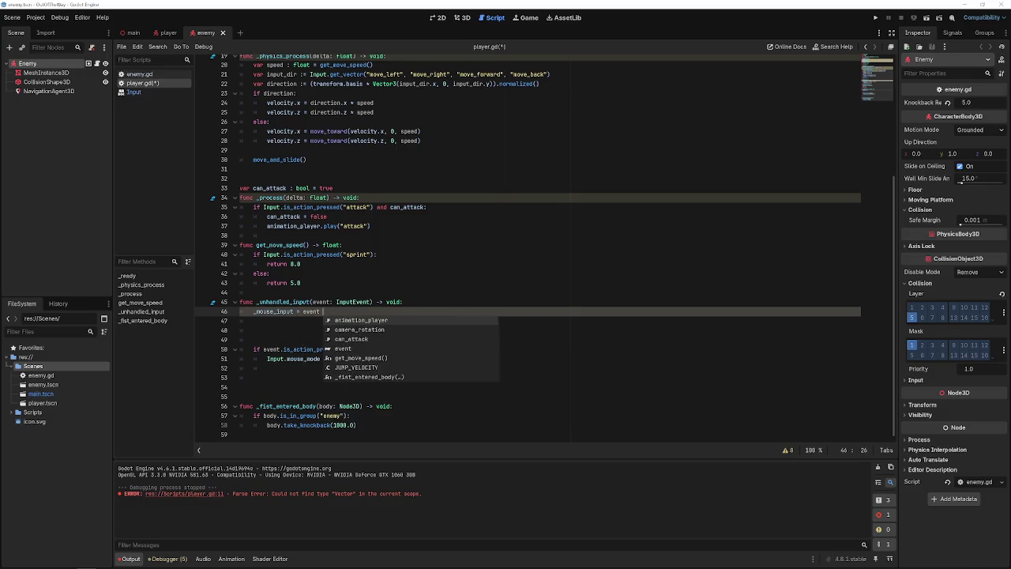
pyautogui.write(' is ')
pyautogui.write('Input')
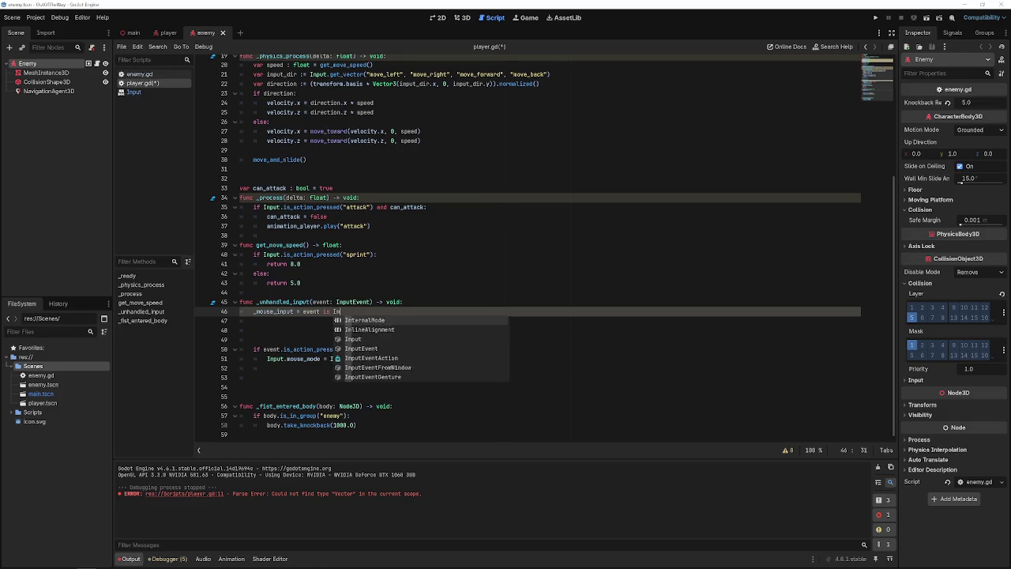
pyautogui.write('EventMouseMotion')
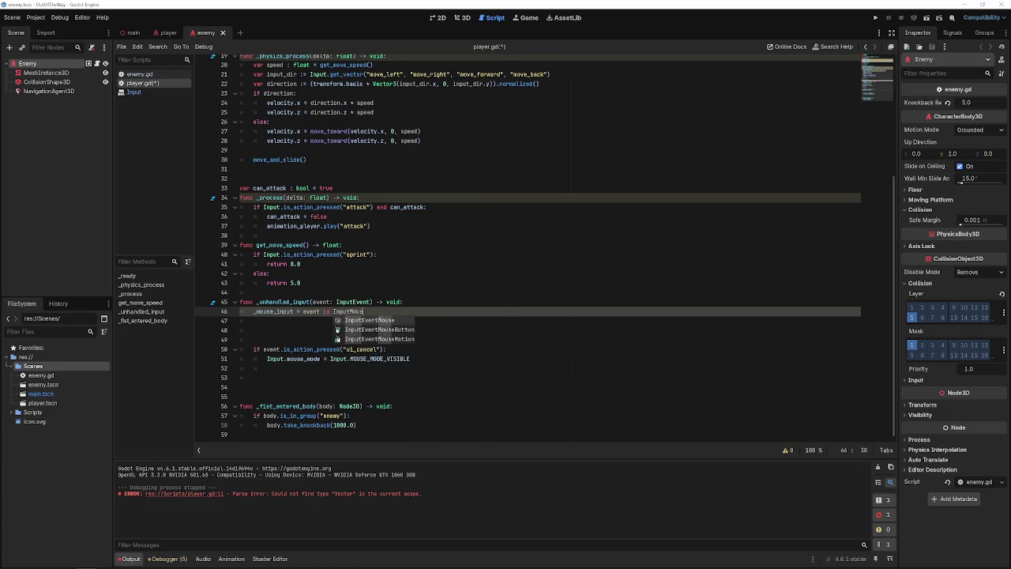
pyautogui.write(' and ')
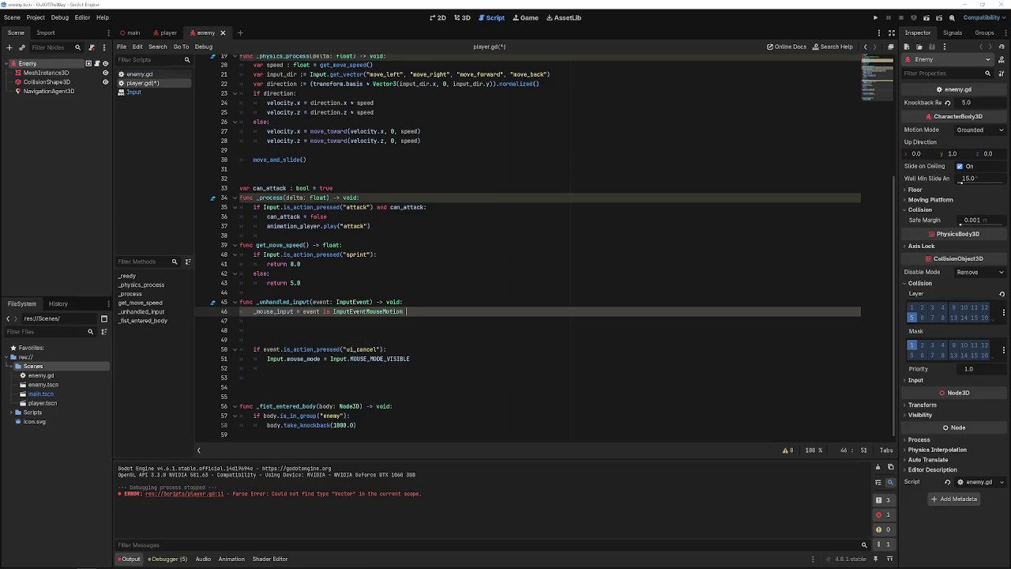
pyautogui.write('Input.get_')
pyautogui.write('mou')
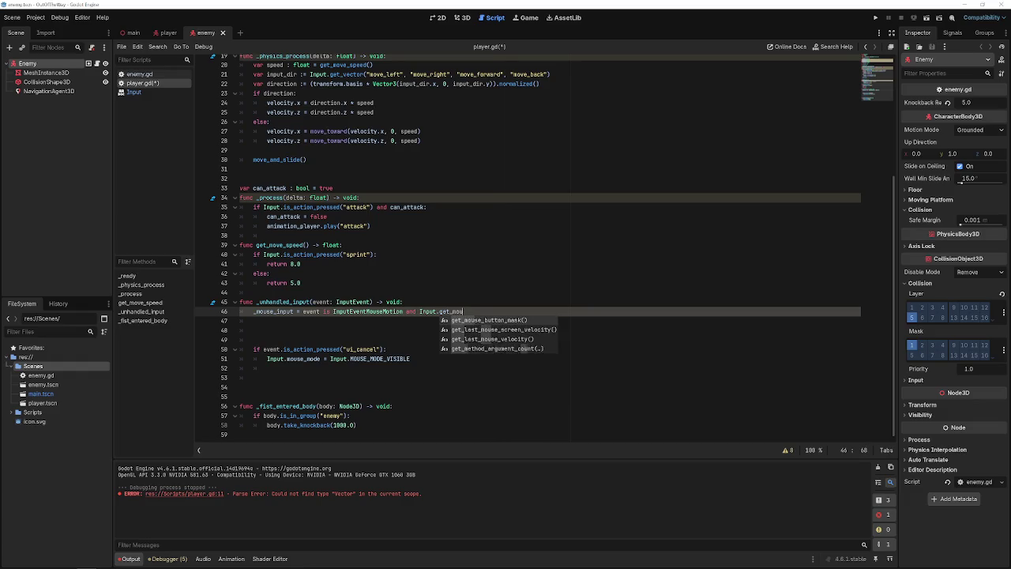
pyautogui.write('se_mode')
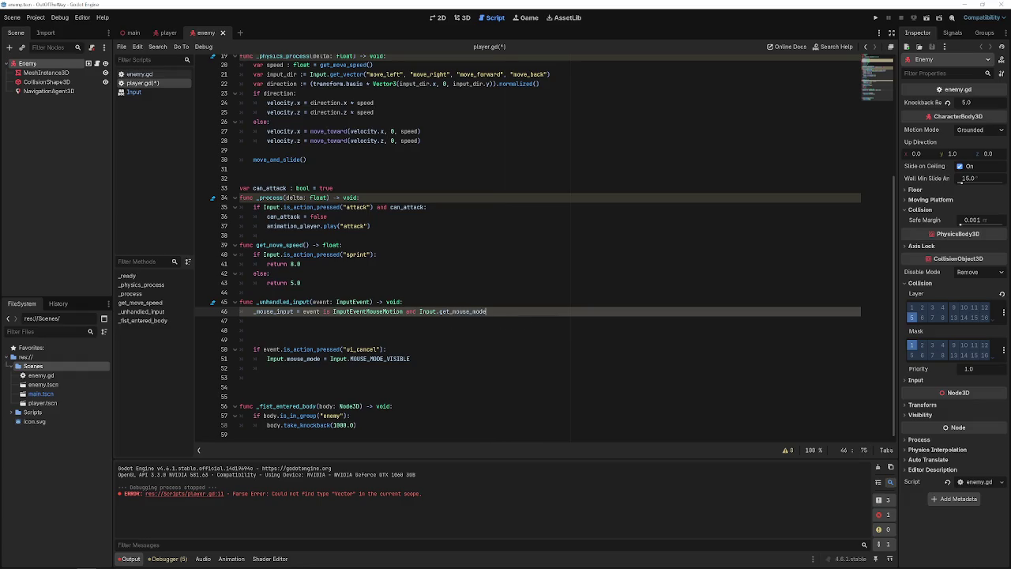
pyautogui.write('() =')
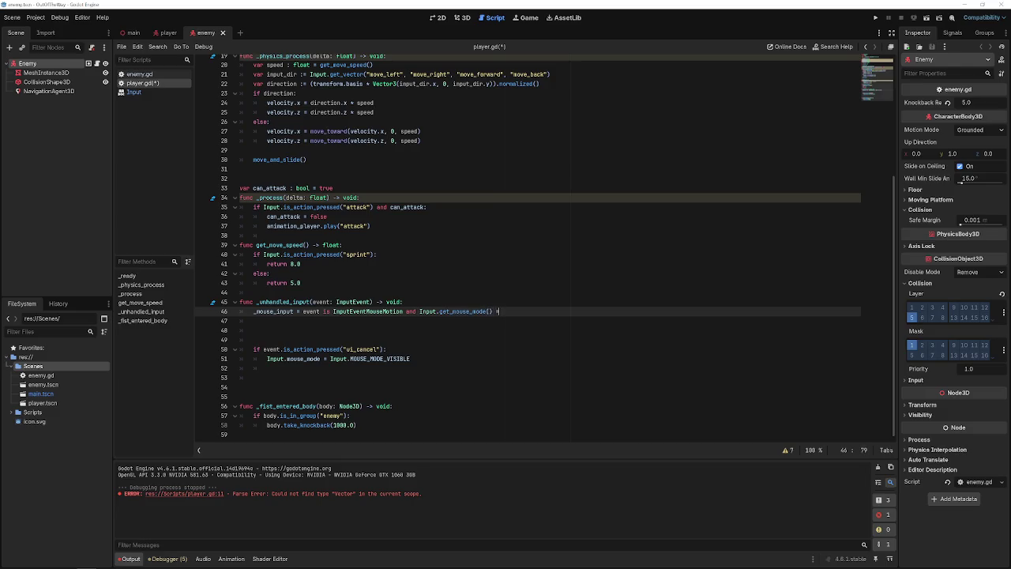
pyautogui.write('= Input.')
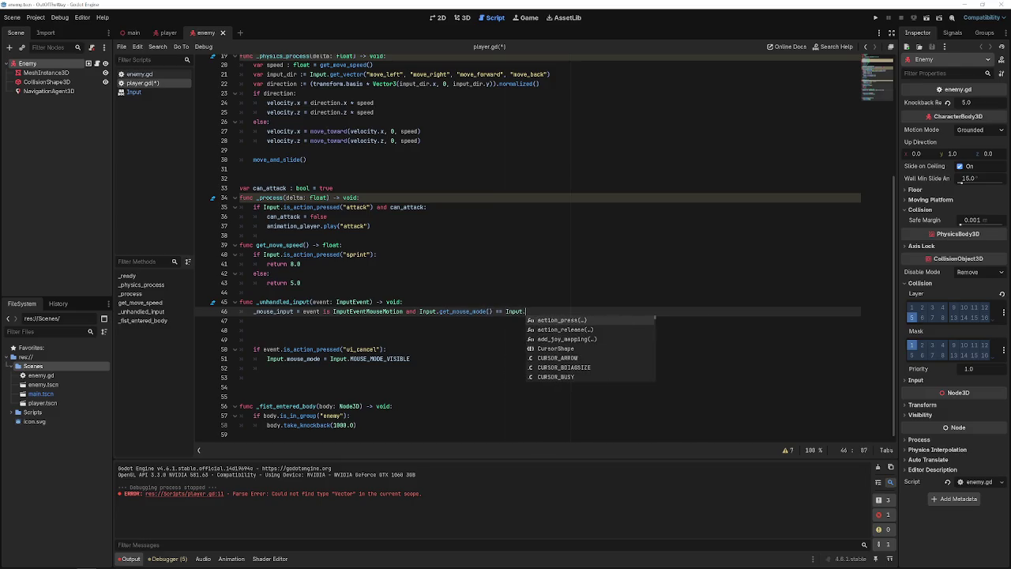
pyautogui.write('mouse')
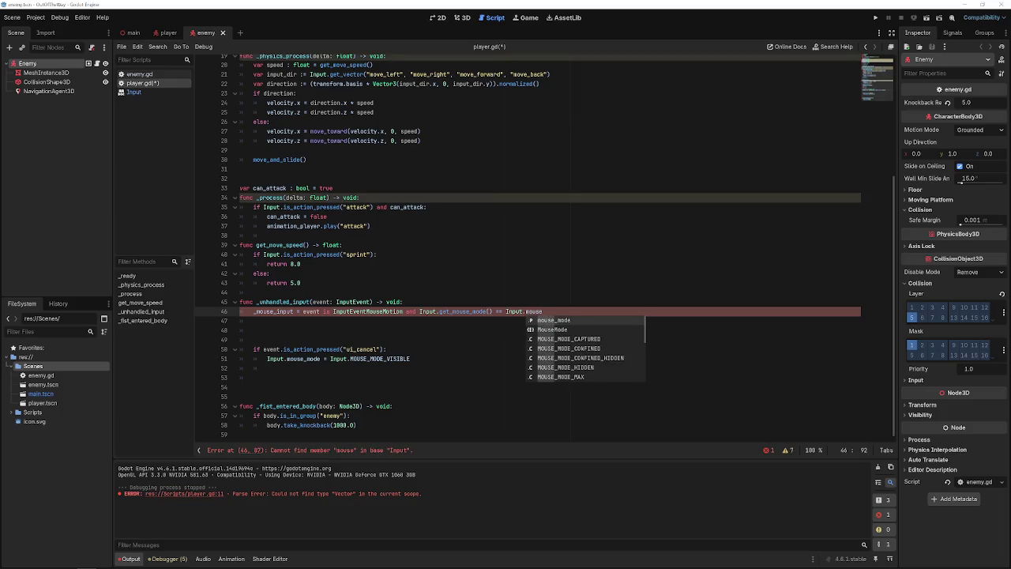
pyautogui.press('Down')
pyautogui.press('Down')
pyautogui.press('Return')
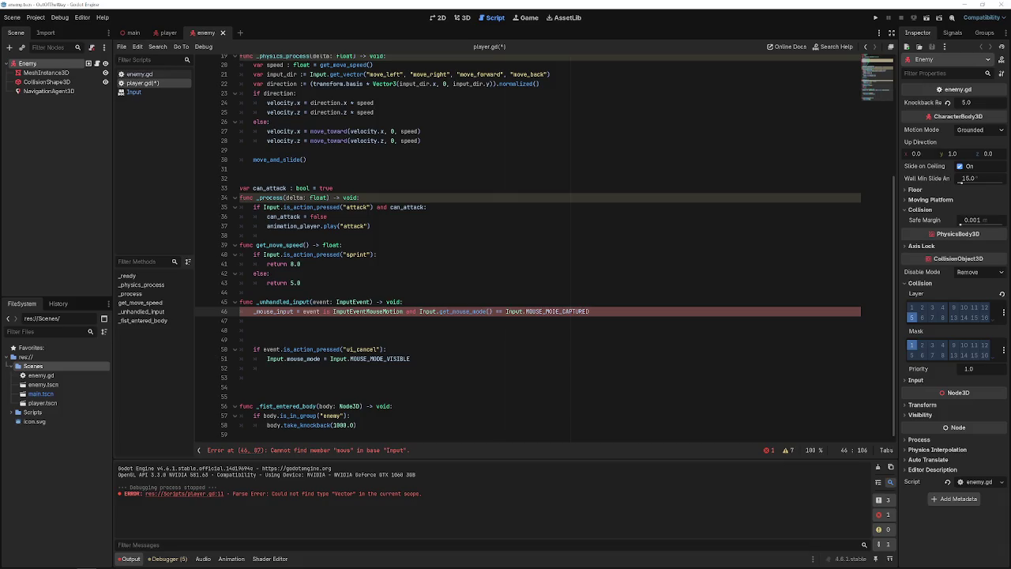
pyautogui.write(':')
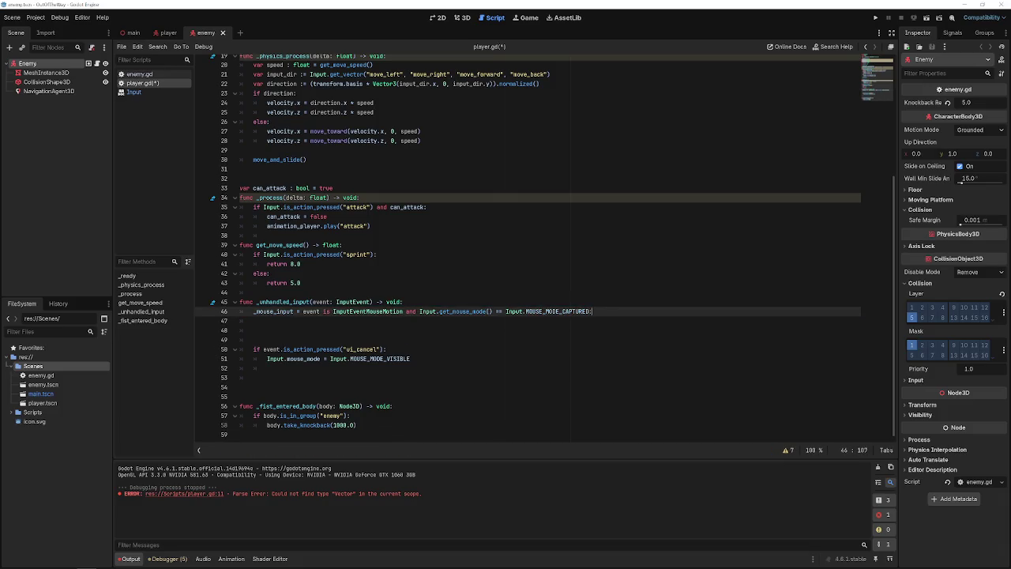
pyautogui.press('BackSpace')
pyautogui.press('Return')
pyautogui.write('if _')
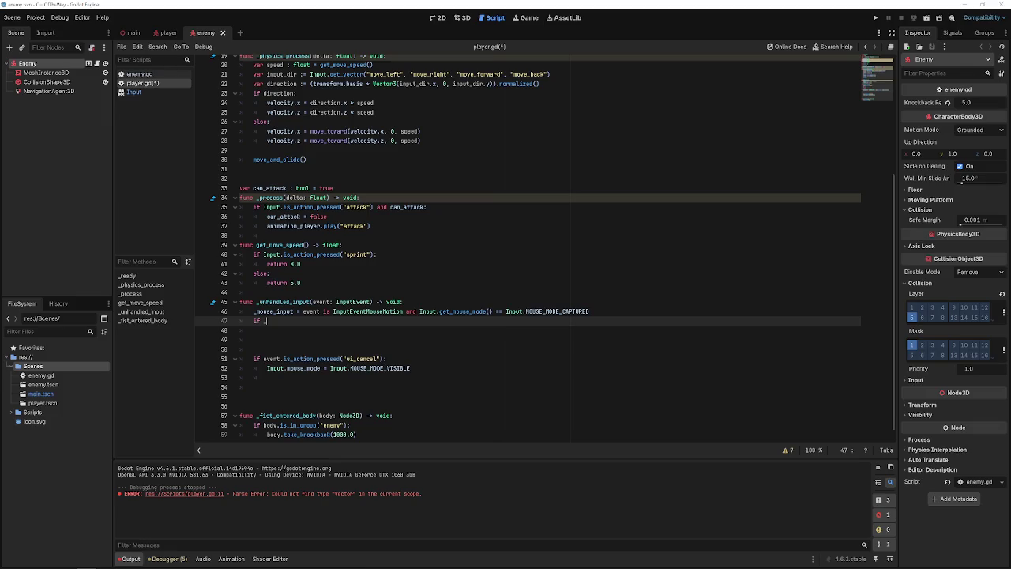
pyautogui.write('mouse_input')
pyautogui.write(':')
# - Inside the if block, write _rotation_input = -event.relative.x * MOUSE_SEN
pyautogui.press('Return')
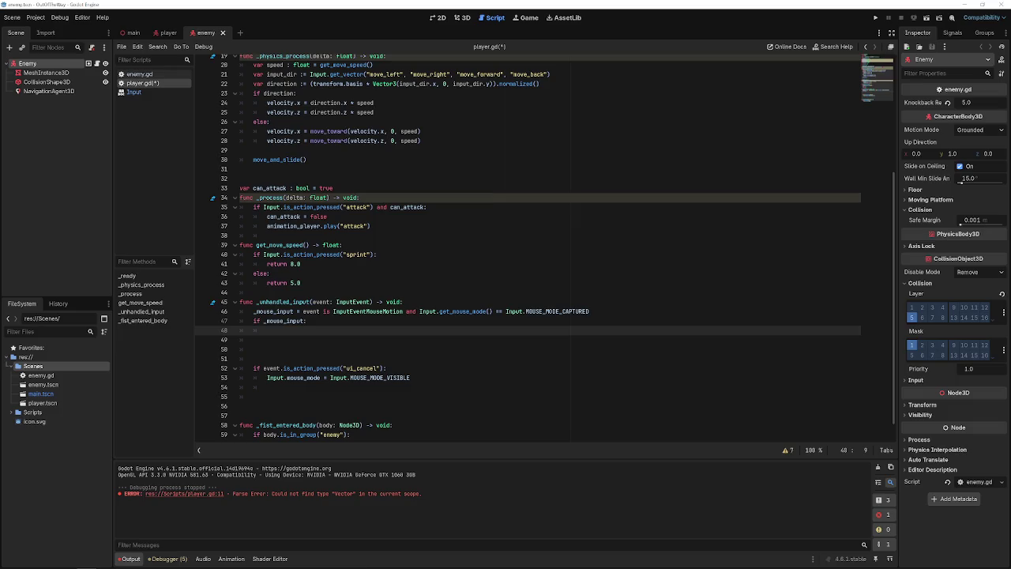
pyautogui.write('_ro')
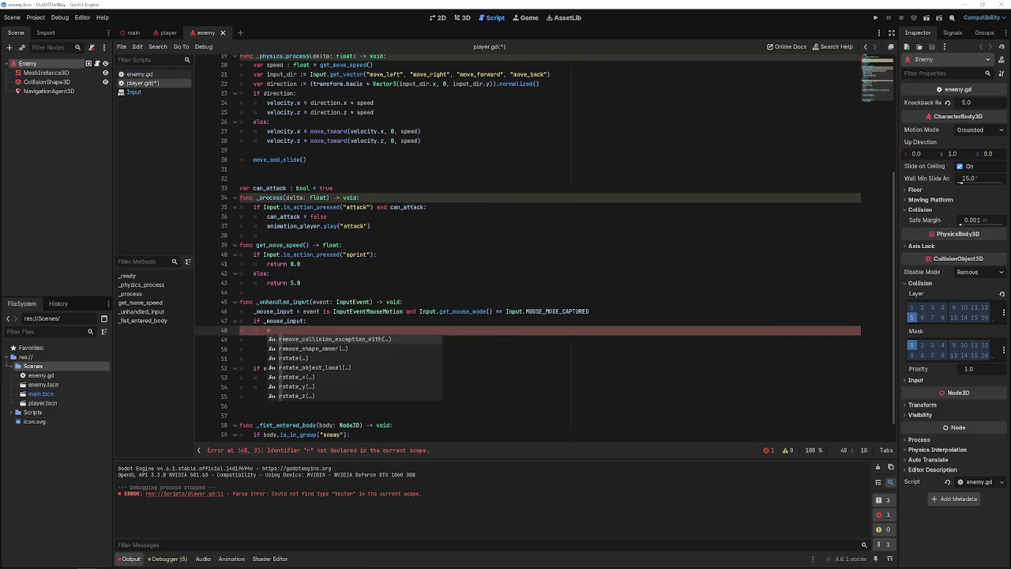
pyautogui.write('tation')
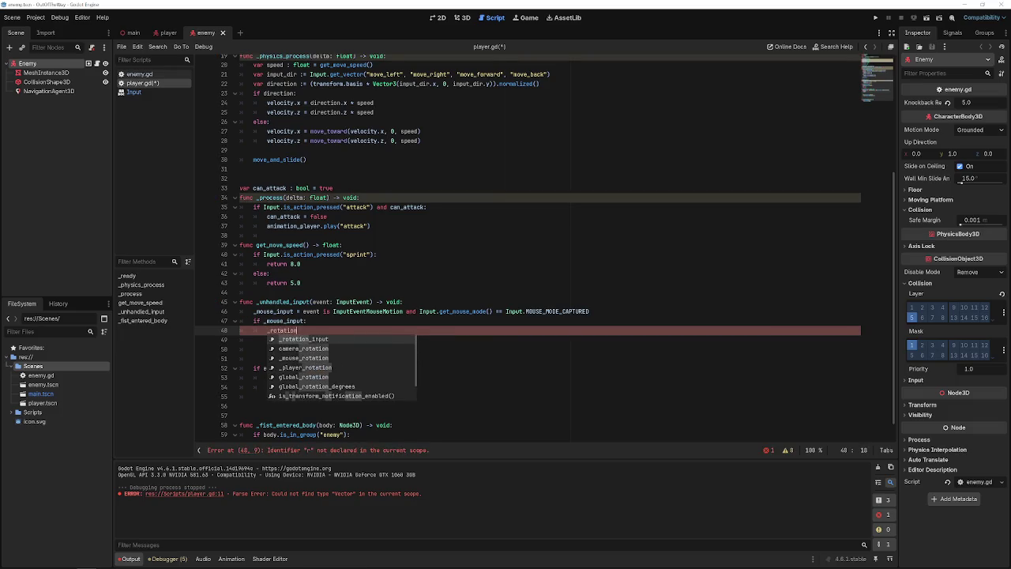
pyautogui.write('_input = ')
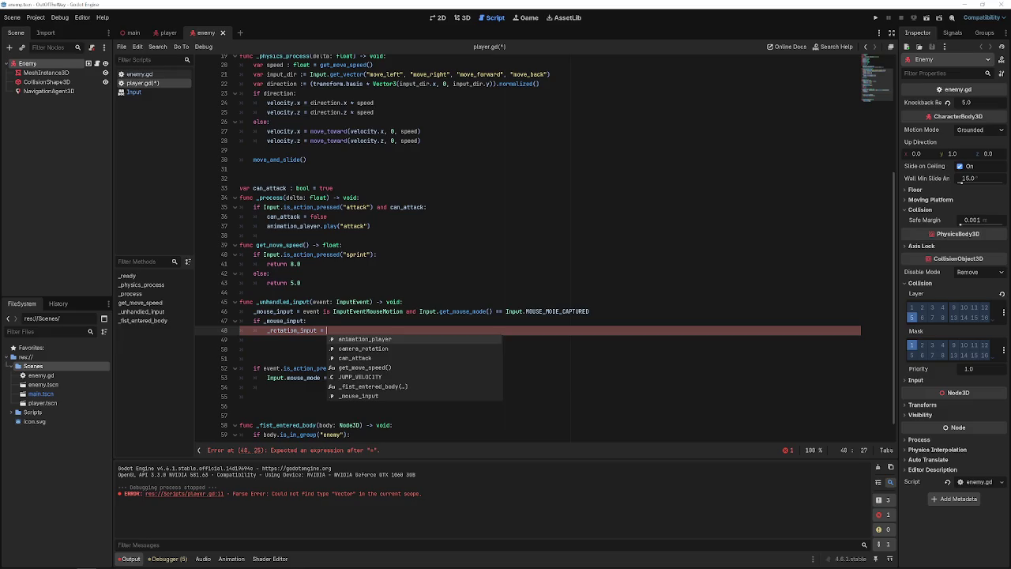
pyautogui.write('-event.')
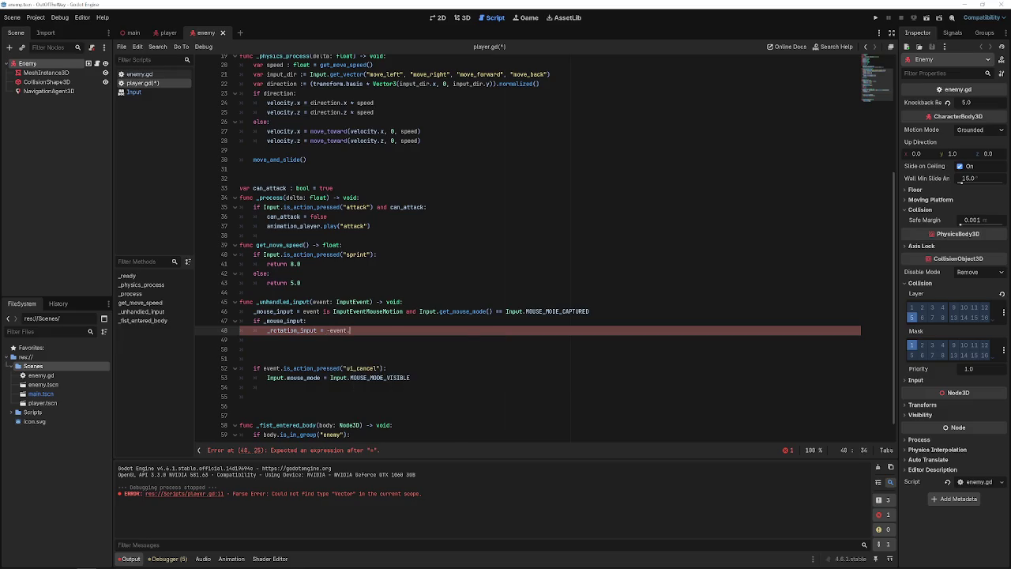
pyautogui.write('relat')
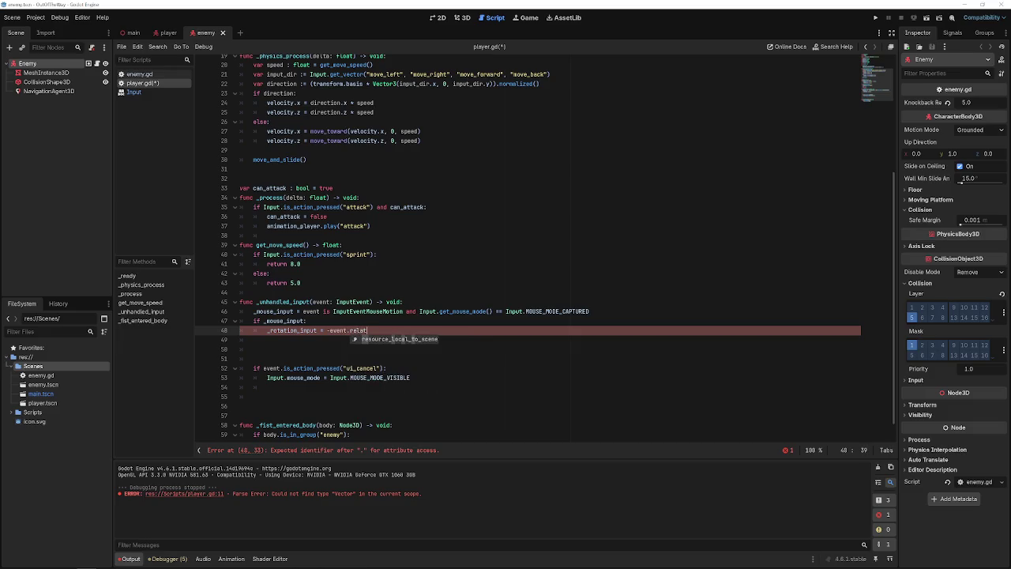
pyautogui.write('ive.x ')
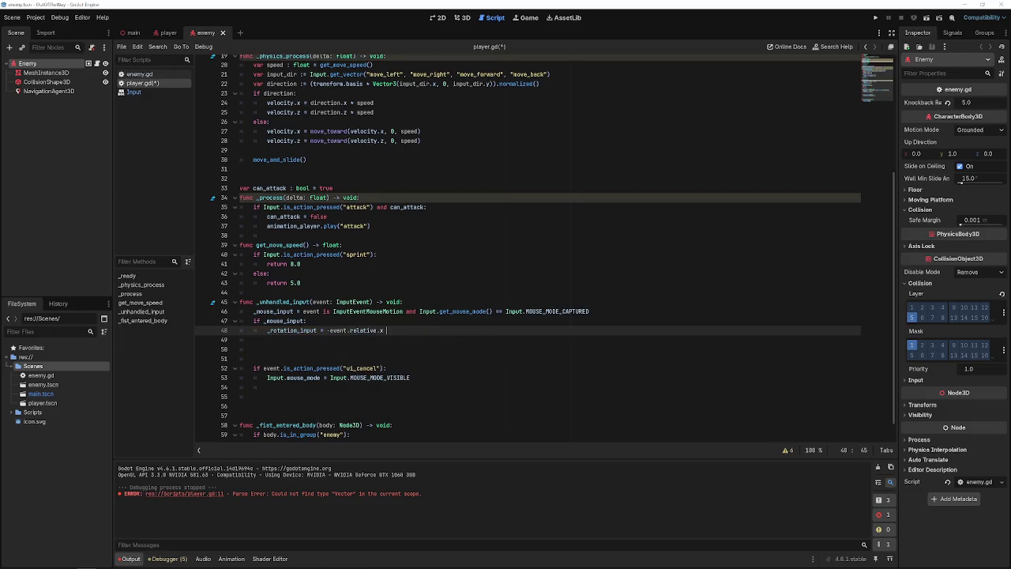
pyautogui.write('* MOUSE')
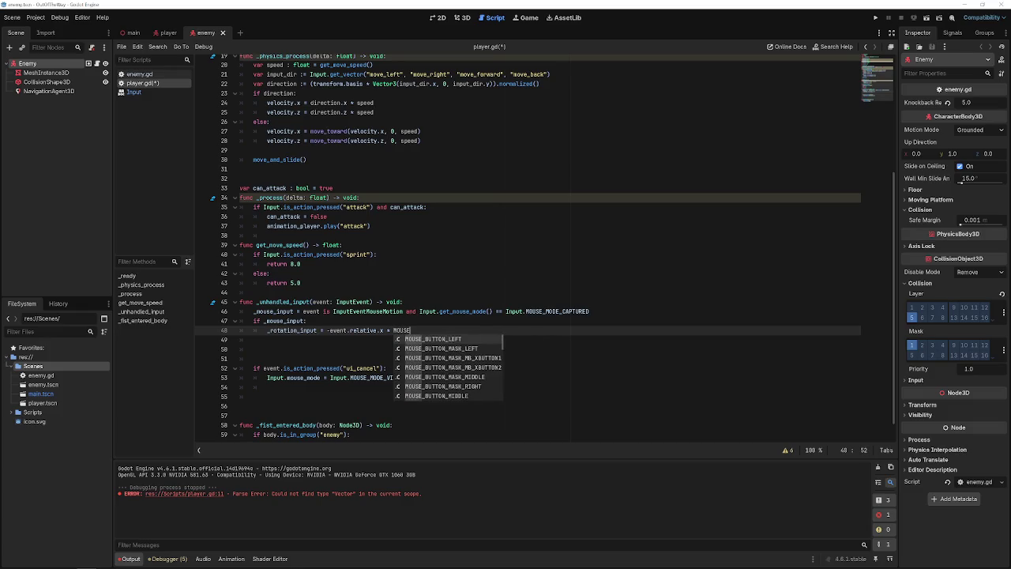
pyautogui.write('_SEN')
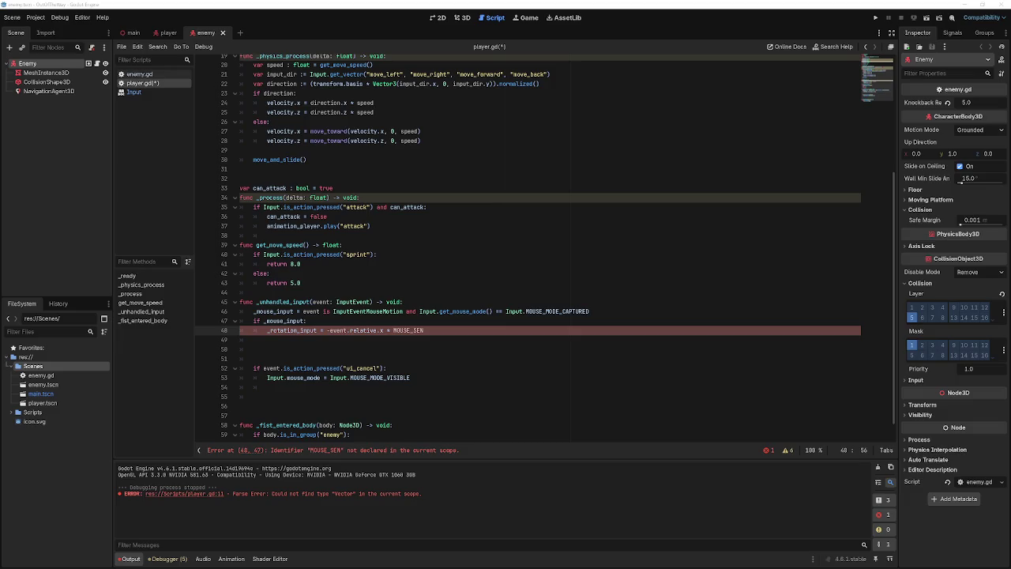
pyautogui.scroll(4, 338, 166)
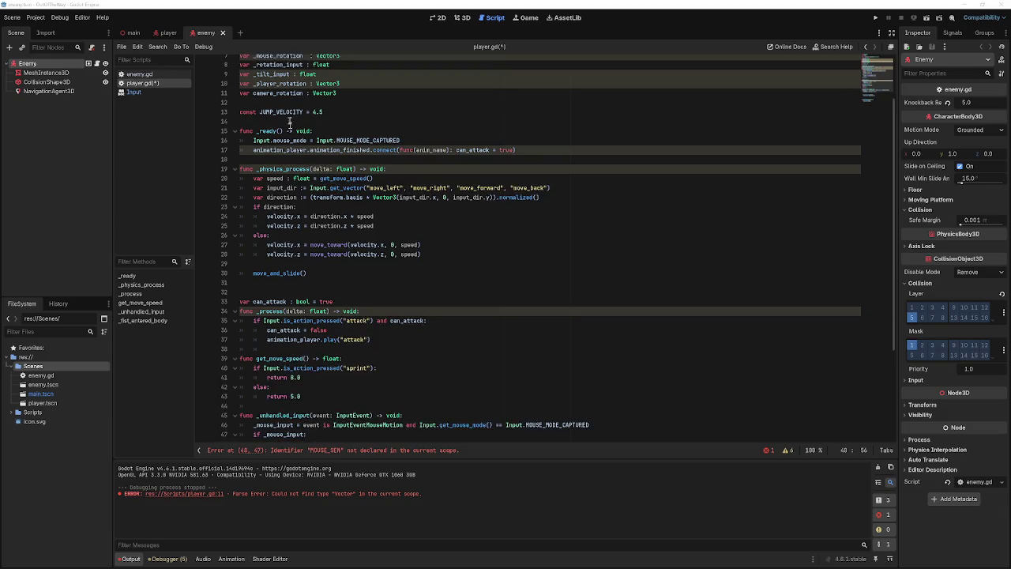
pyautogui.click(289, 104)
pyautogui.press('Return')
pyautogui.press('Return')
pyautogui.press('Return')
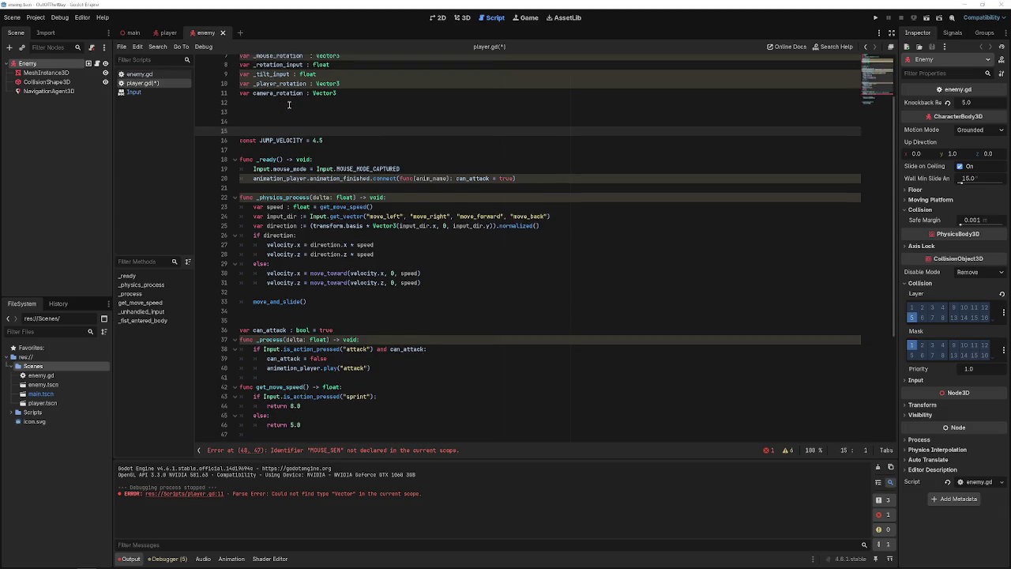
pyautogui.press('Up')
pyautogui.press('Up')
pyautogui.press('Up')
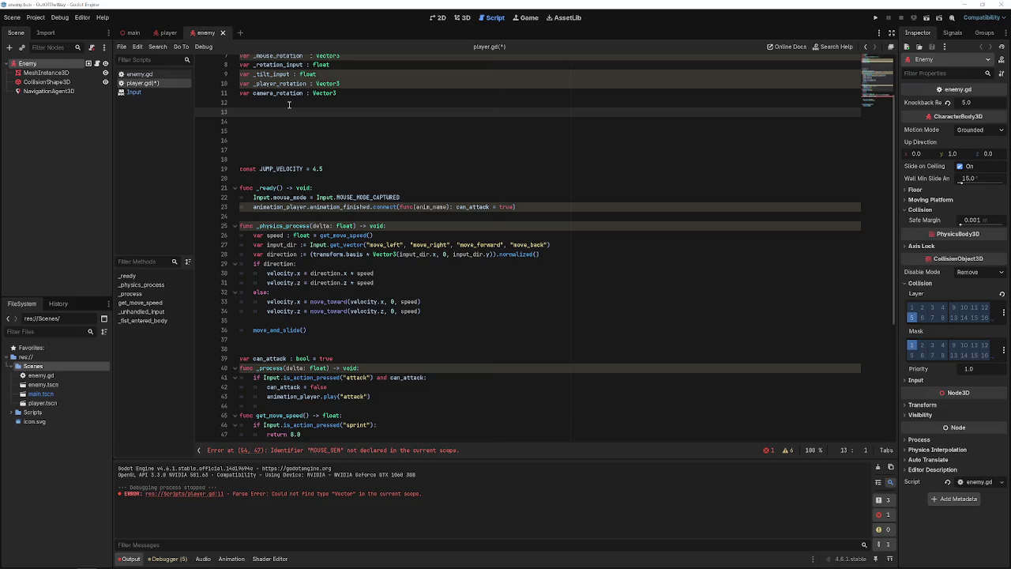
pyautogui.write('@export var ')
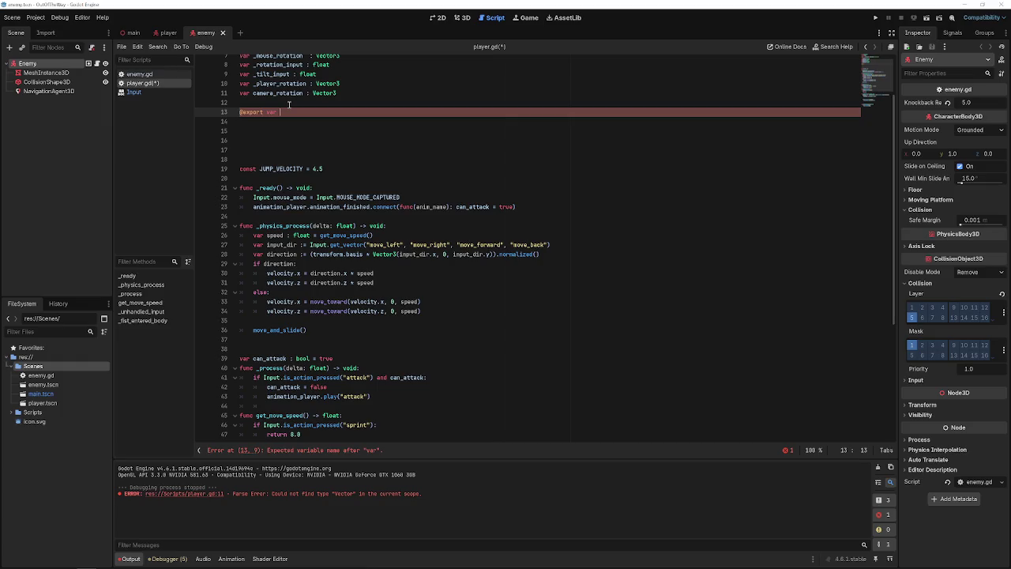
pyautogui.write('mouse_sensi')
pyautogui.write('tivity ')
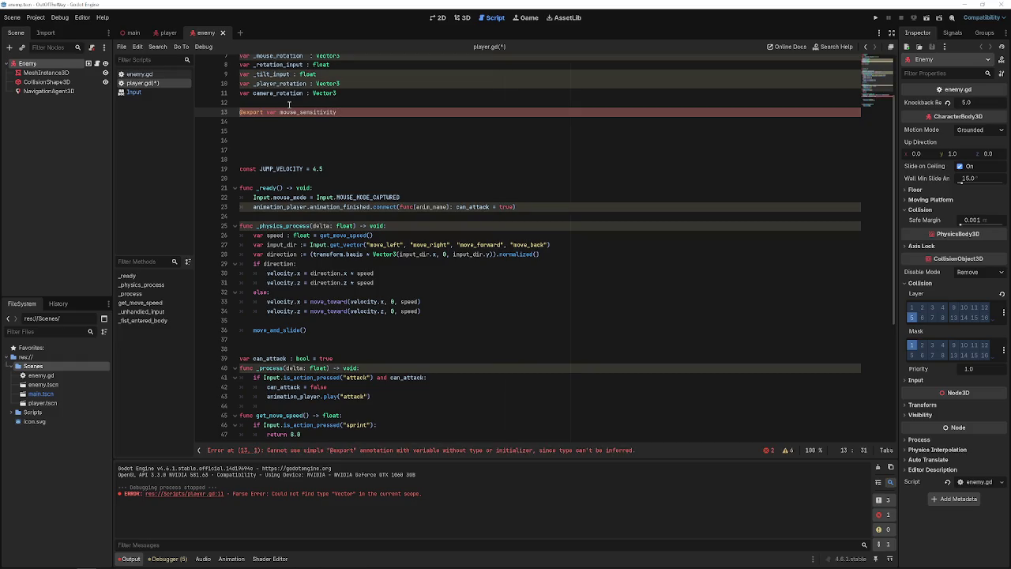
pyautogui.write(':   Float = ')
pyautogui.write('.5')
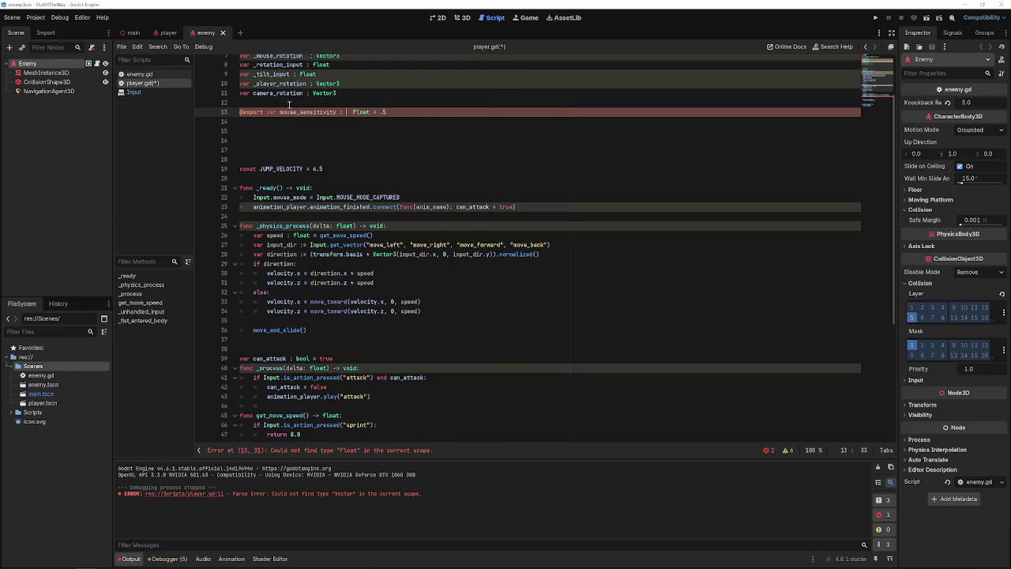
pyautogui.press('BackSpace')
pyautogui.press('BackSpace')
pyautogui.press('BackSpace')
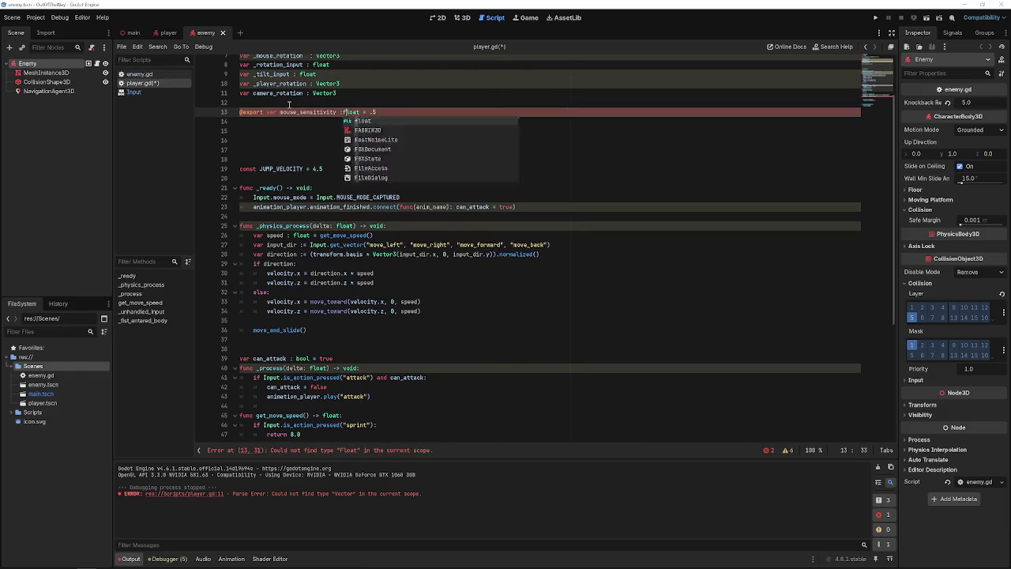
pyautogui.write('f')
pyautogui.press('Home')
pyautogui.press('Return')
pyautogui.press('Up')
pyautogui.write('@')
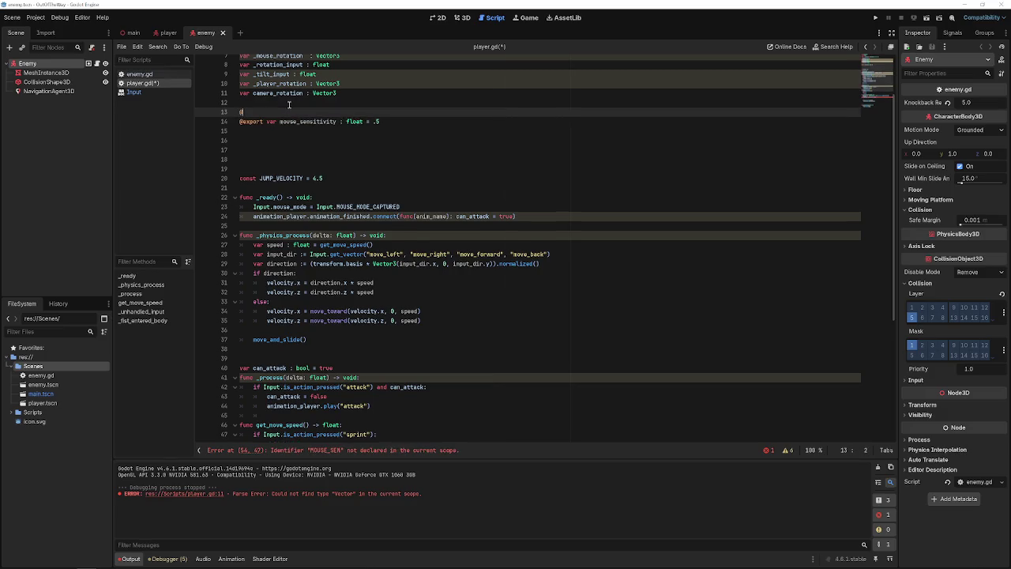
pyautogui.write('export v')
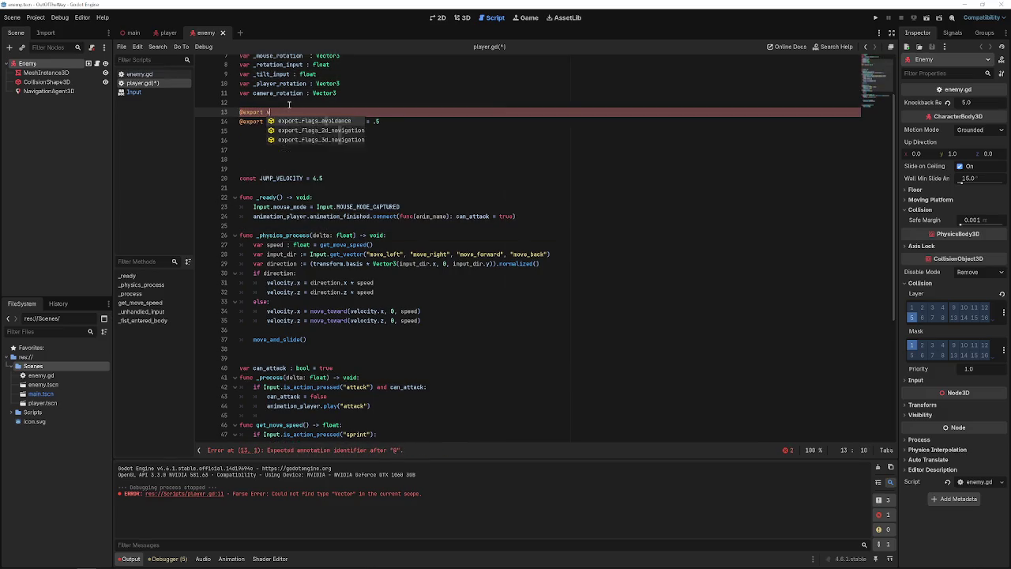
pyautogui.write('ar camera_')
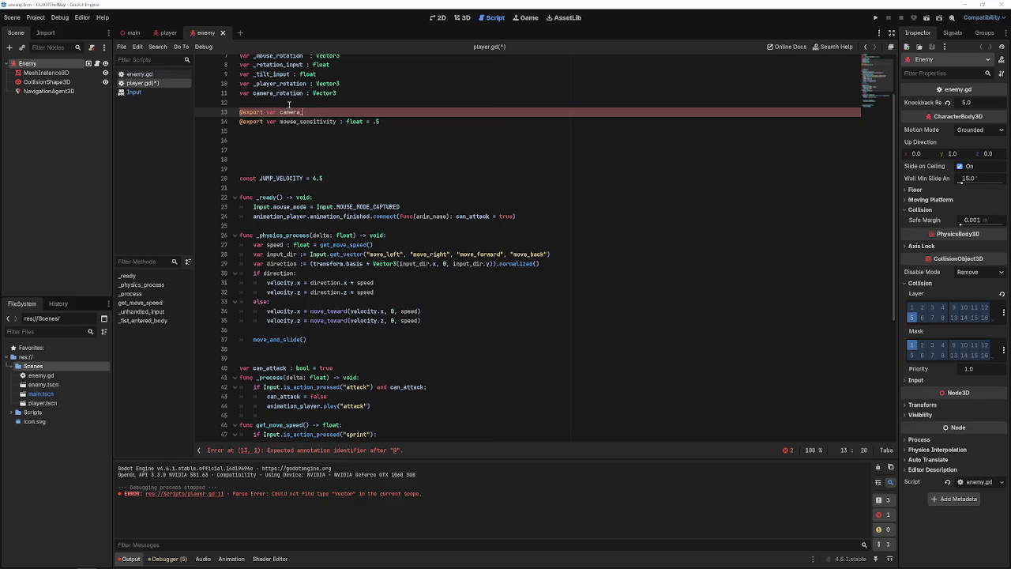
pyautogui.write('controller')
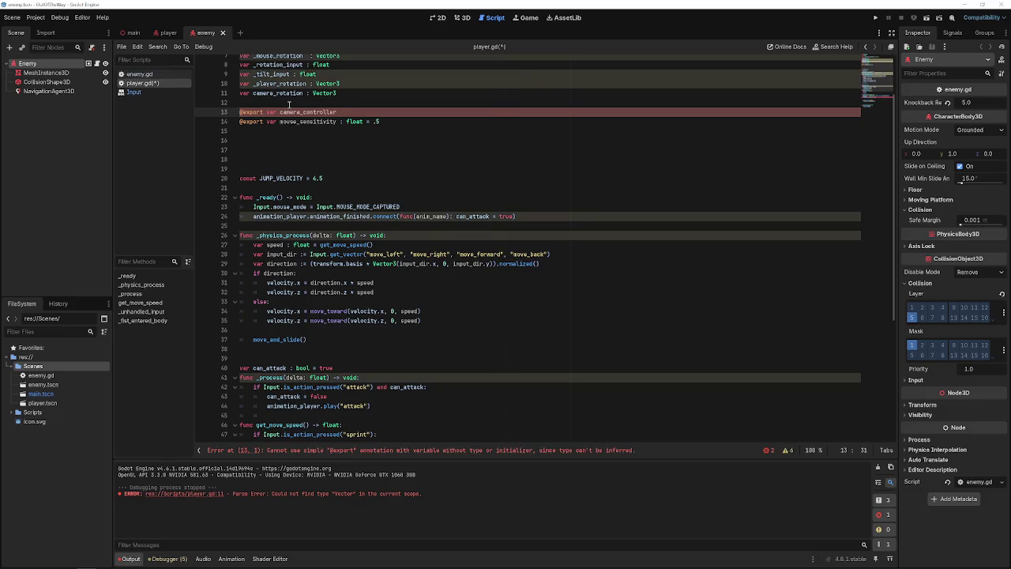
pyautogui.write(' : Camera3D')
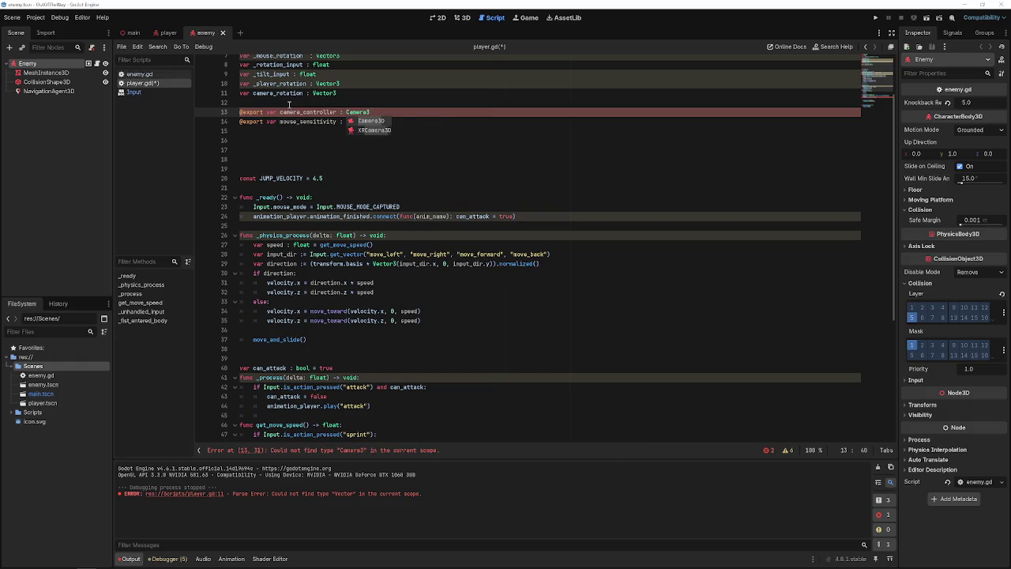
# - Export tilt_upper_limit and tilt_lower_limit as deg_to_rad(90.0), then save the script
pyautogui.click(289, 105)
pyautogui.press('Return')
pyautogui.press('Return')
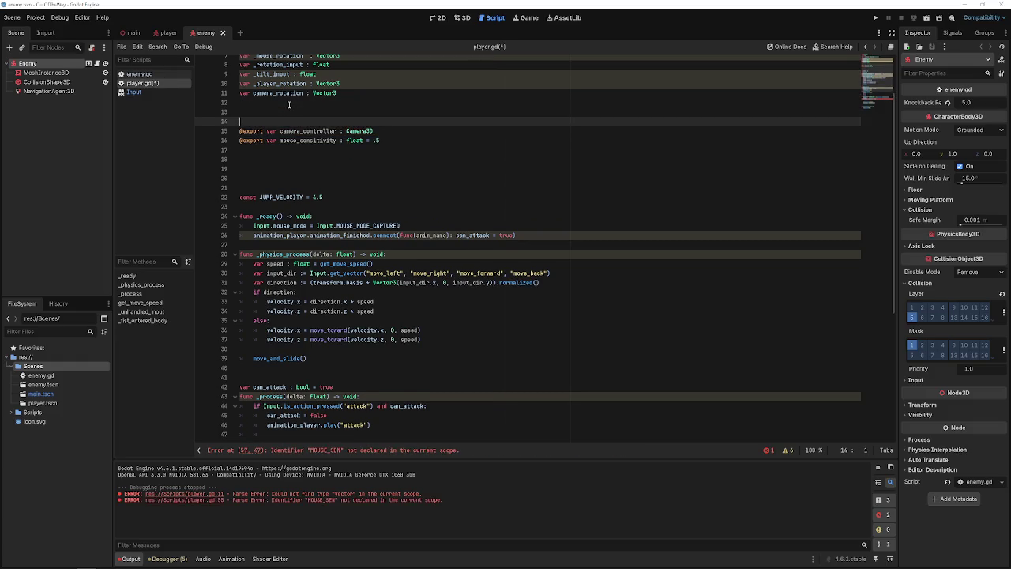
pyautogui.write('@export ')
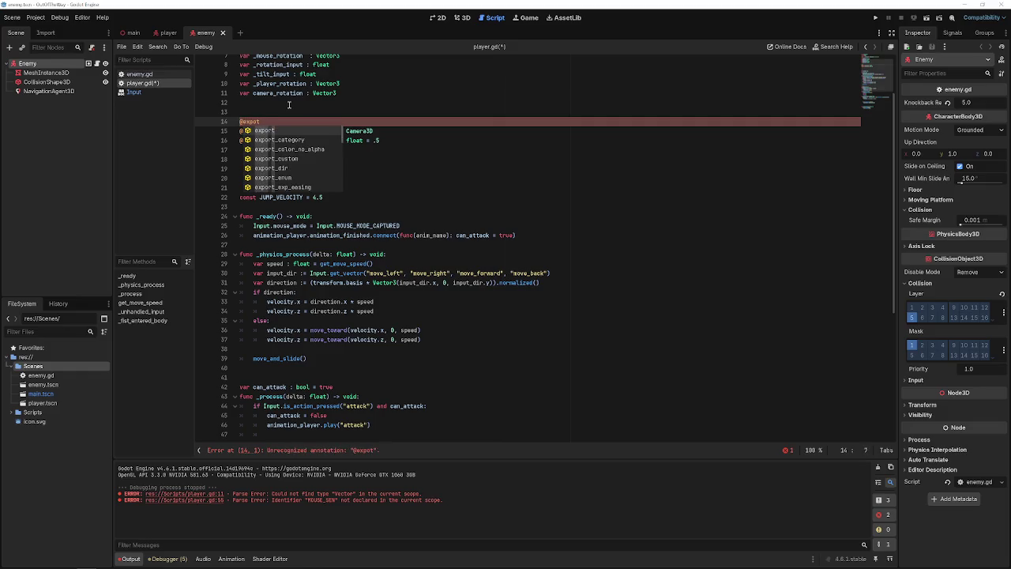
pyautogui.write('v')
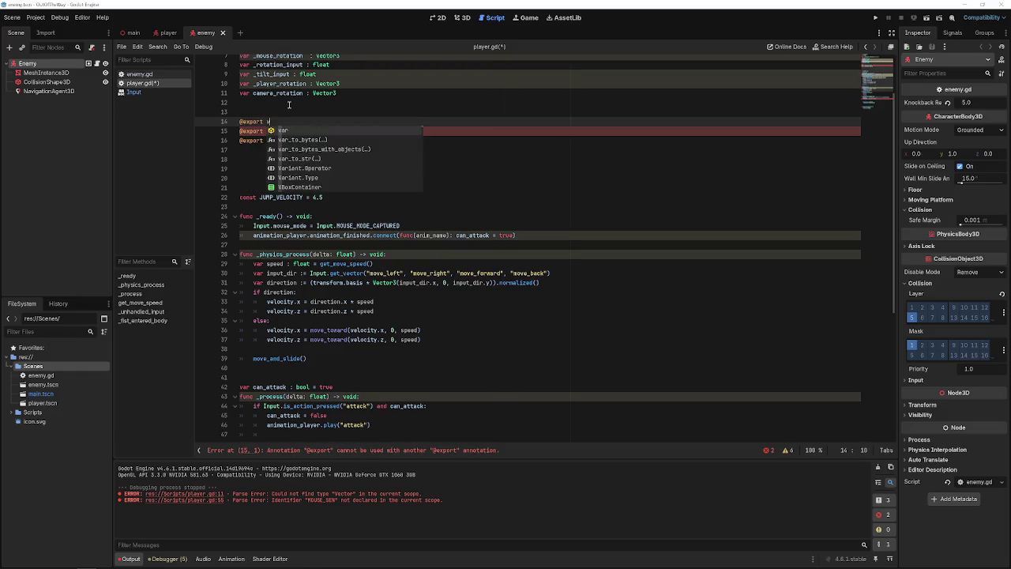
pyautogui.write('ar tilt_up')
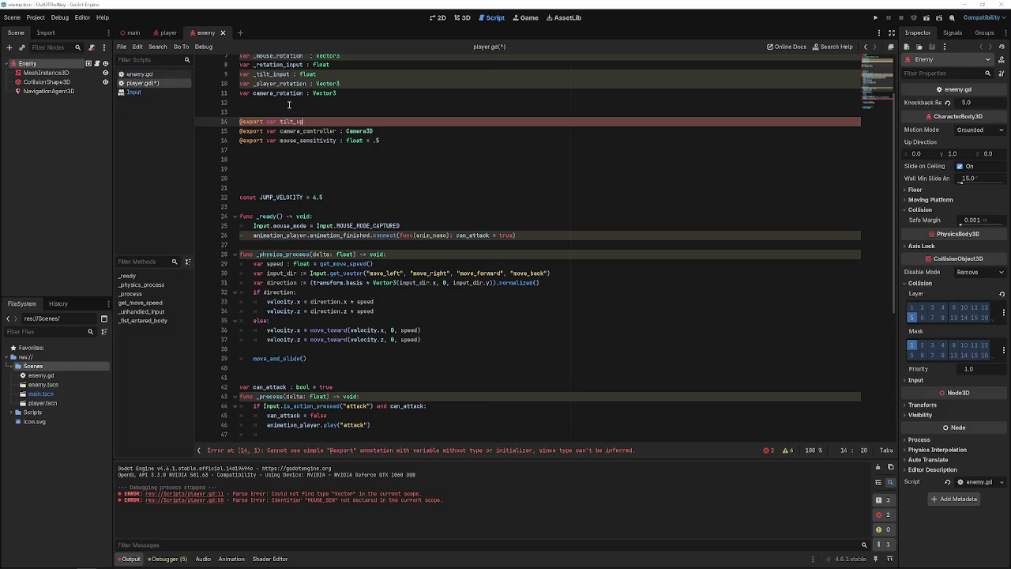
pyautogui.write('per_limit')
pyautogui.write(' :=')
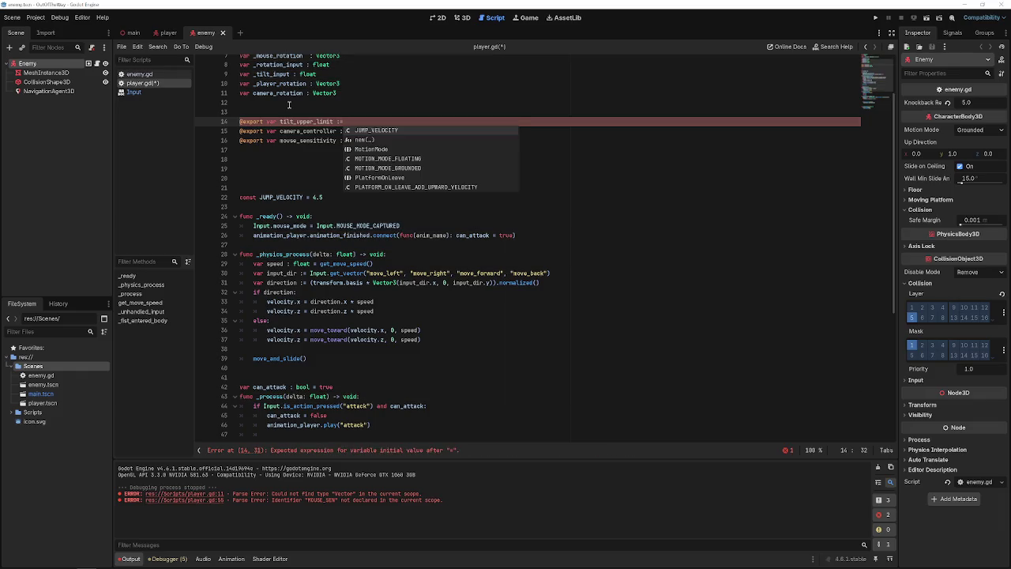
pyautogui.write(' deg')
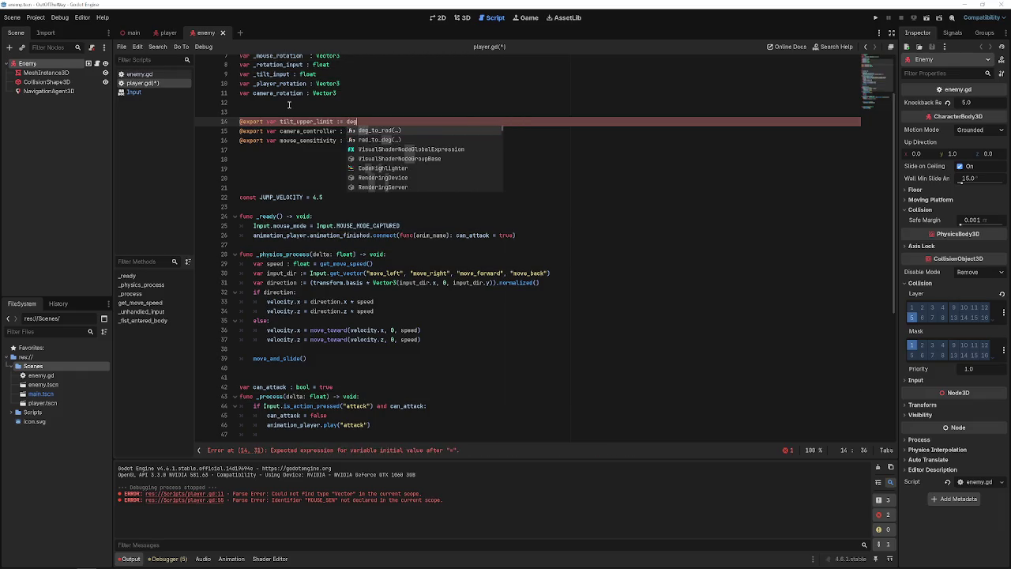
pyautogui.write('_to_rad(90.0')
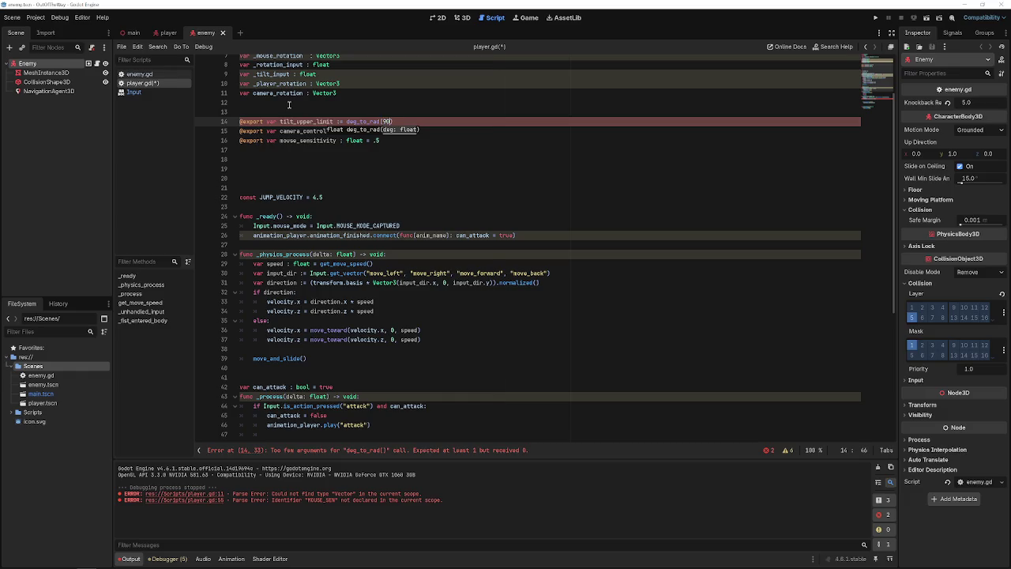
pyautogui.press('Up')
pyautogui.write('@')
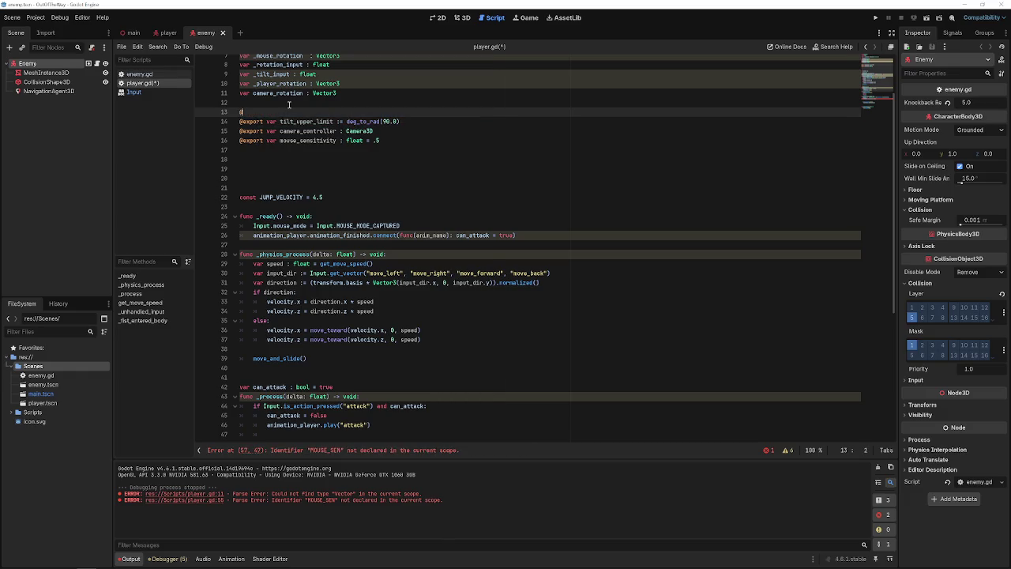
pyautogui.write('export ')
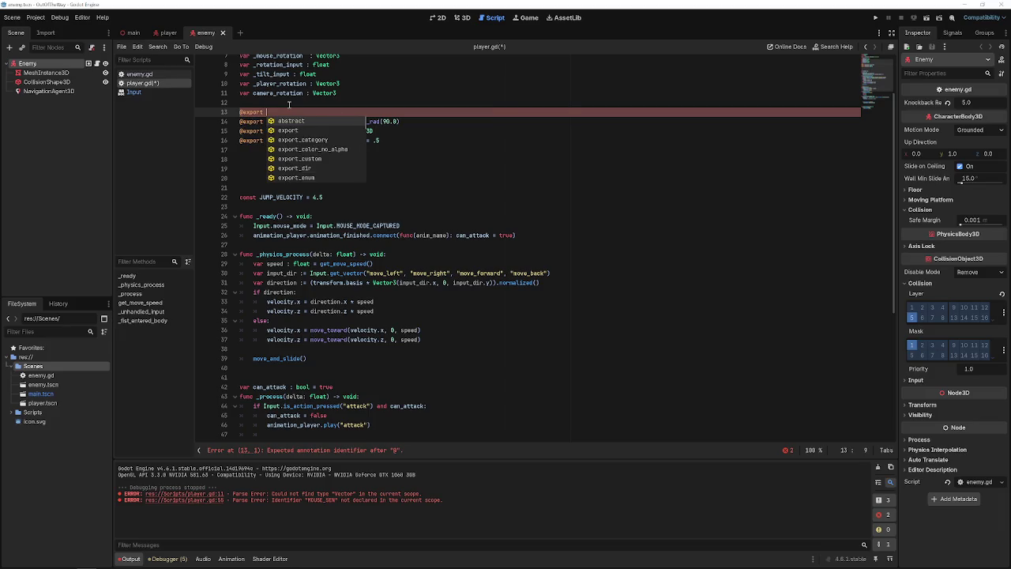
pyautogui.write('var tilt')
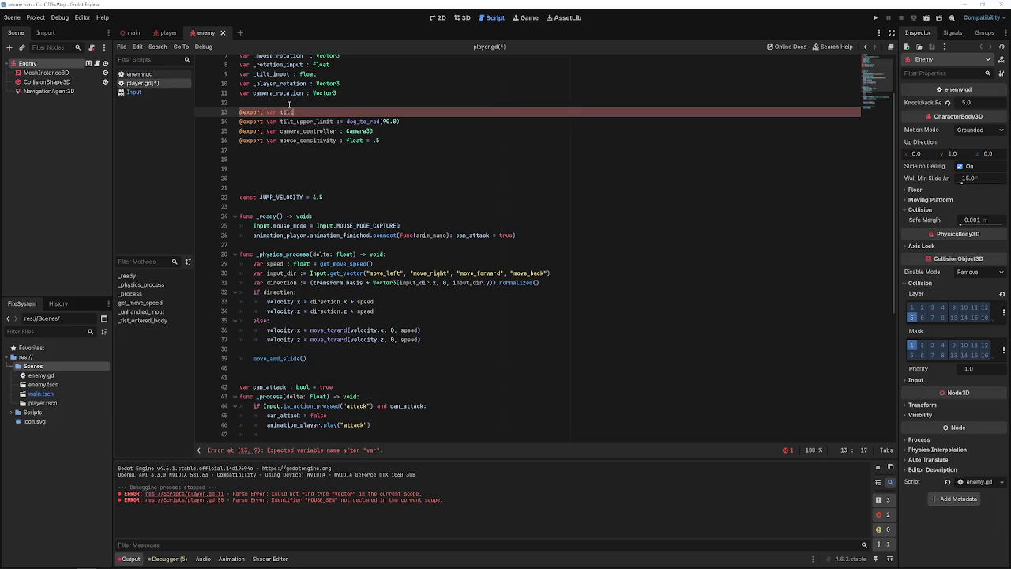
pyautogui.write('_lower_limit ')
pyautogui.write(':= deg')
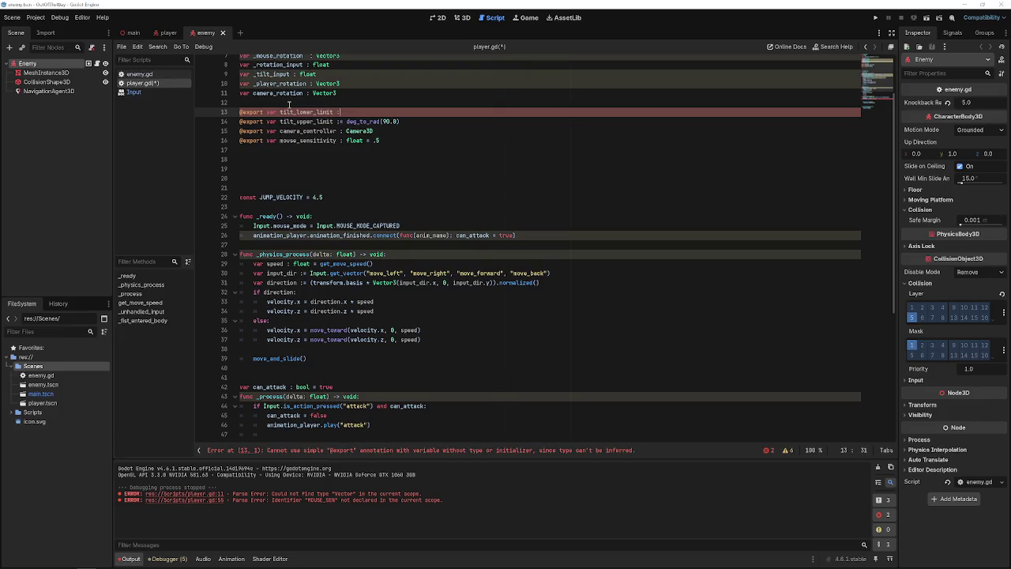
pyautogui.press('Return')
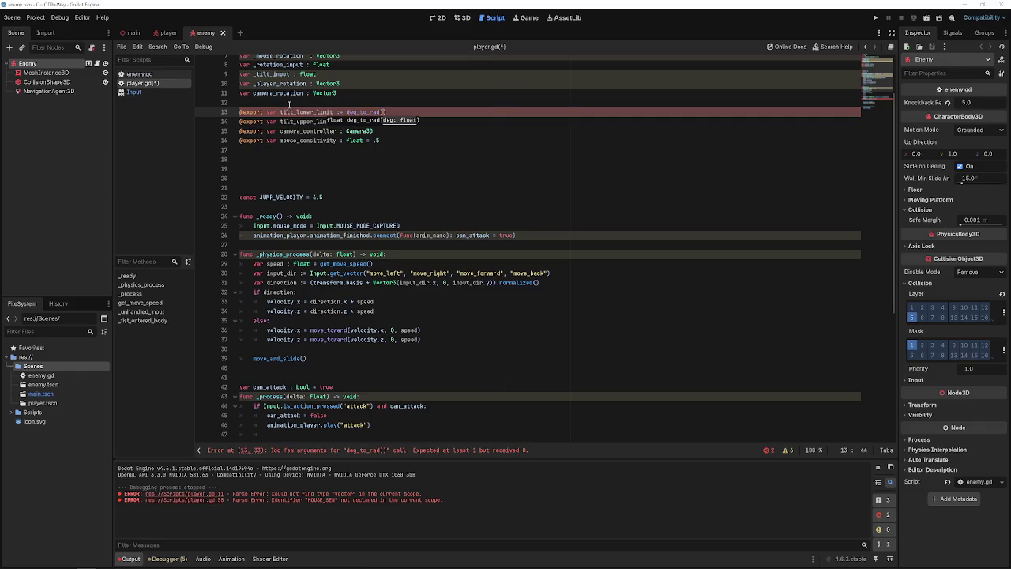
pyautogui.write('90.0')
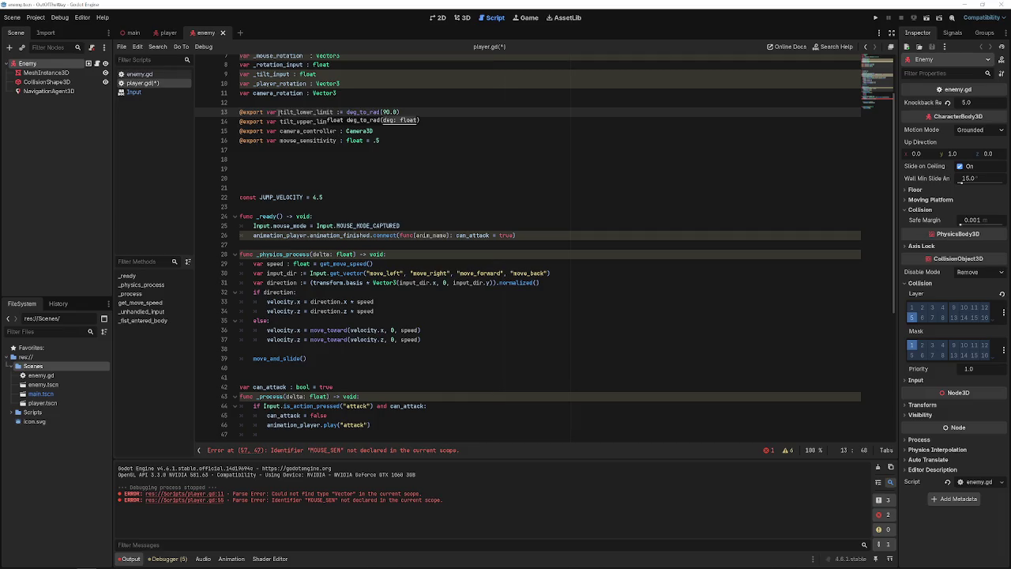
pyautogui.click(349, 156)
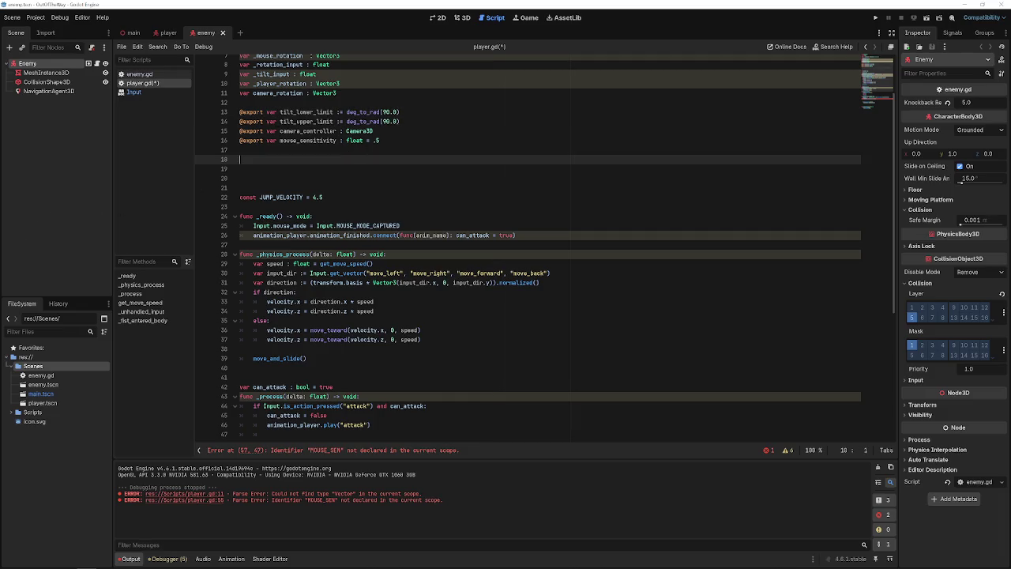
pyautogui.hotkey('ctrl', 's')
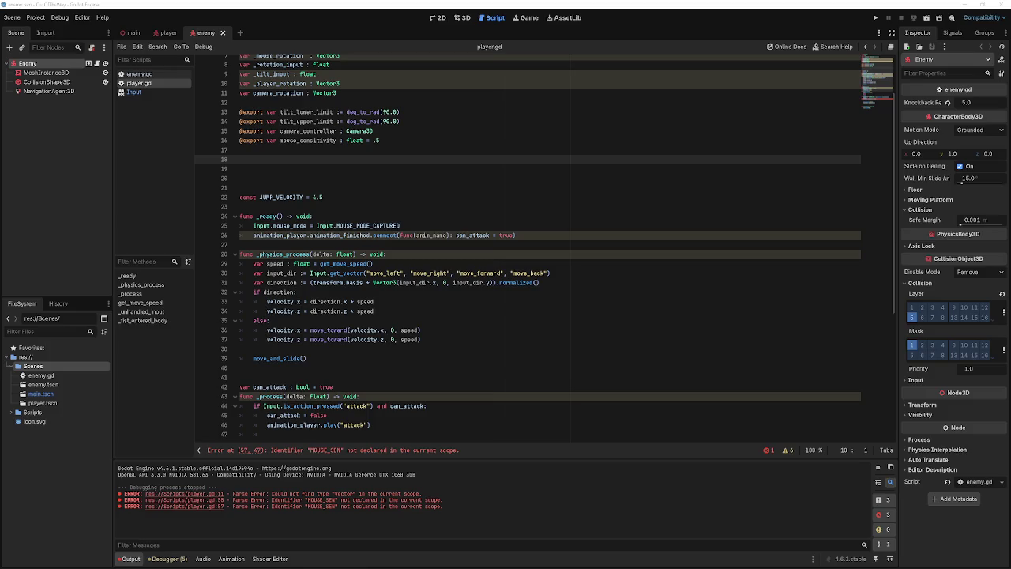
# - Replace MOUSE_SEN with mouse_sensitivity on line 57
pyautogui.scroll(-6, 398, 280)
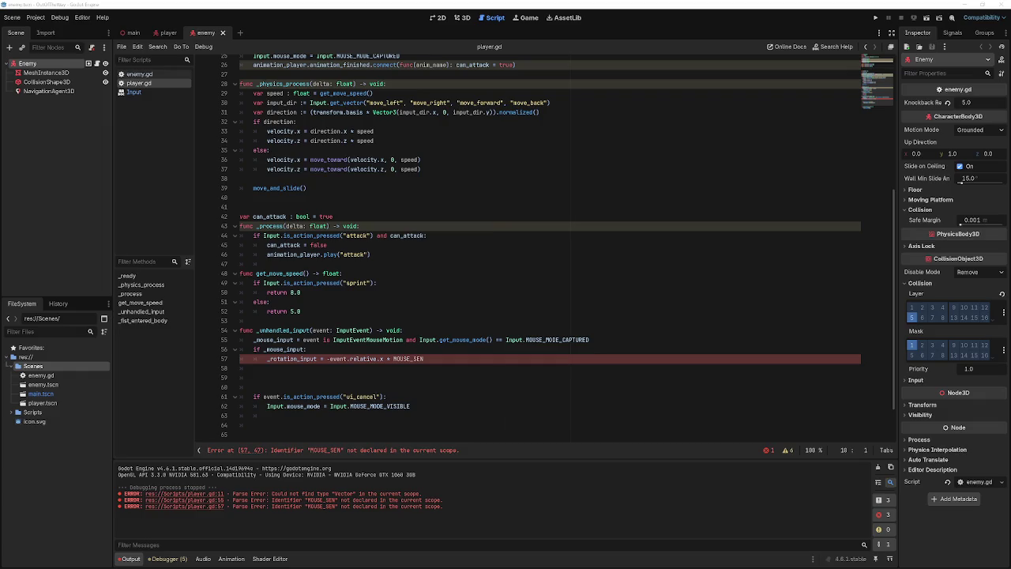
pyautogui.doubleClick(408, 360)
pyautogui.write('mouse')
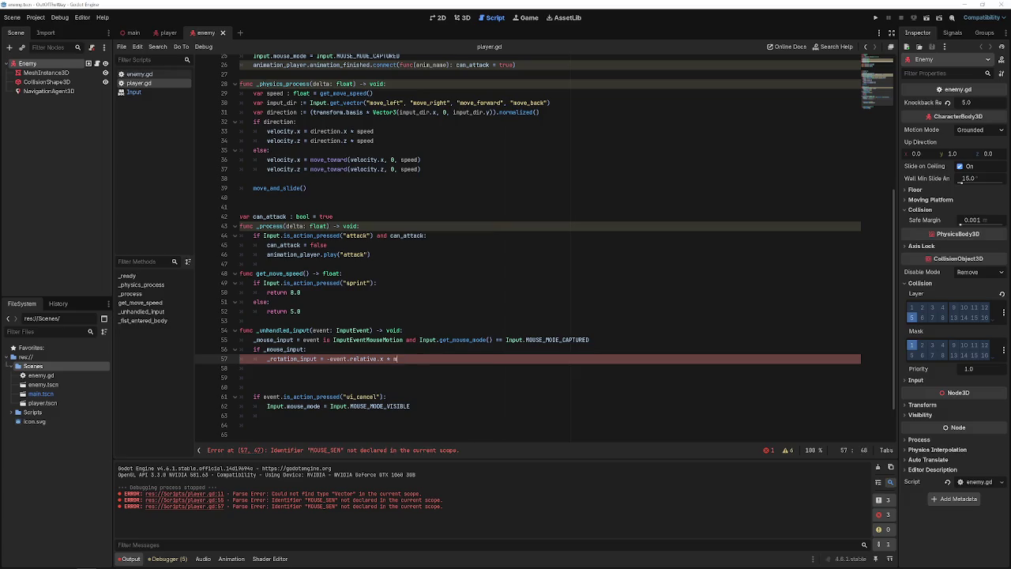
pyautogui.press('Return')
pyautogui.press('Return')
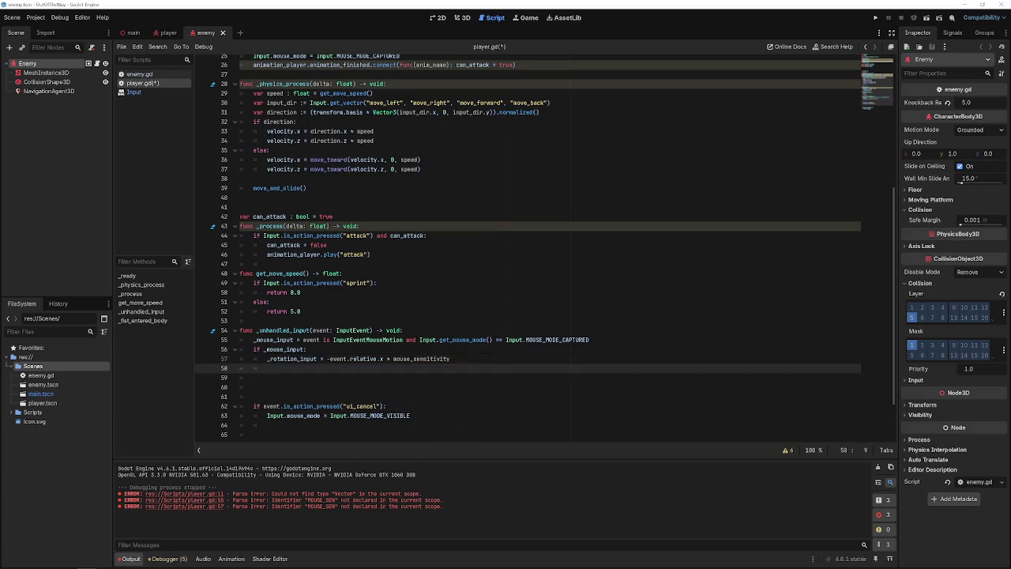
# - Add line 58: _tilt_input = -event.relative.y * mouse_sensitivity, reusing line 57's expression
pyautogui.write('_ti')
pyautogui.write('lt_input ')
pyautogui.write('= -')
pyautogui.moveTo(327, 358); pyautogui.dragTo(451, 358)
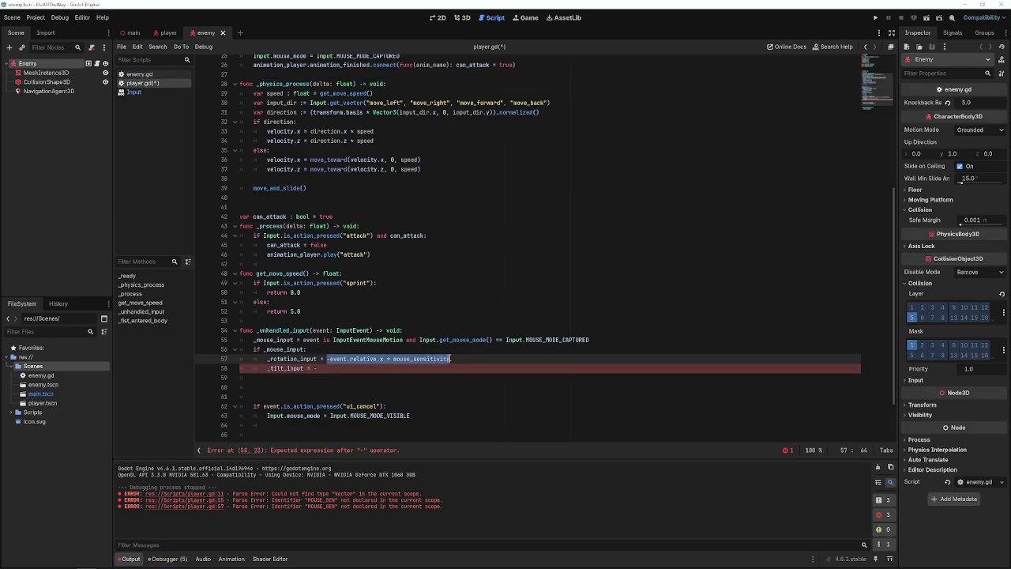
pyautogui.hotkey('ctrl', 'c')
pyautogui.click(325, 368)
pyautogui.hotkey('ctrl', 'v')
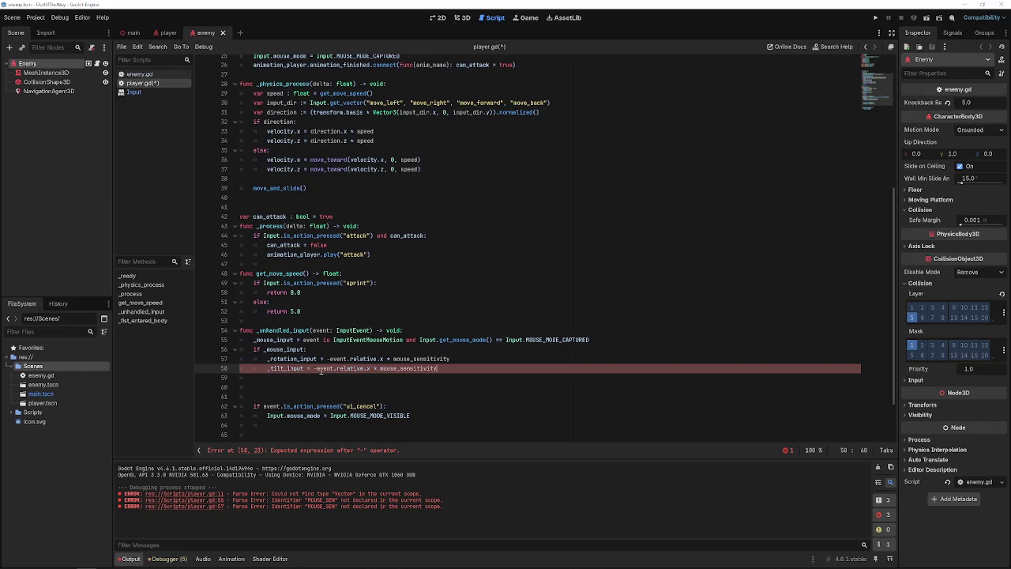
pyautogui.click(371, 369)
pyautogui.press('BackSpace')
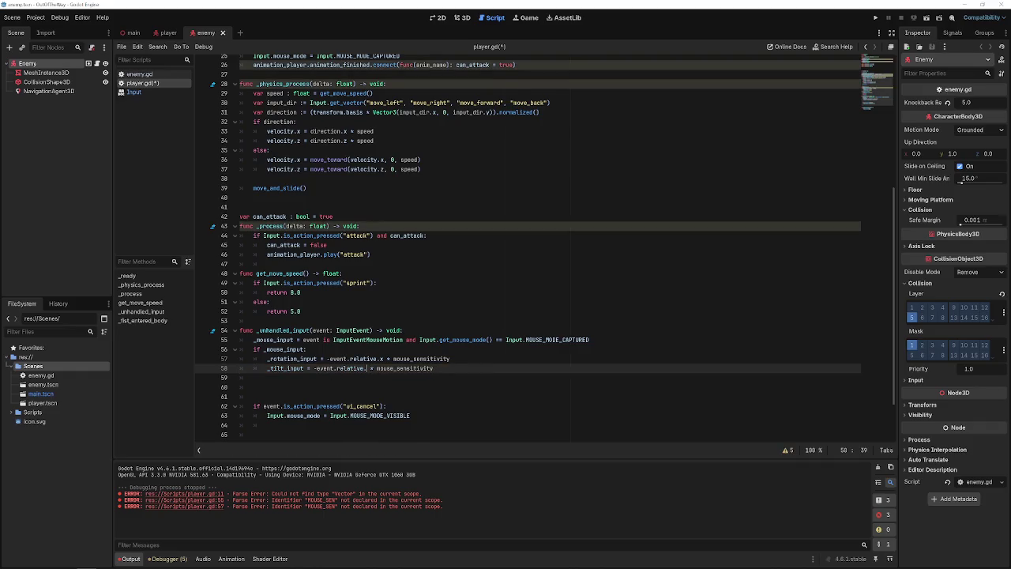
pyautogui.write('y')
# - Paste the _update_camera function below _unhandled_input and save player.gd
pyautogui.click(316, 384)
pyautogui.scroll(-2, 528, 245)
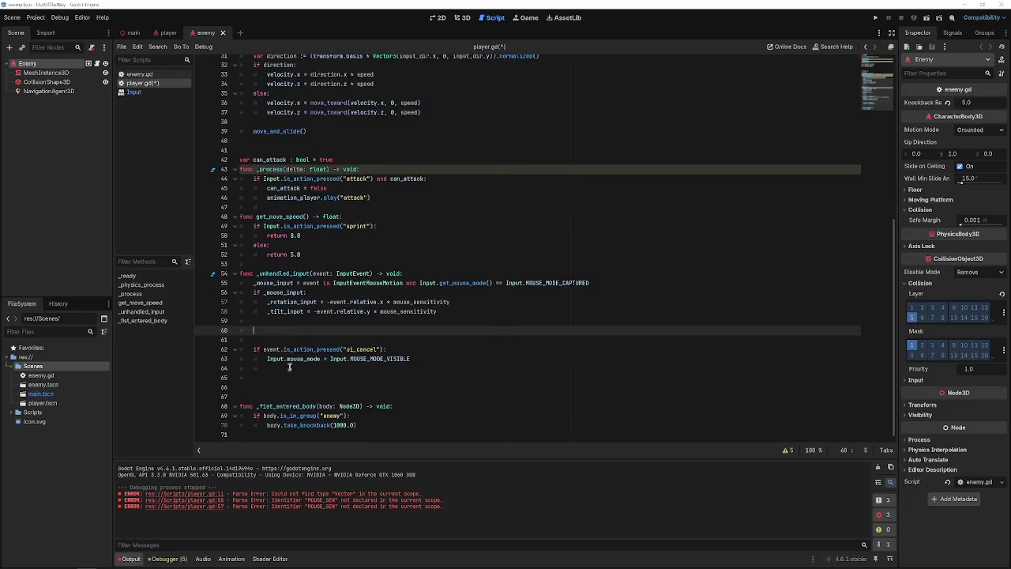
pyautogui.click(240, 387)
pyautogui.press('Return')
pyautogui.press('Return')
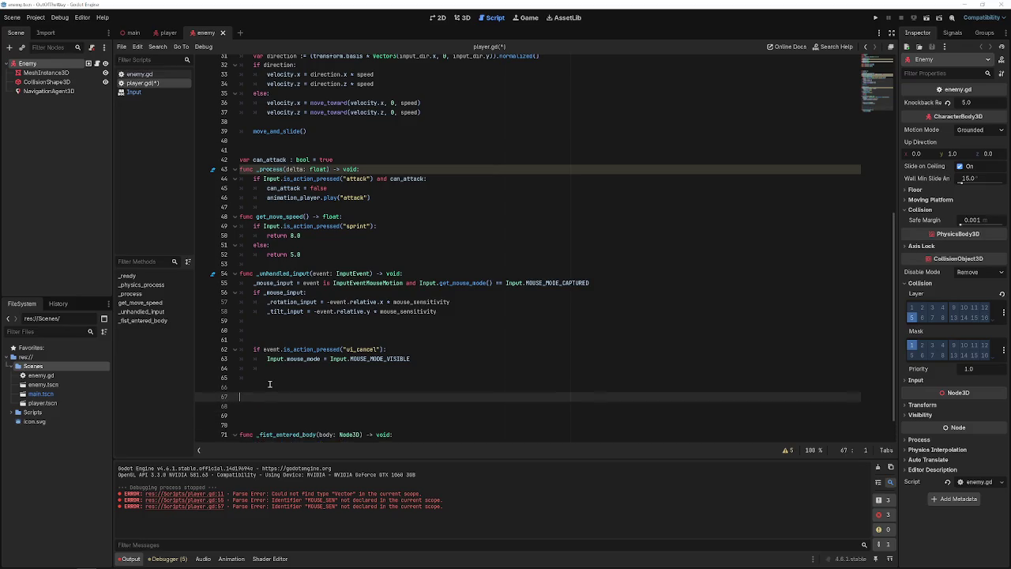
pyautogui.hotkey('ctrl', 'v')
pyautogui.hotkey('ctrl', 's')
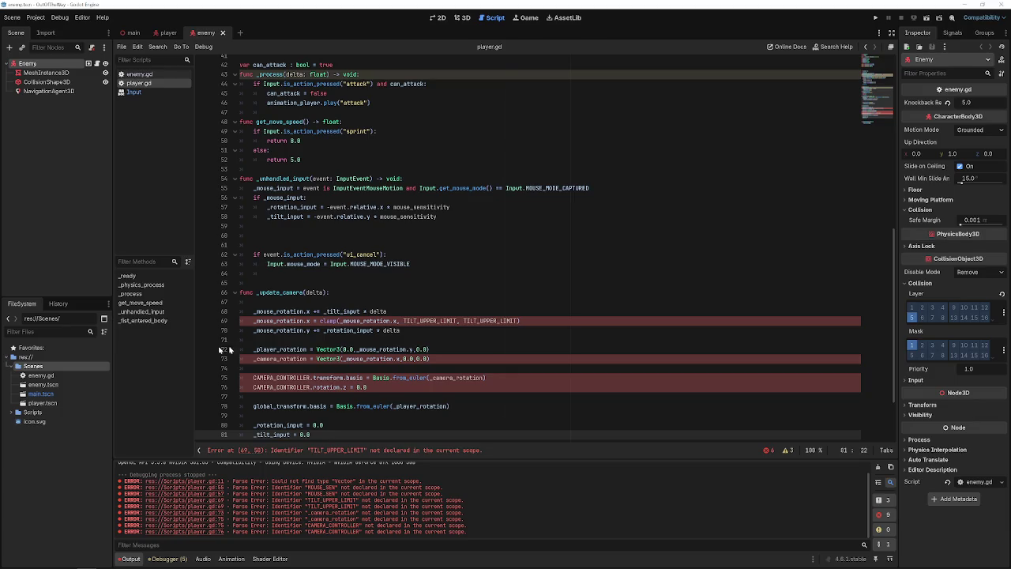
# - Change the _mouse_rotation declaration on line 7 to use ':' instead of '='
pyautogui.doubleClick(278, 321)
pyautogui.scroll(10, 295, 342)
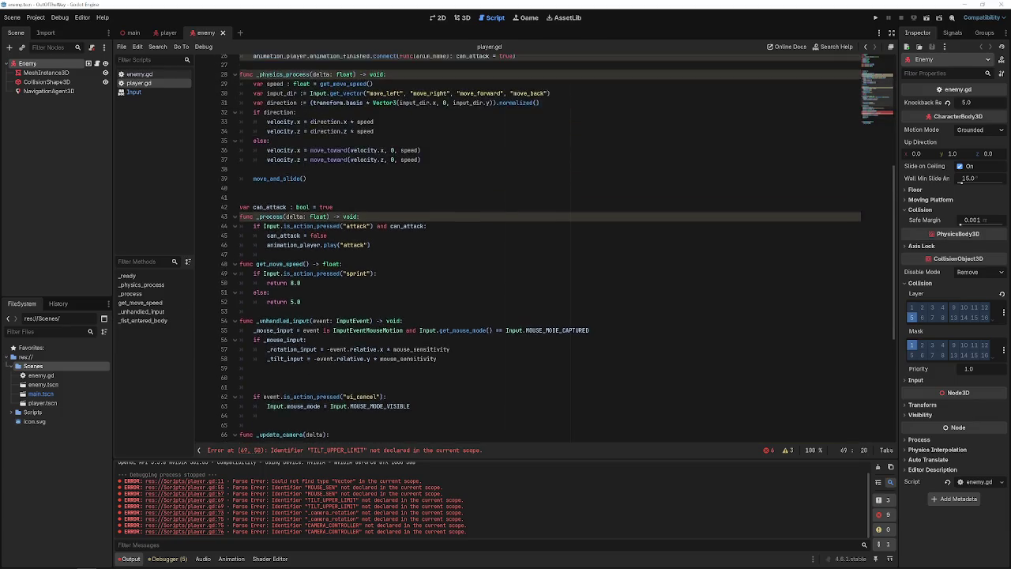
pyautogui.scroll(-7, 283, 133)
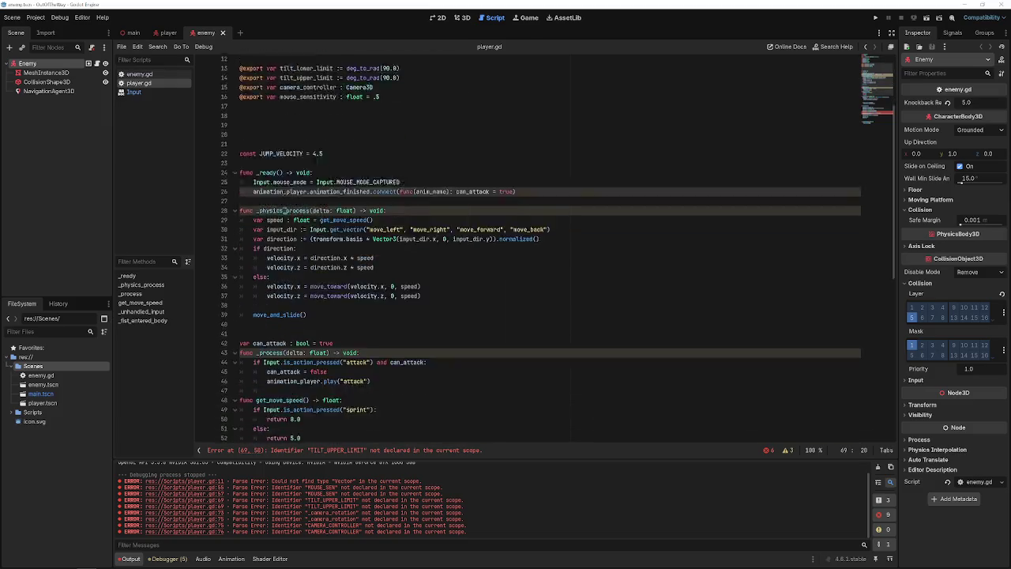
pyautogui.scroll(7, 304, 122)
pyautogui.click(310, 118)
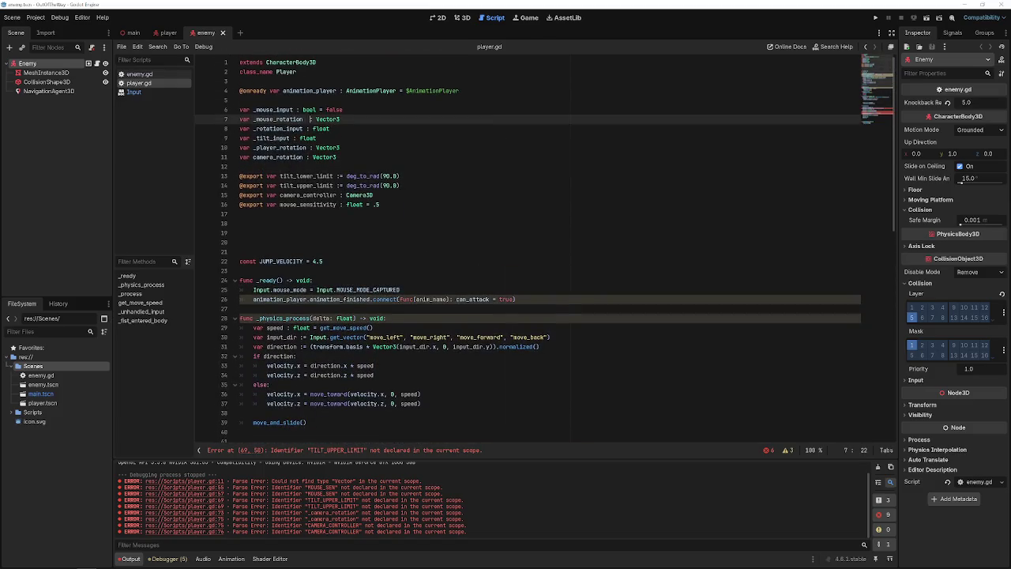
pyautogui.press('BackSpace')
pyautogui.write(':')
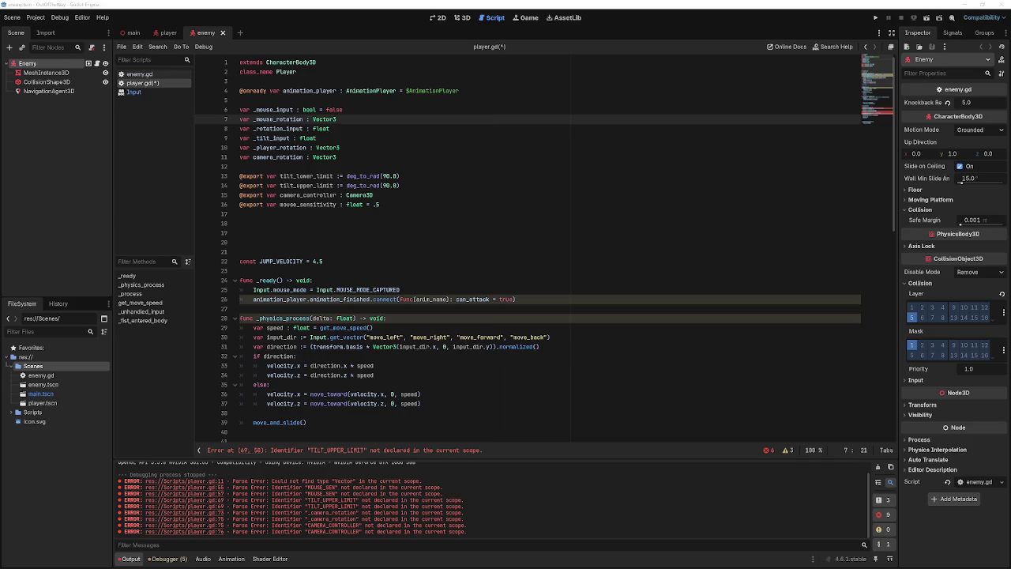
# - Tidy the blank line after the variable declarations on lines 7–11 and save
pyautogui.moveTo(339, 156); pyautogui.dragTo(213, 117)
pyautogui.click(346, 157)
pyautogui.press('Delete')
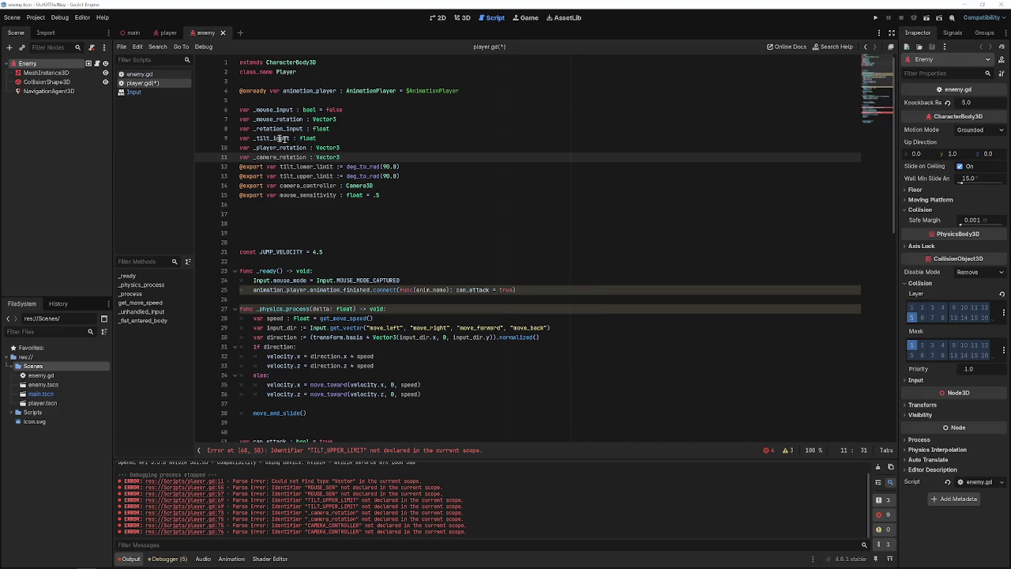
pyautogui.hotkey('ctrl', 's')
pyautogui.press('Up')
pyautogui.press('Down')
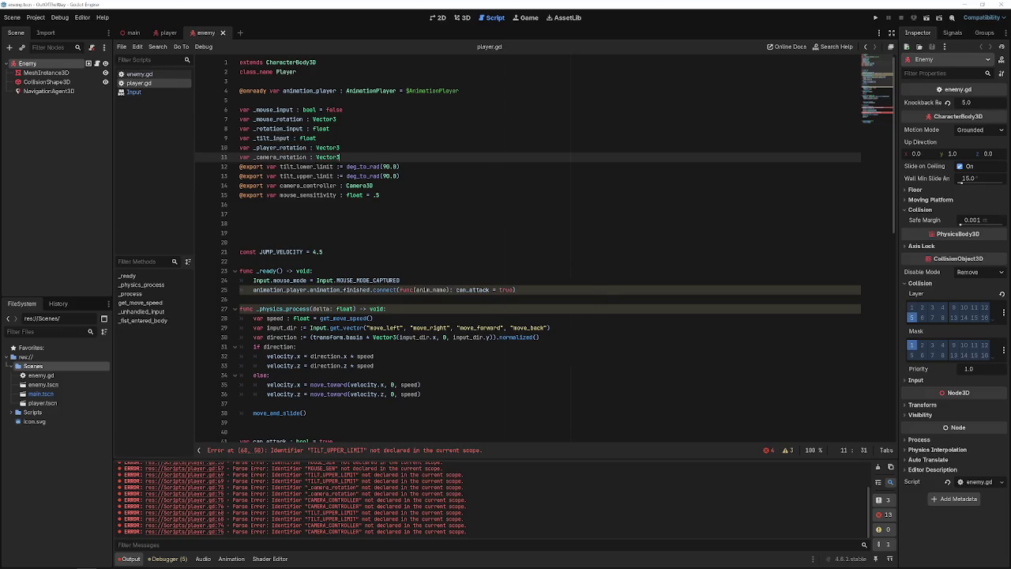
pyautogui.press('Return')
pyautogui.hotkey('ctrl', 's')
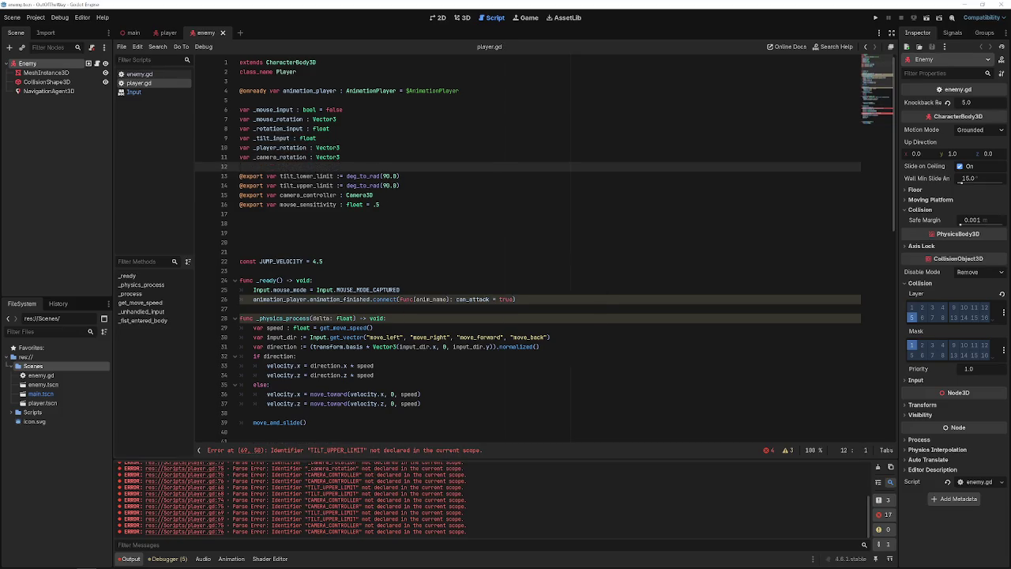
# - Make the pitch clamp use tilt_lower_limit as minimum and tilt_upper_limit as maximum
pyautogui.scroll(-15, 332, 405)
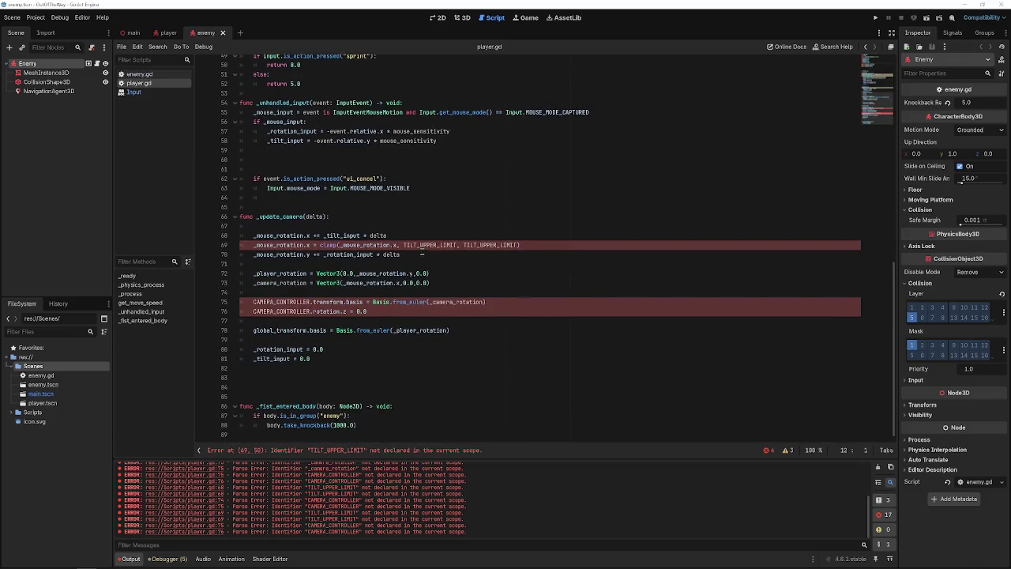
pyautogui.click(423, 254)
pyautogui.doubleClick(430, 245)
pyautogui.write('tilt')
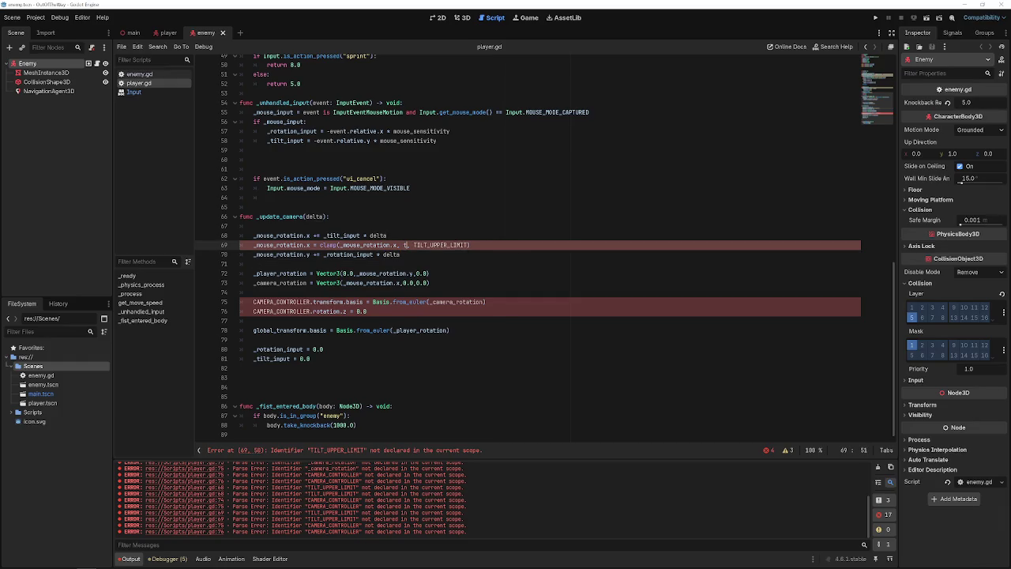
pyautogui.press('Return')
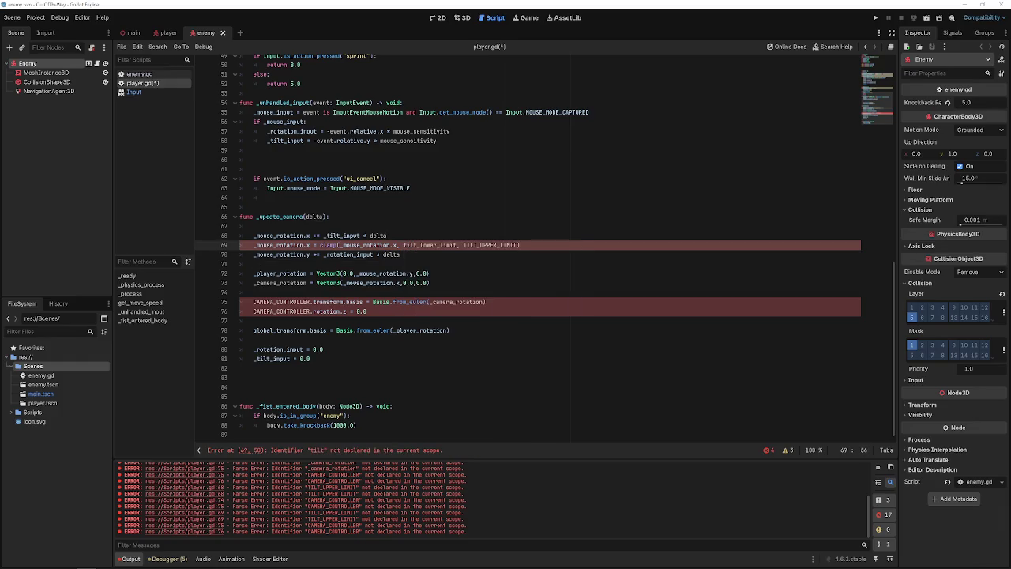
pyautogui.click(467, 245)
pyautogui.doubleClick(467, 245)
pyautogui.write('til')
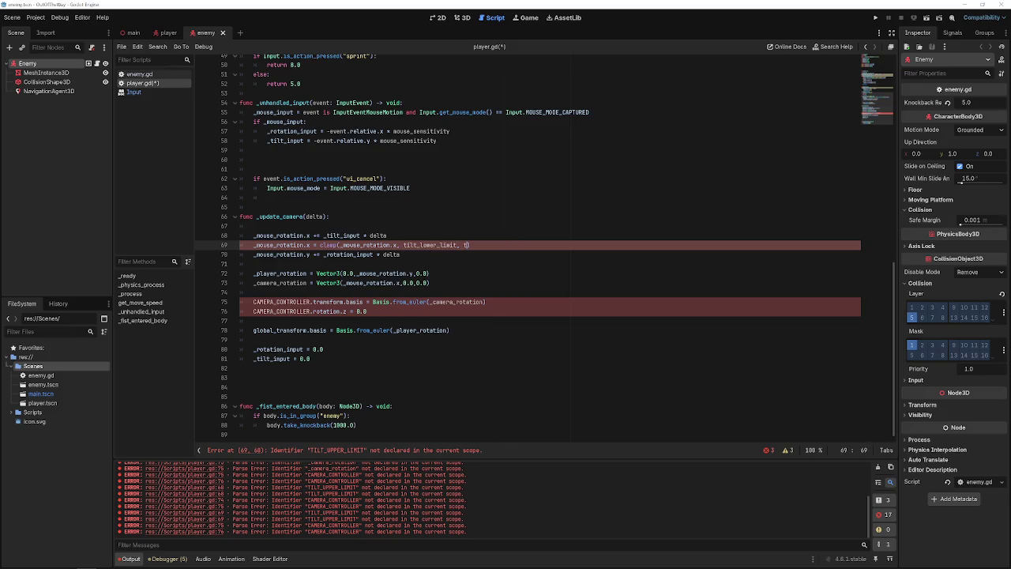
pyautogui.press('Return')
pyautogui.press('BackSpace')
pyautogui.press('BackSpace')
pyautogui.press('BackSpace')
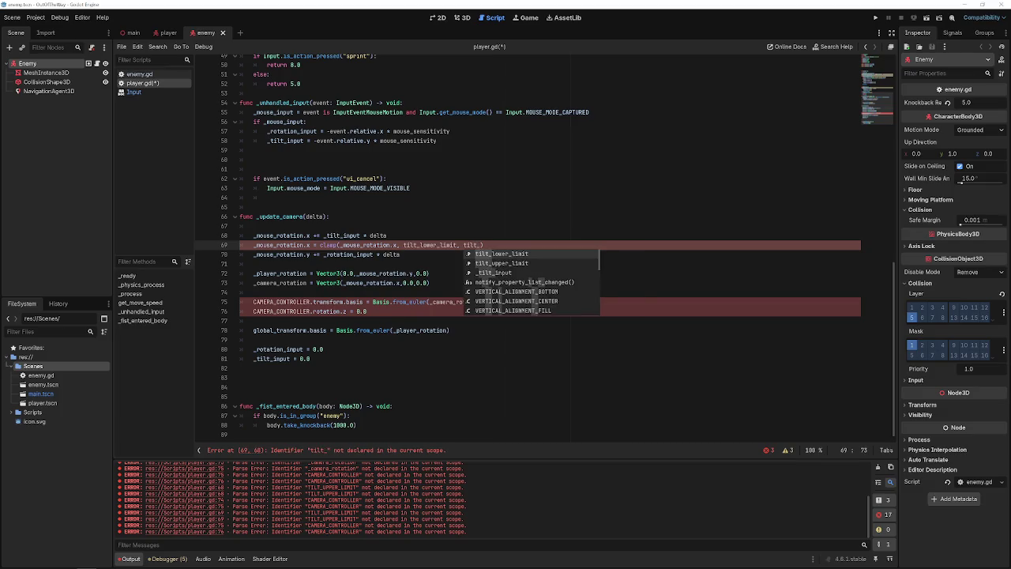
pyautogui.press('Down')
pyautogui.press('Return')
# - Replace CAMERA_CONTROLLER with camera_controller on lines 75–76 and save the script
pyautogui.doubleClick(457, 301)
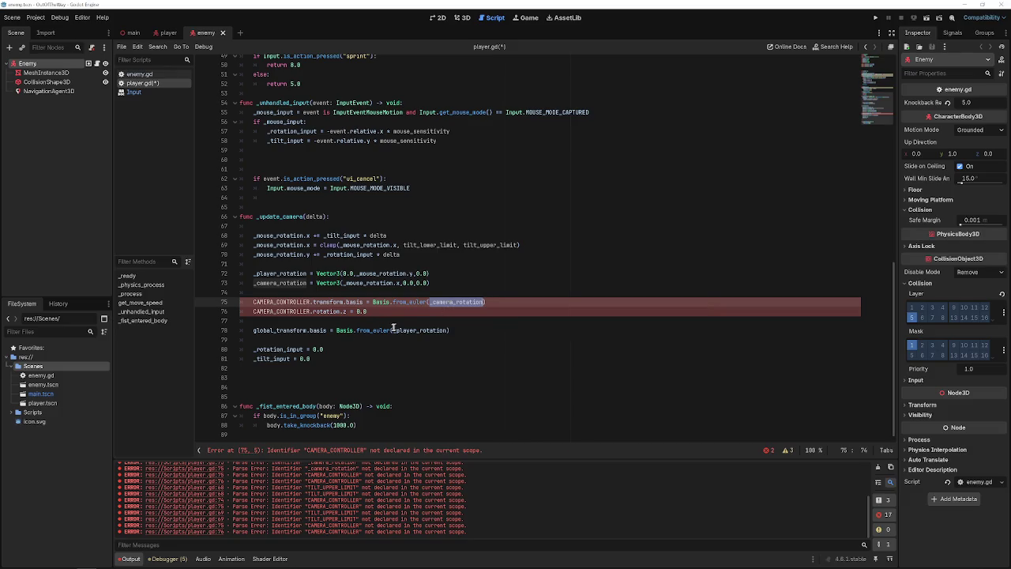
pyautogui.doubleClick(281, 301)
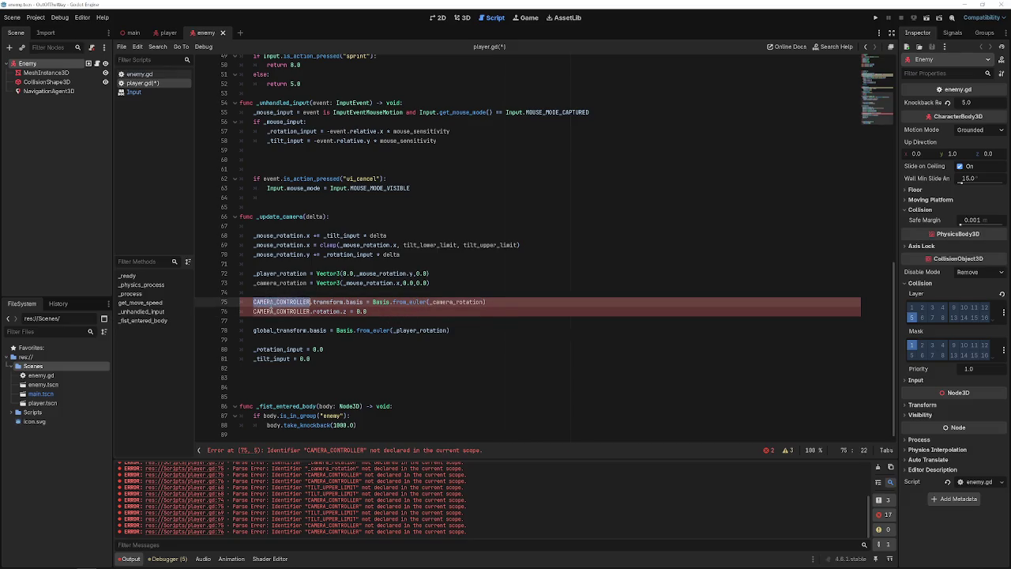
pyautogui.write('ca')
pyautogui.press('Return')
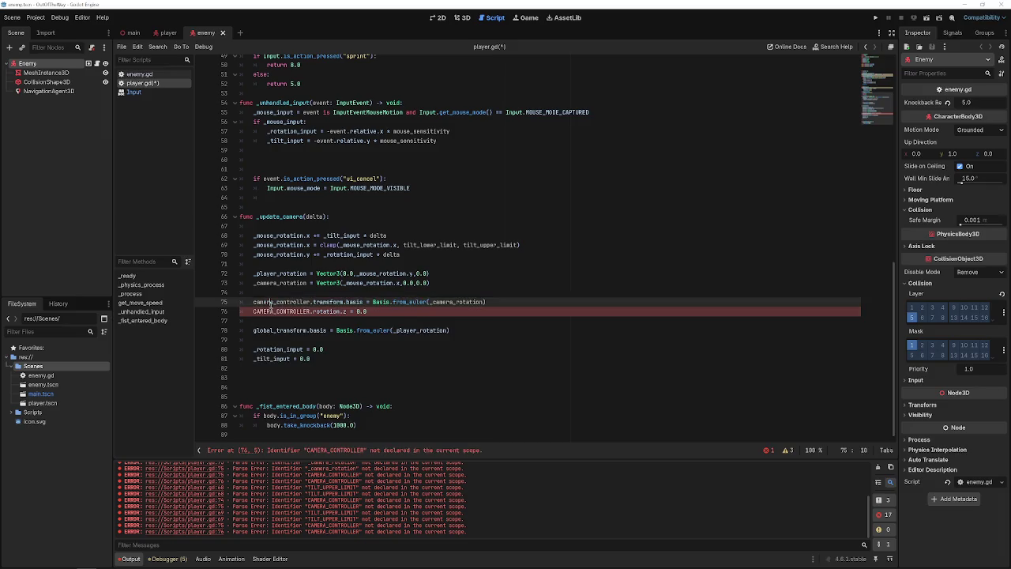
pyautogui.doubleClick(281, 311)
pyautogui.write('camera_controller')
pyautogui.click(336, 349)
pyautogui.hotkey('ctrl', 's')
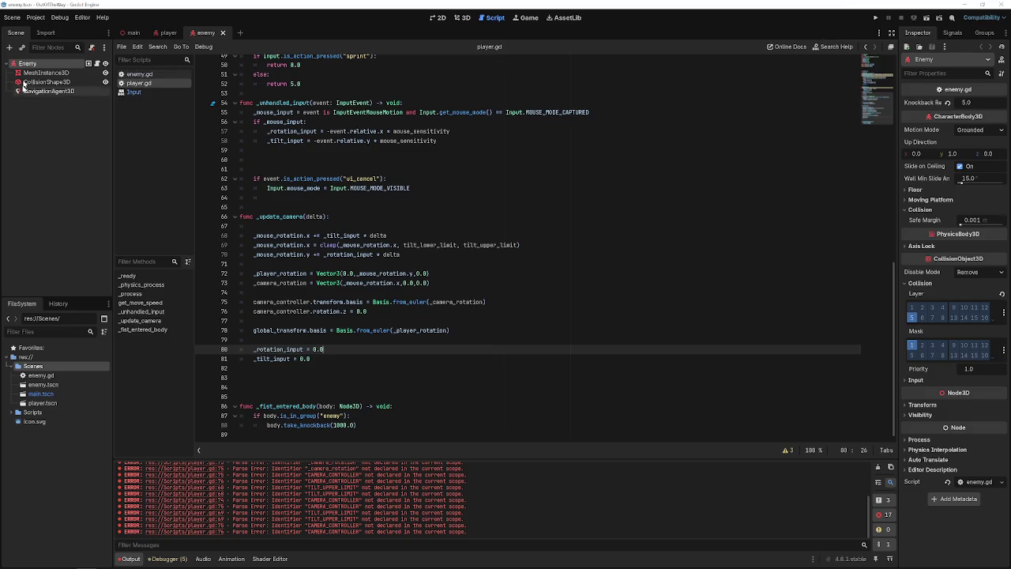
# - Set the Player's Camera Controller to Camera3D and test-run the game
pyautogui.click(168, 33)
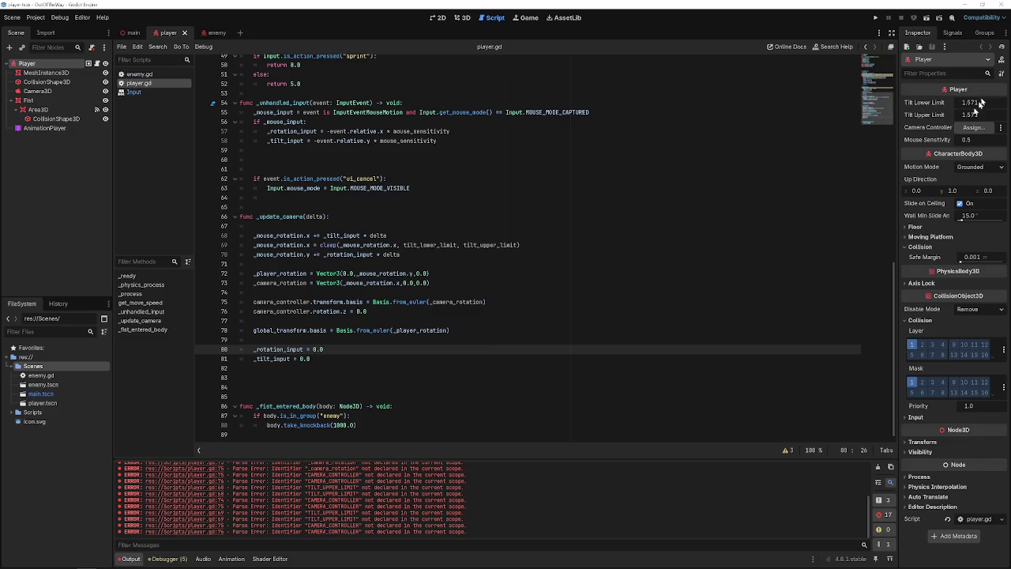
pyautogui.click(963, 128)
pyautogui.doubleClick(471, 199)
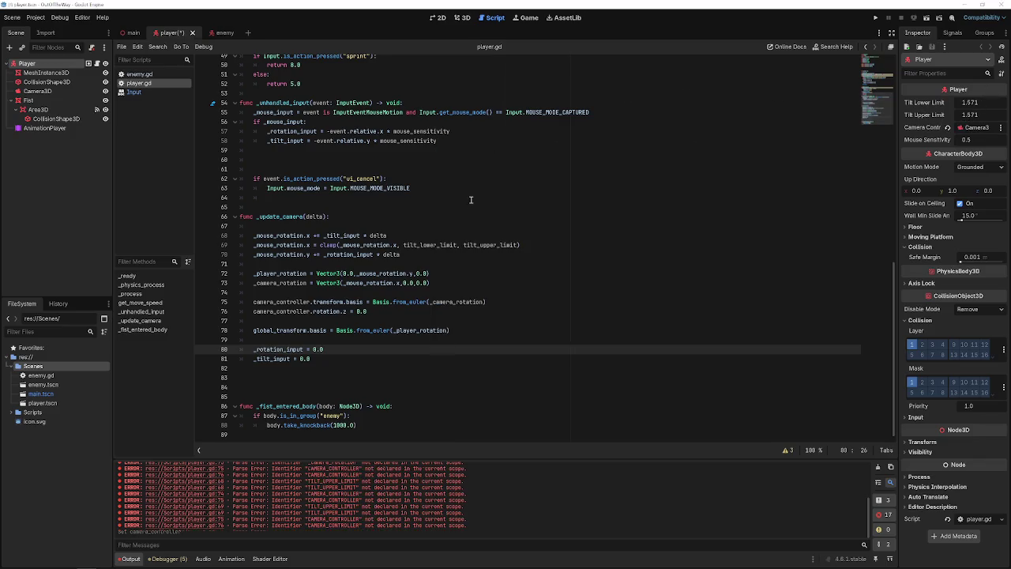
pyautogui.click(562, 226)
pyautogui.press('F5')
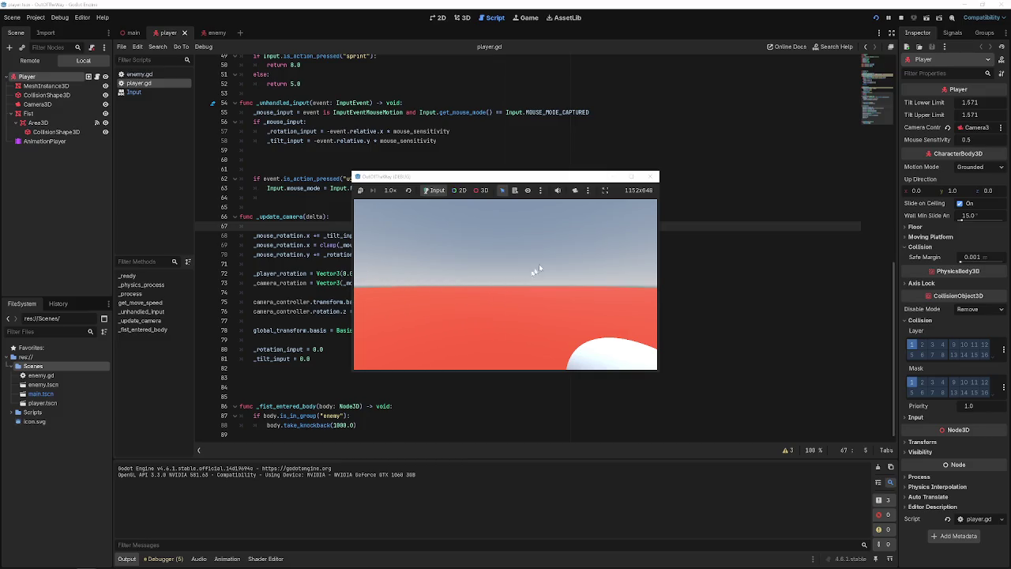
pyautogui.scroll(3, 758, 260)
pyautogui.click(653, 176)
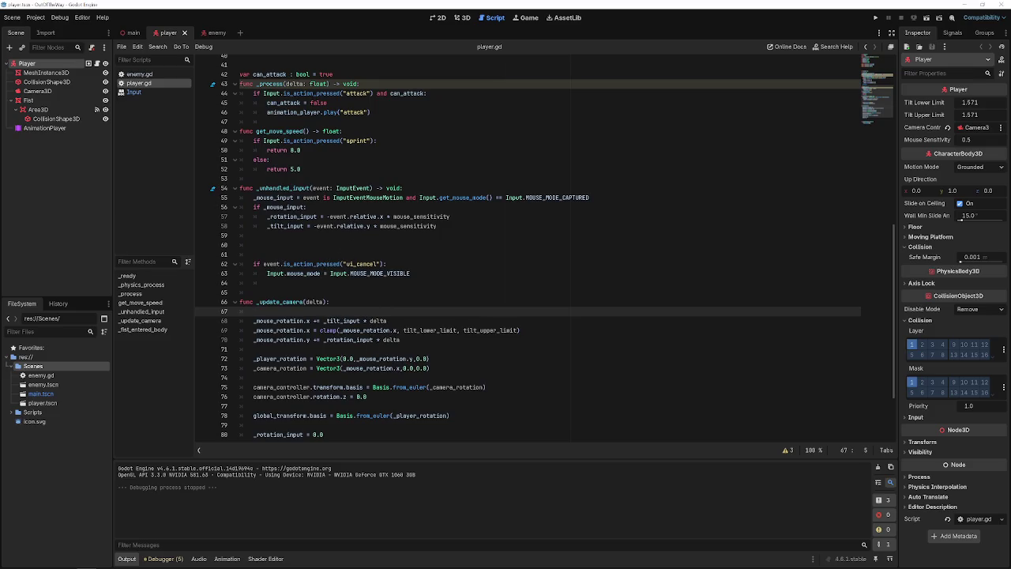
# - Add print("hit") inside the mouse-input check, test-run, then select that line
pyautogui.click(348, 206)
pyautogui.press('Return')
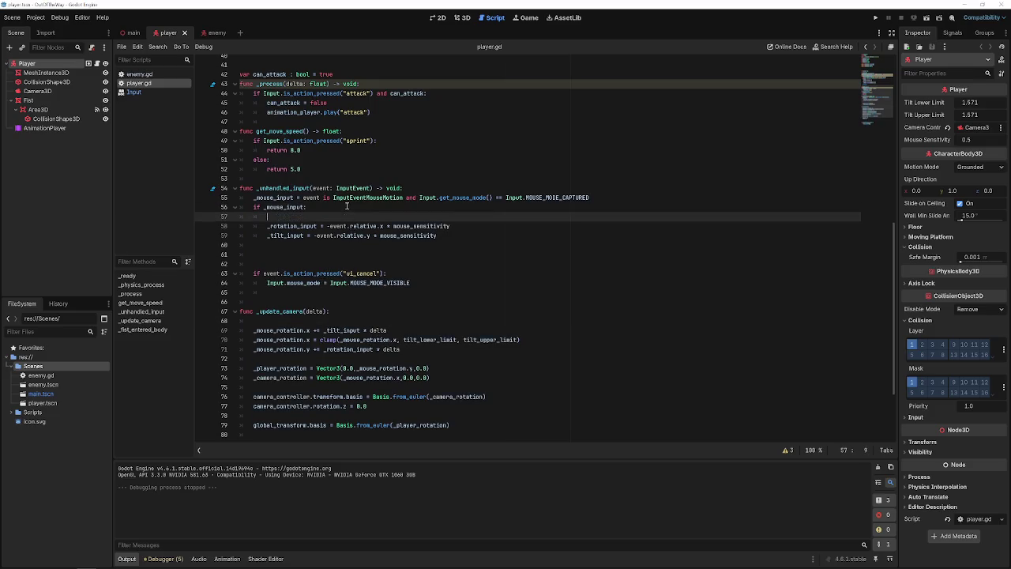
pyautogui.write('grint("')
pyautogui.write('hit')
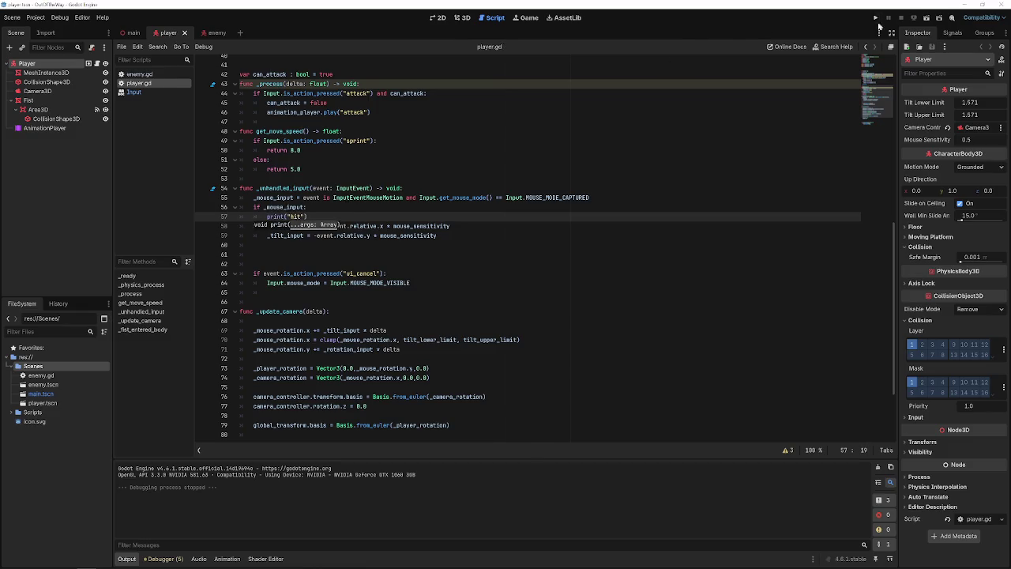
pyautogui.press('F5')
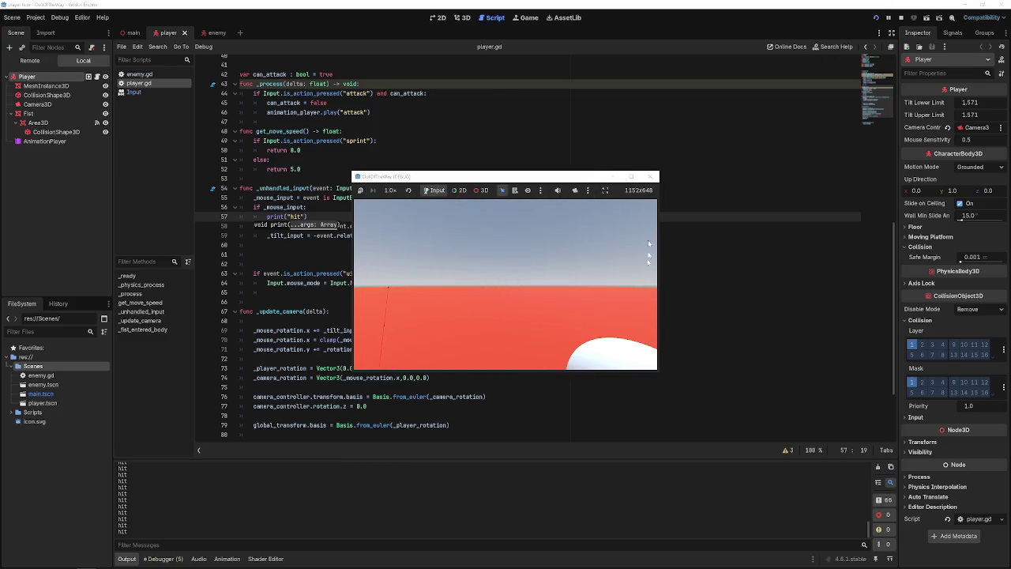
pyautogui.click(652, 176)
pyautogui.click(426, 242)
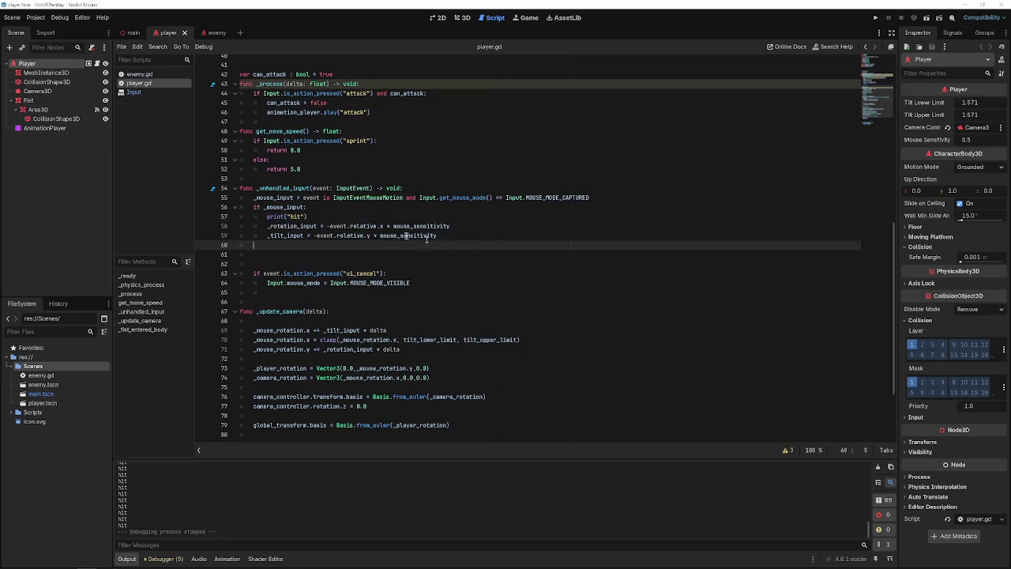
pyautogui.moveTo(317, 217); pyautogui.dragTo(237, 222)
# - Delete the print("hit") line and scroll back toward the top of player.gd
pyautogui.press('BackSpace')
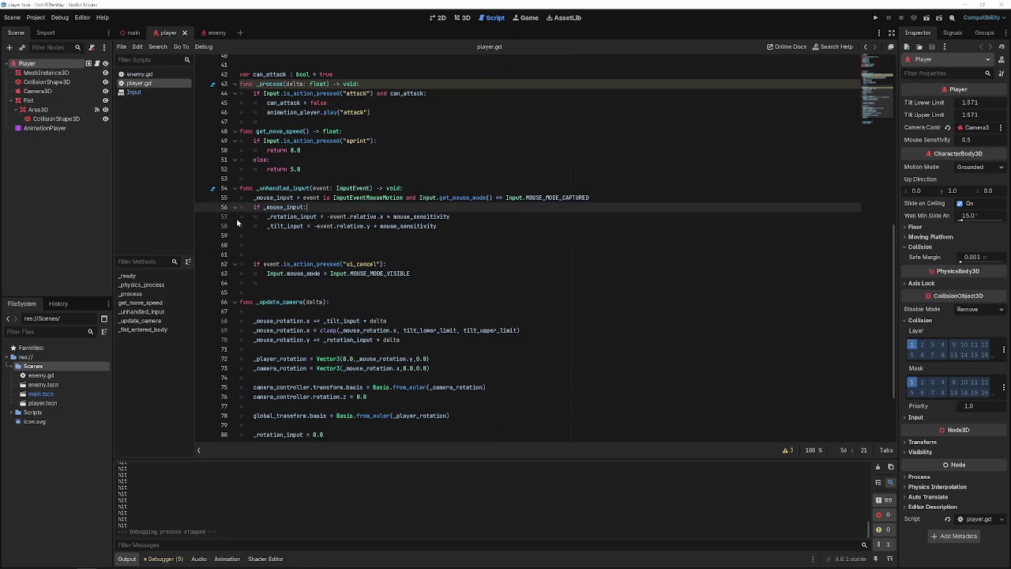
pyautogui.click(463, 236)
pyautogui.scroll(8, 462, 235)
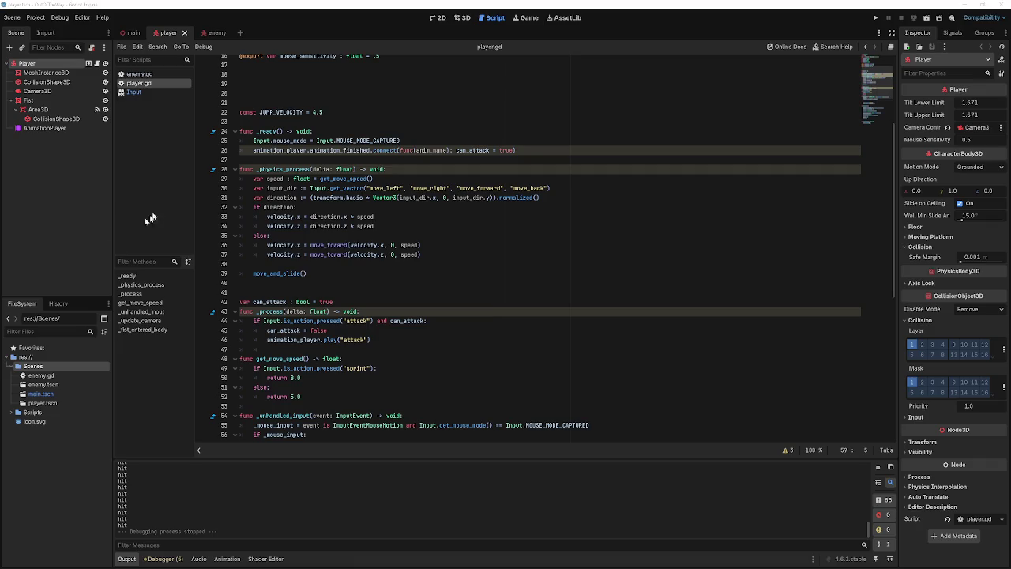
pyautogui.click(462, 17)
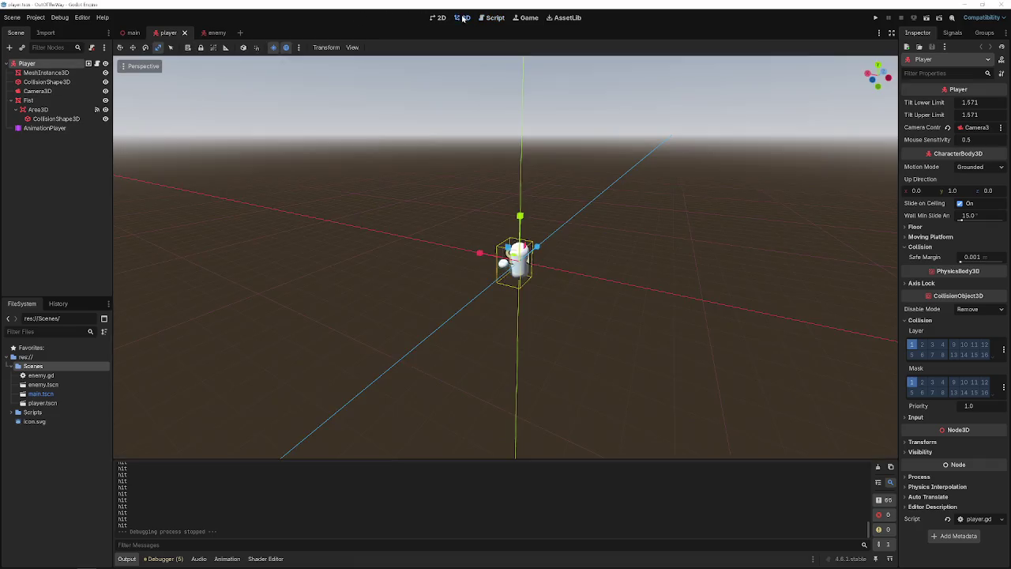
pyautogui.click(133, 33)
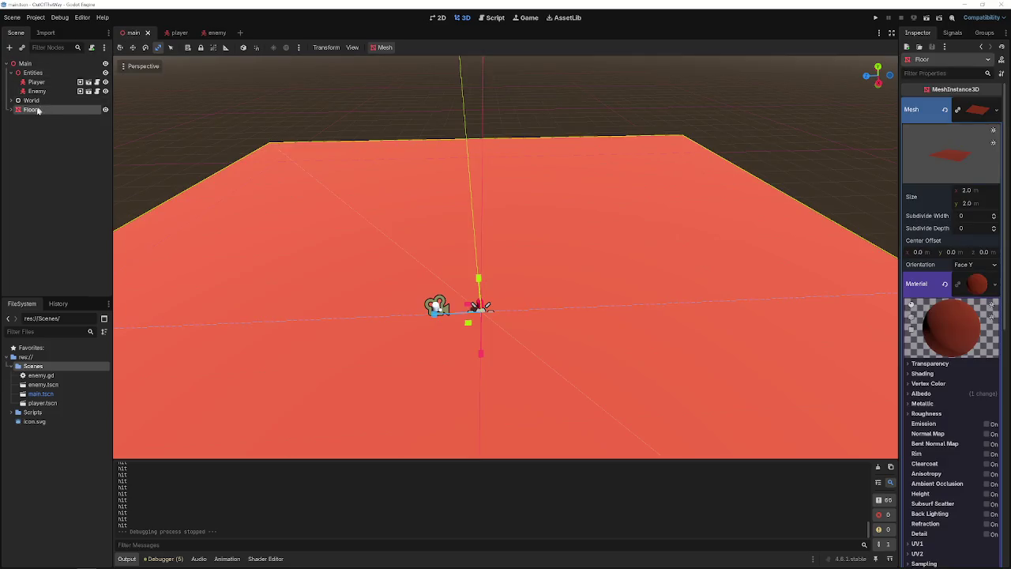
pyautogui.click(37, 83)
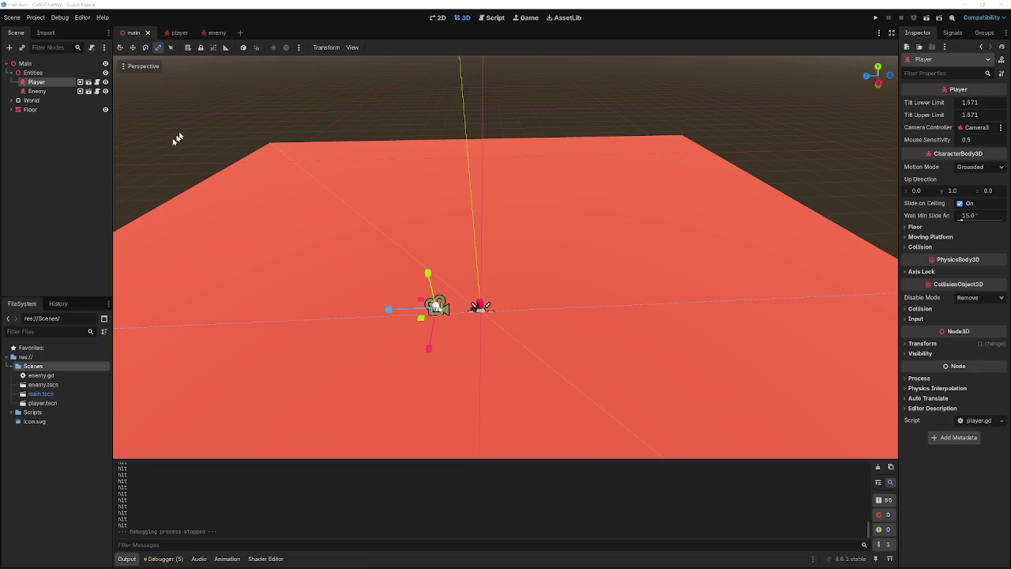
pyautogui.click(179, 32)
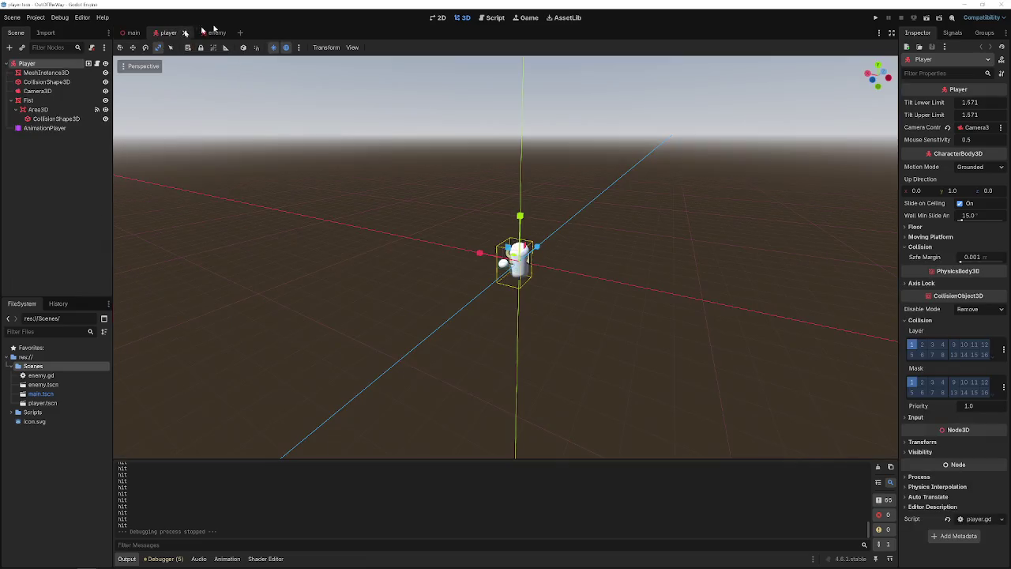
# - Return to player.gd in the Script workspace and review the clamp and _rotation_input lines
pyautogui.click(495, 17)
pyautogui.scroll(-5, 450, 355)
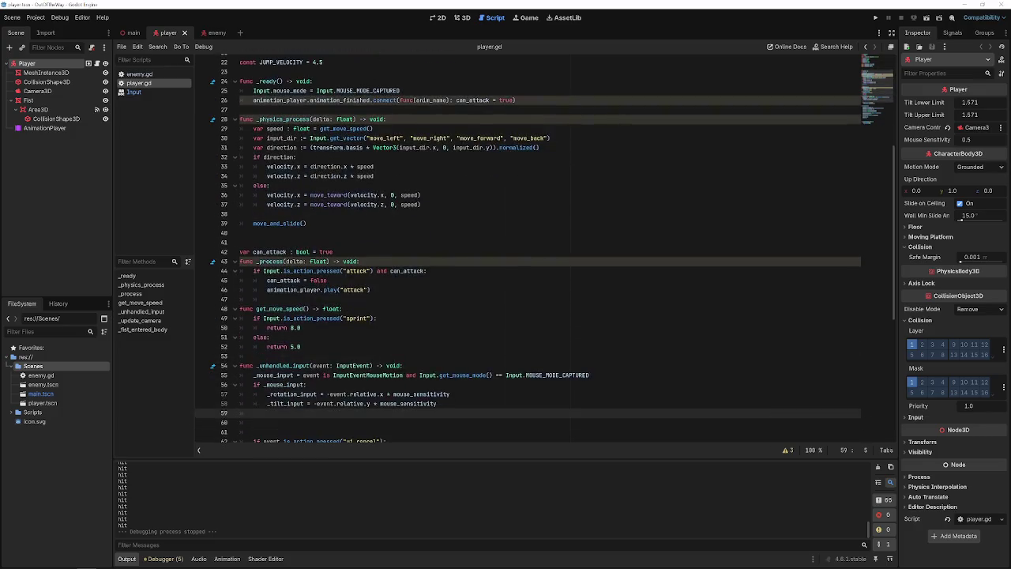
pyautogui.scroll(-2, 415, 317)
pyautogui.scroll(-5, 431, 316)
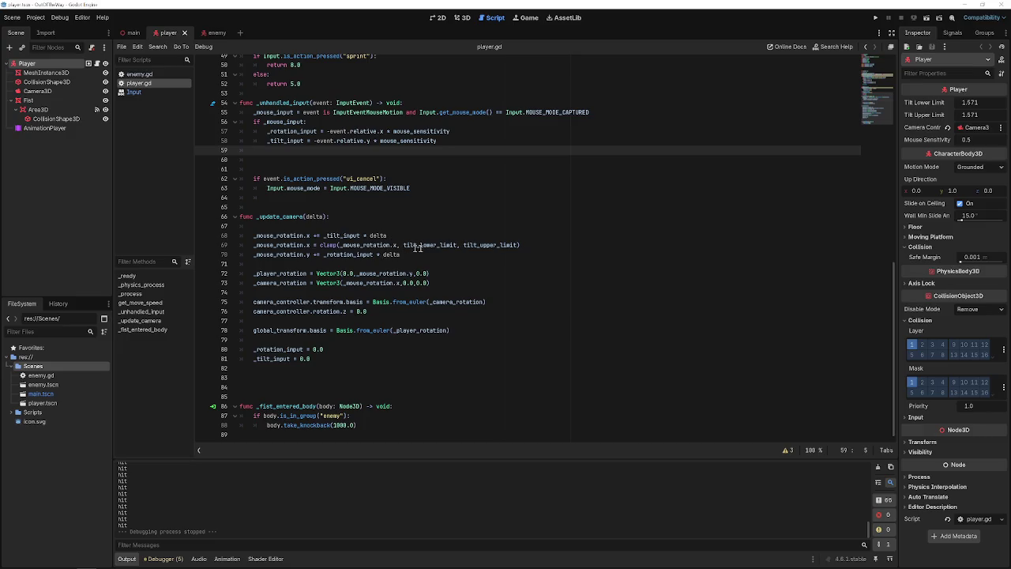
pyautogui.doubleClick(348, 244)
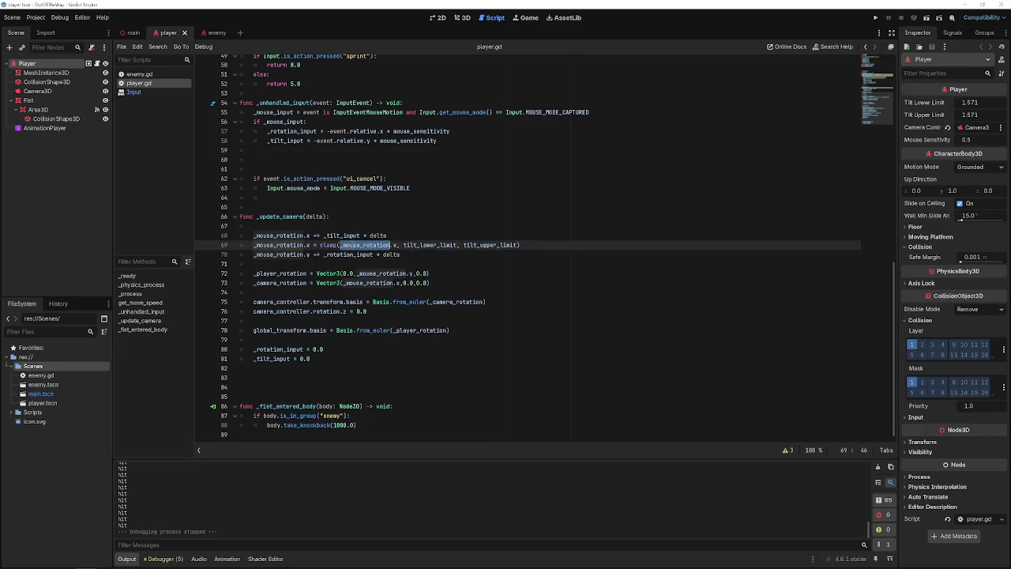
pyautogui.click(358, 255)
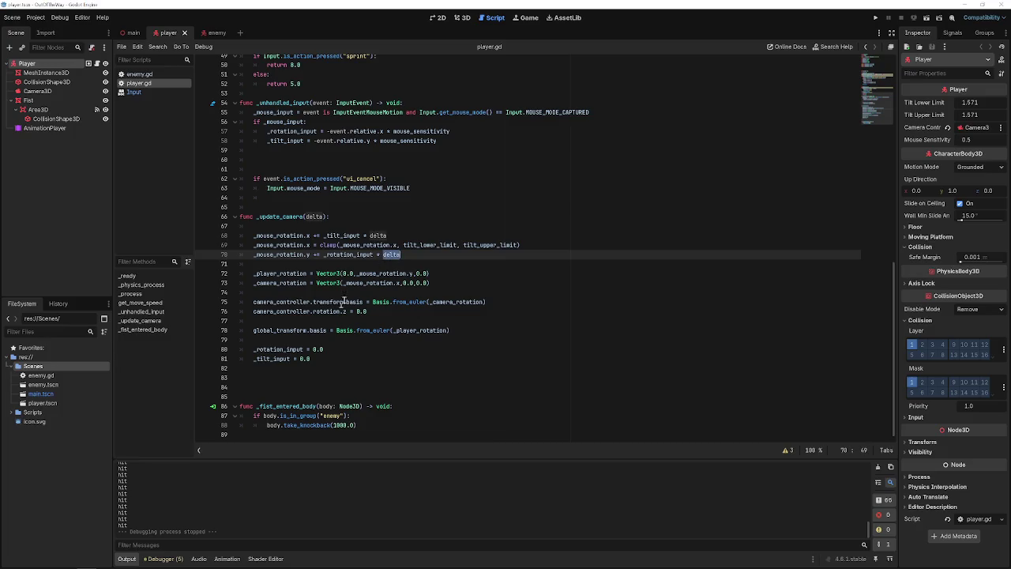
pyautogui.click(325, 352)
pyautogui.press('Down')
pyautogui.press('Down')
pyautogui.scroll(6, 292, 332)
pyautogui.scroll(5, 292, 332)
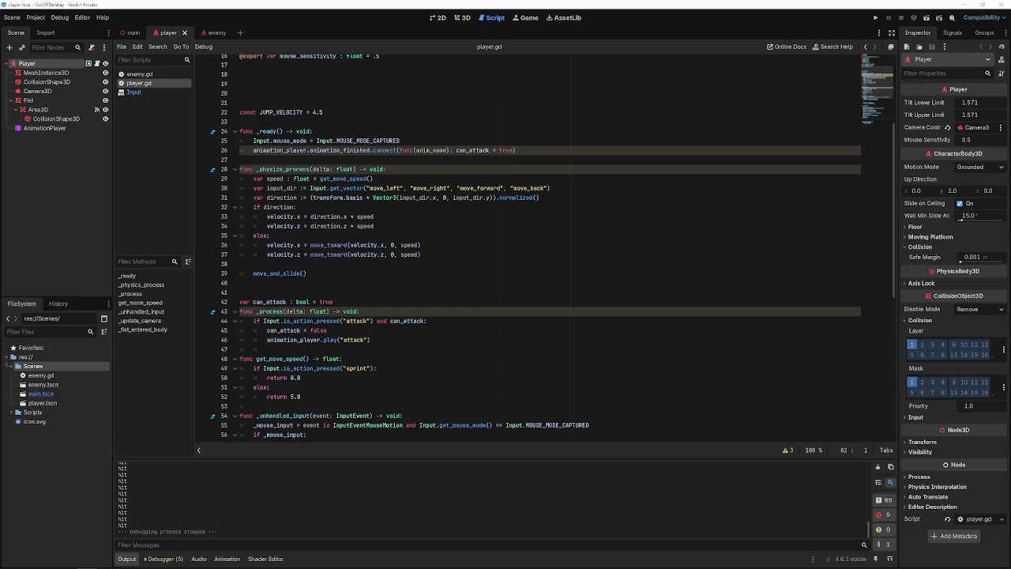
pyautogui.scroll(-11, 292, 332)
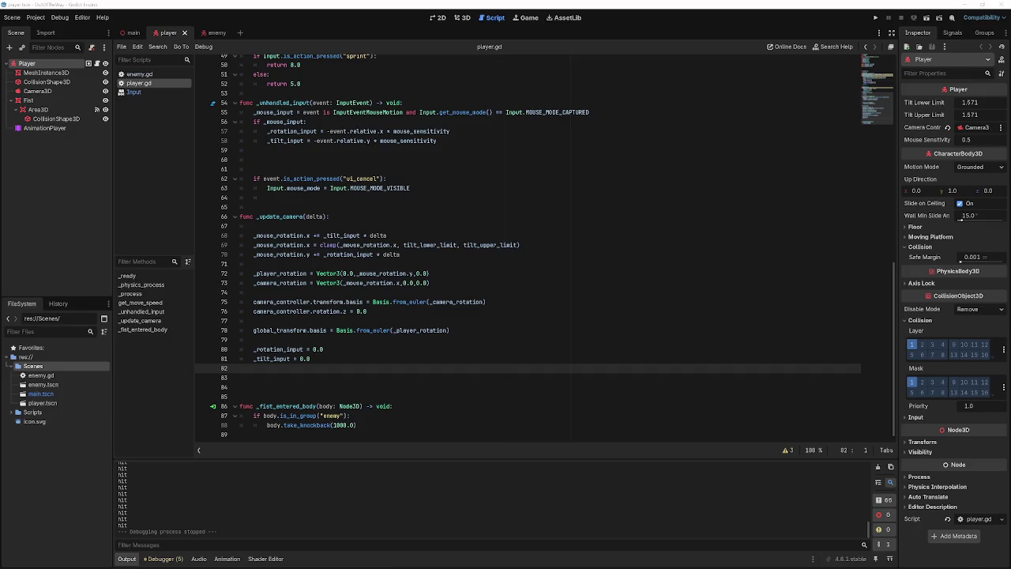
# - Add print(Vector2(_rotation_input,_tilt_input)) on line 59 and test-run the game
pyautogui.click(411, 150)
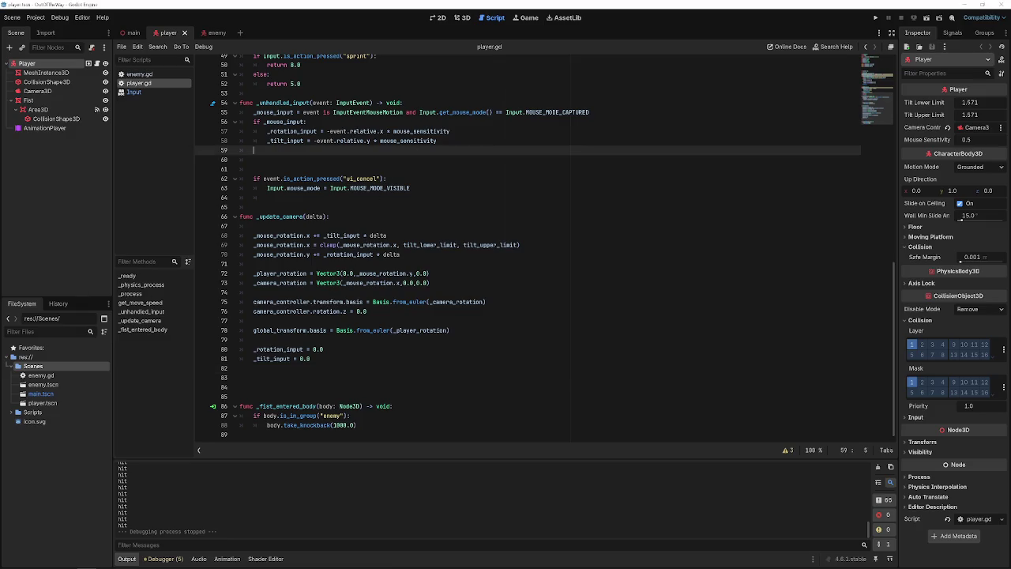
pyautogui.write('print(Vector2(_rotation_input,_tilt_input))')
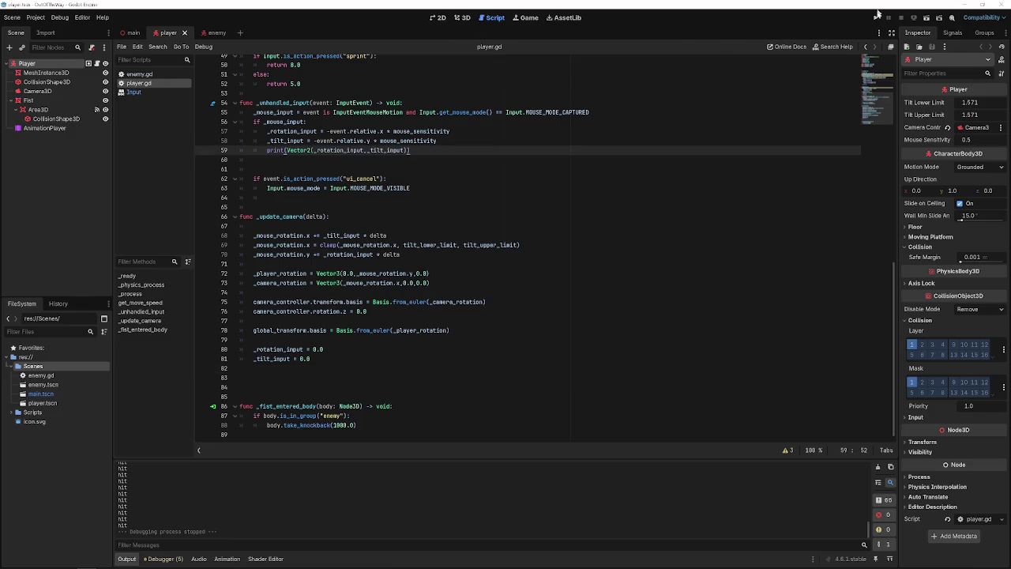
pyautogui.click(873, 17)
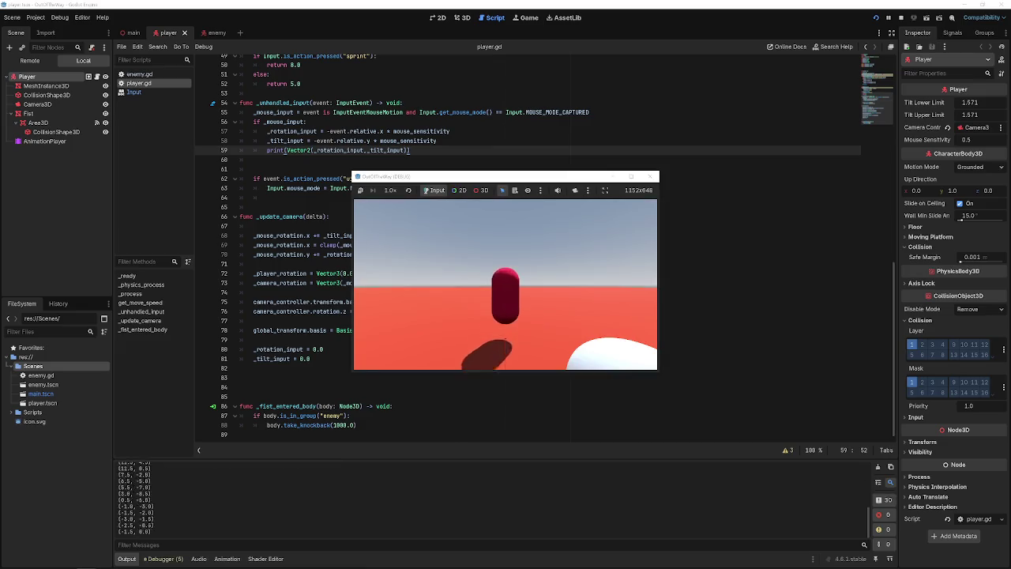
pyautogui.moveTo(552, 200)
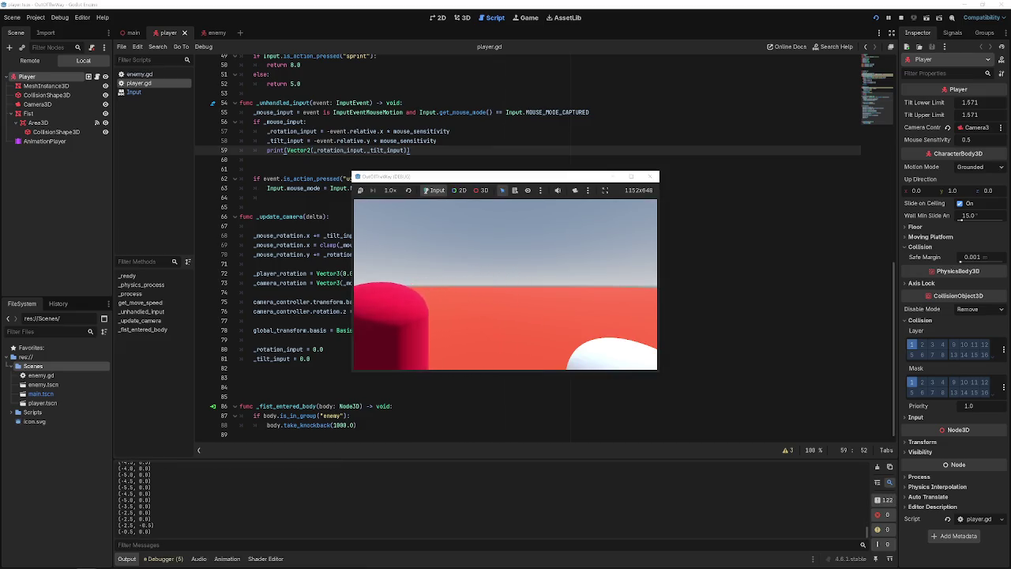
pyautogui.click(652, 176)
# - Delete the empty line 67 at the top of _update_camera
pyautogui.click(401, 179)
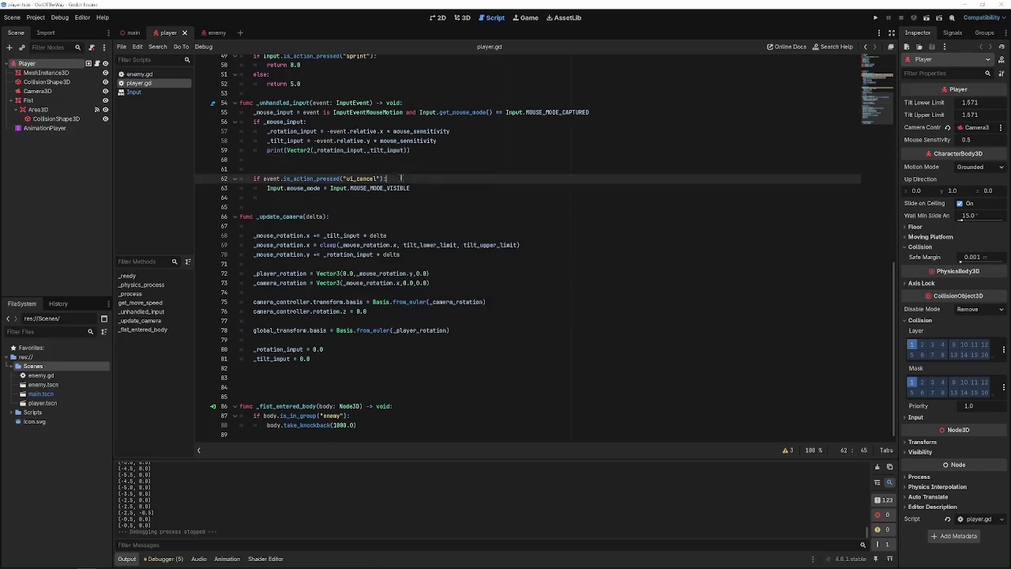
pyautogui.click(416, 188)
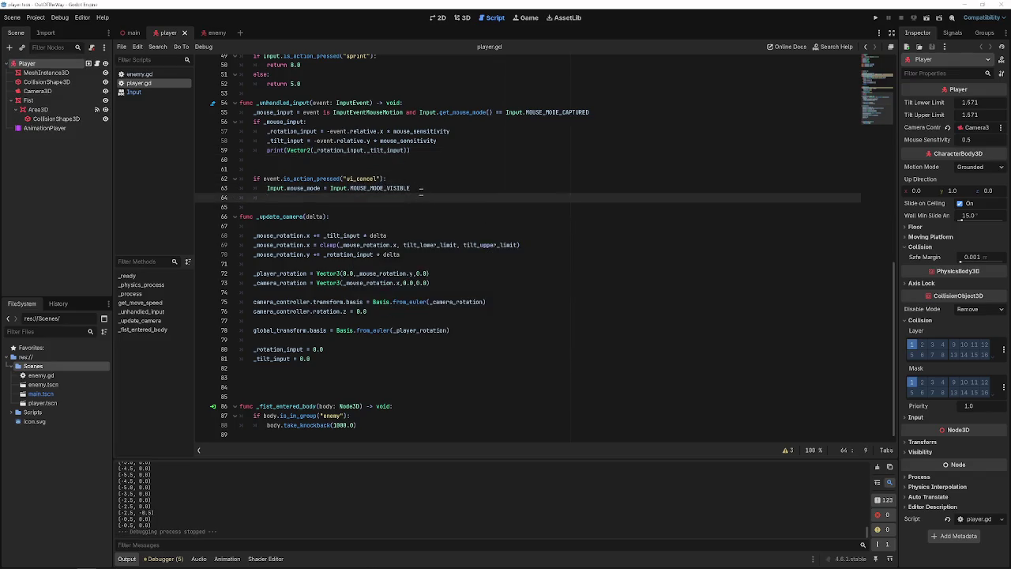
pyautogui.press('Down')
pyautogui.press('Down')
pyautogui.press('Down')
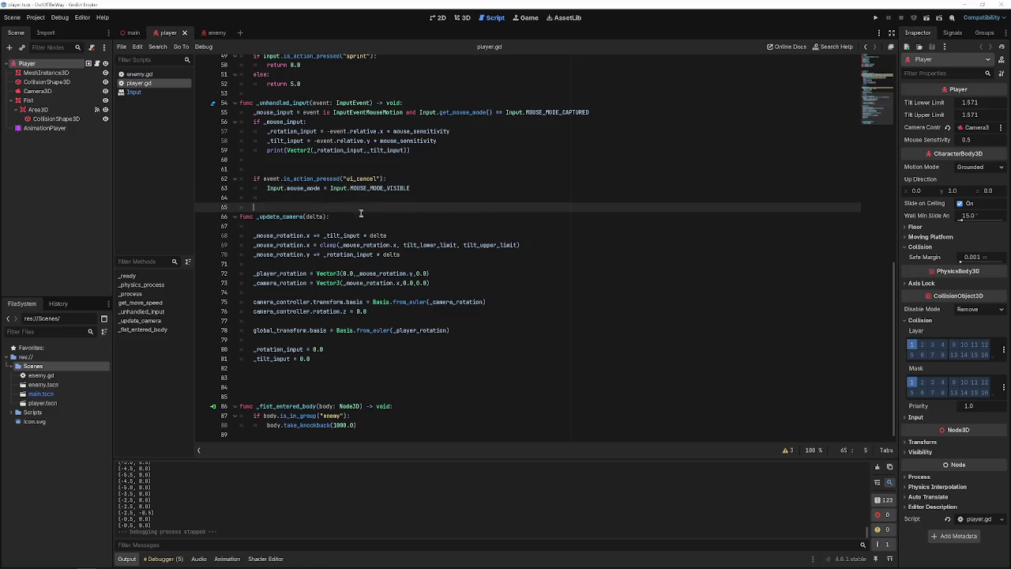
pyautogui.click(354, 229)
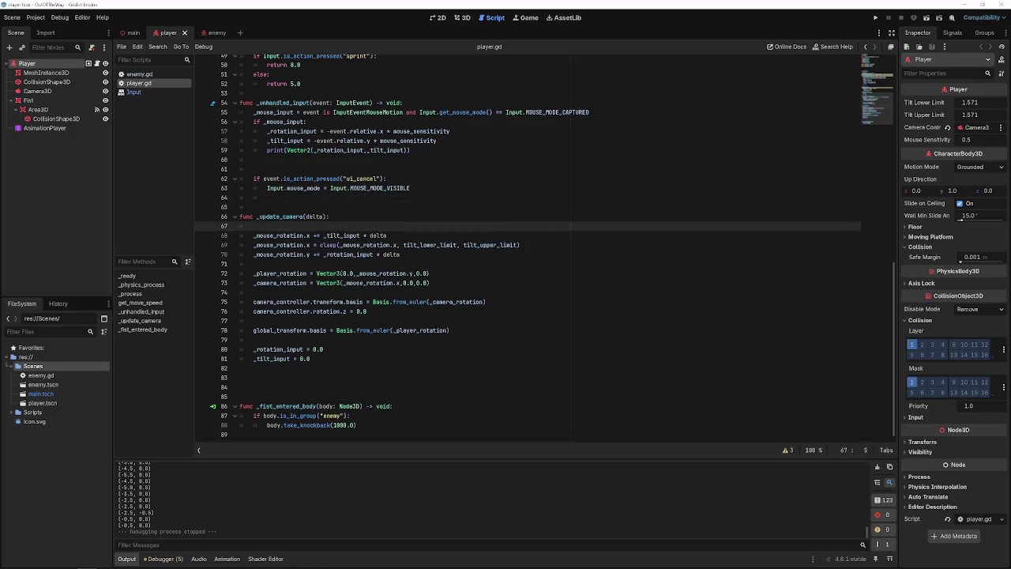
pyautogui.press('BackSpace')
pyautogui.press('BackSpace')
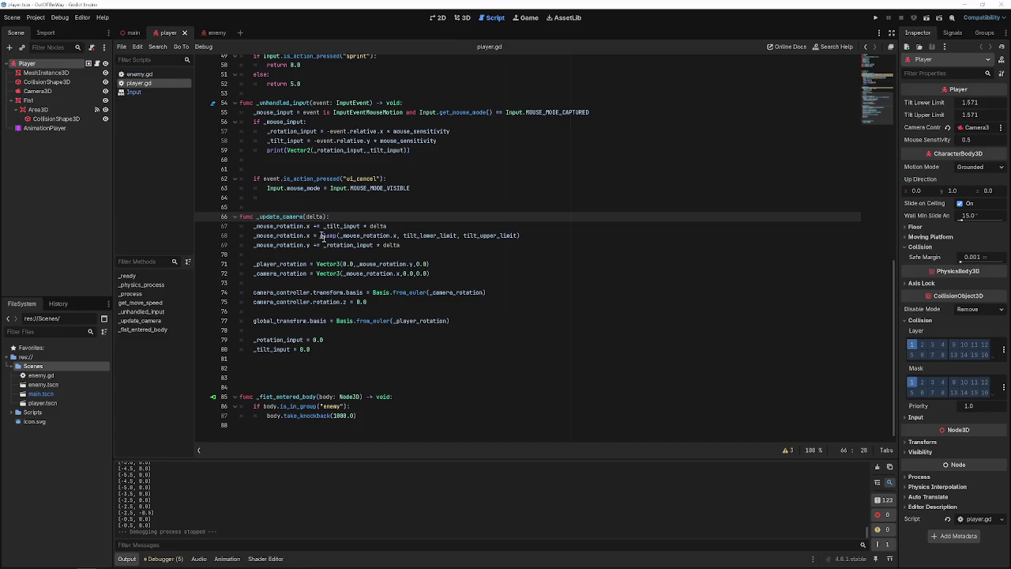
pyautogui.scroll(2, 545, 245)
pyautogui.scroll(1, 353, 229)
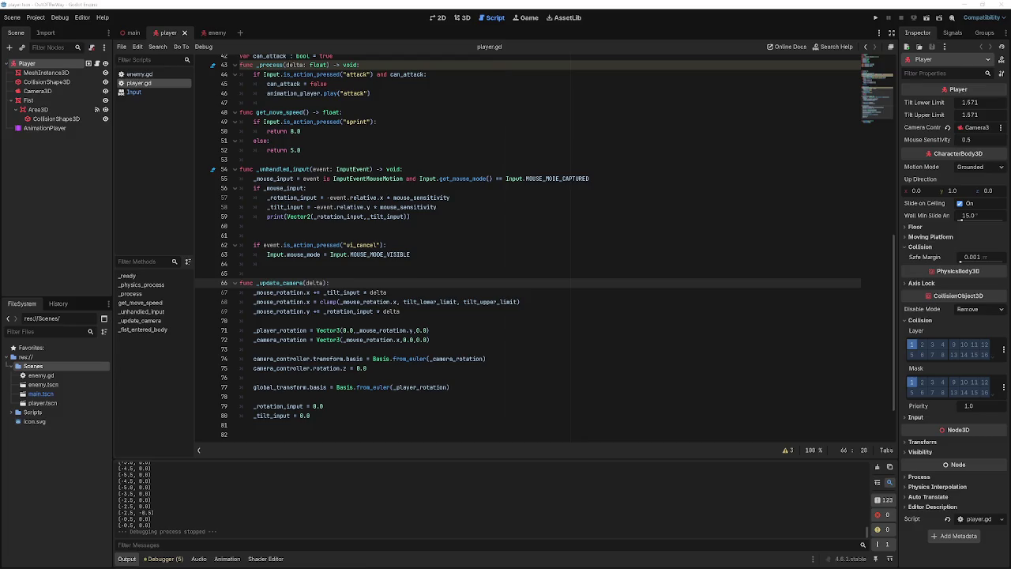
pyautogui.scroll(8, 375, 155)
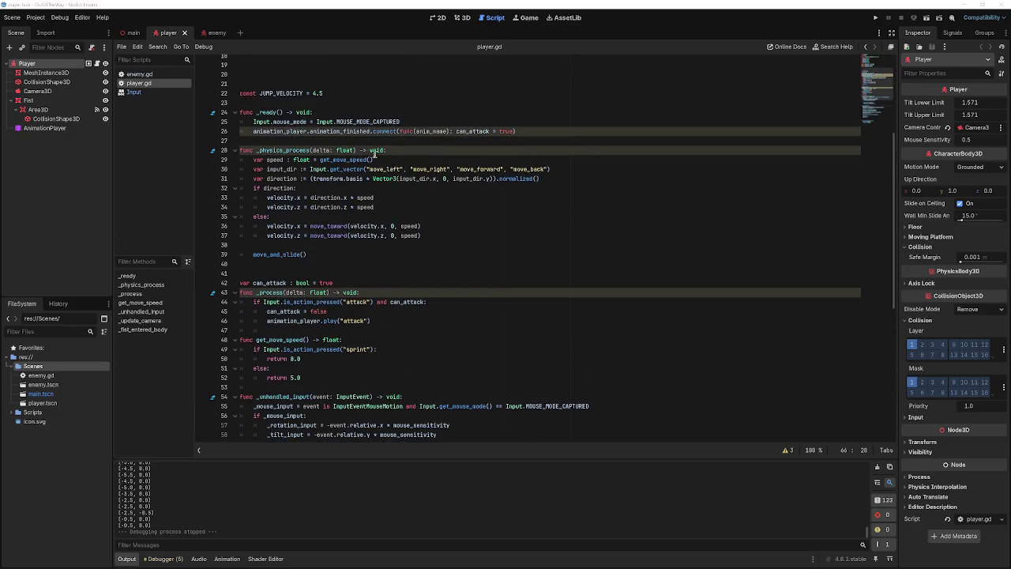
# - Call _update_camera(delta) at the start of _physics_process and save the script
pyautogui.click(405, 152)
pyautogui.press('Return')
pyautogui.press('Return')
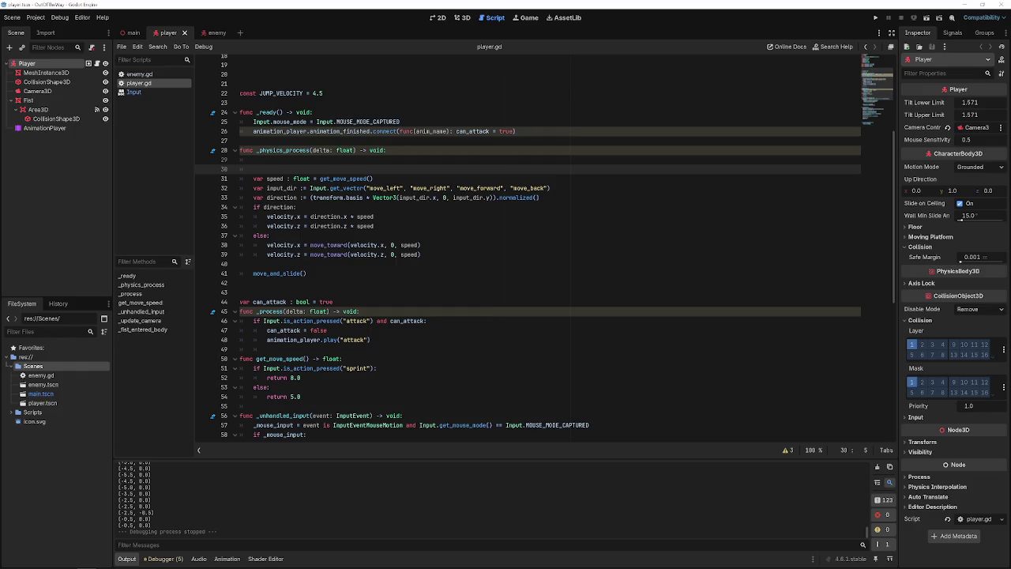
pyautogui.click(253, 159)
pyautogui.write('_upd')
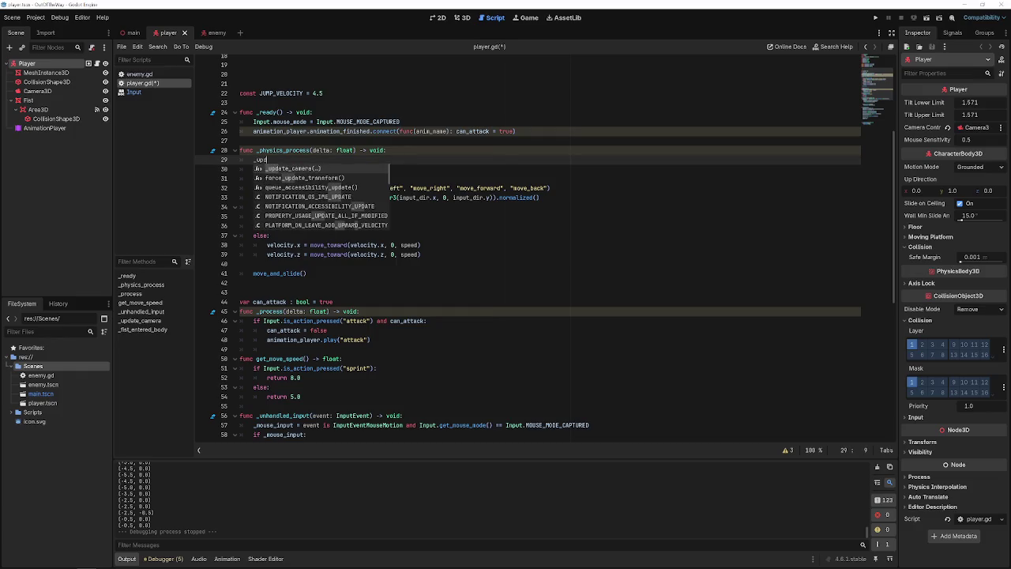
pyautogui.press('Return')
pyautogui.write('dleta')
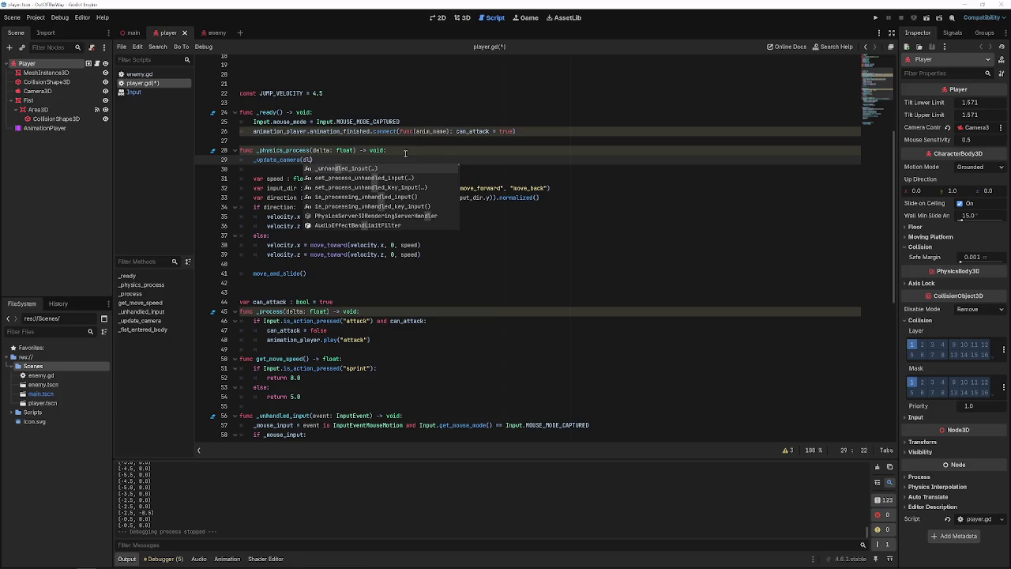
pyautogui.press('BackSpace')
pyautogui.press('BackSpace')
pyautogui.press('BackSpace')
pyautogui.write('elta')
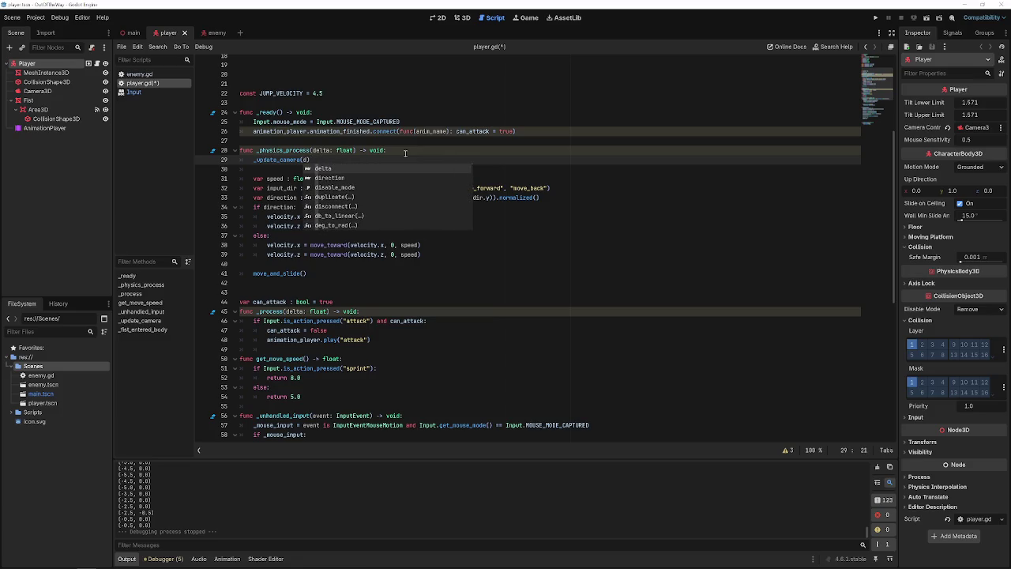
pyautogui.hotkey('ctrl', 's')
# - Save the scene and script again and run the game to test mouse look
pyautogui.scroll(-10, 408, 246)
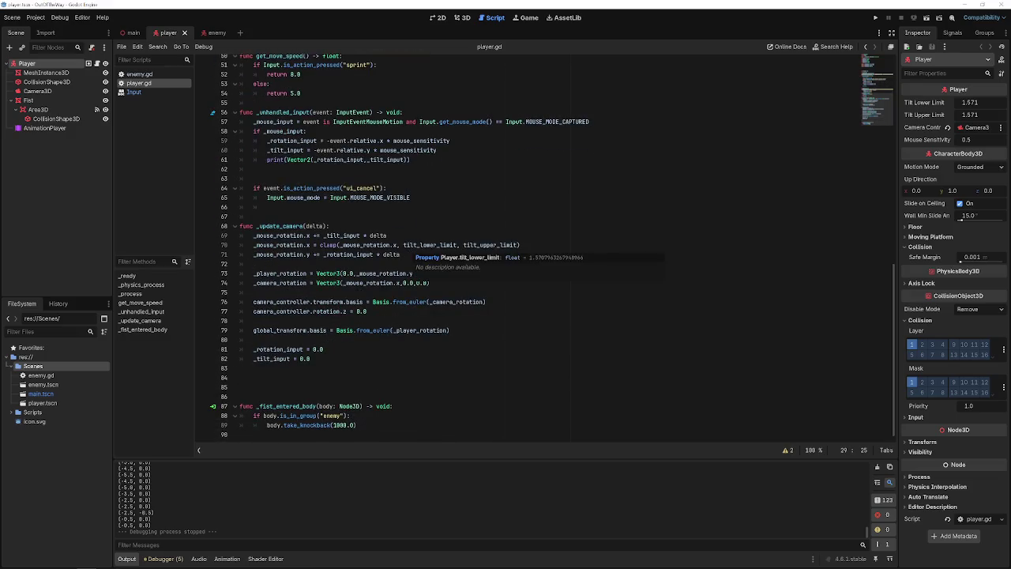
pyautogui.click(357, 226)
pyautogui.hotkey('ctrl', 's')
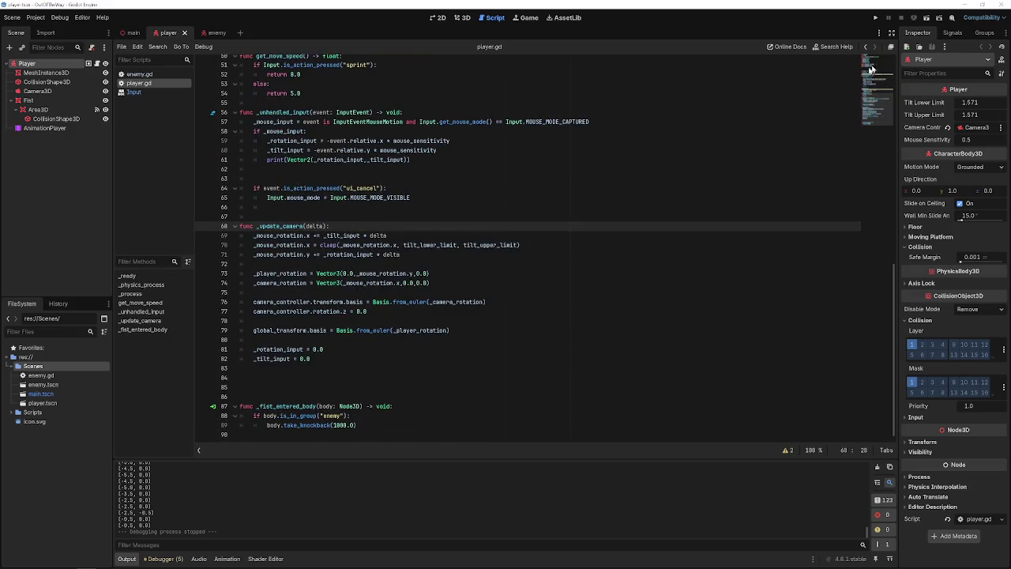
pyautogui.click(875, 18)
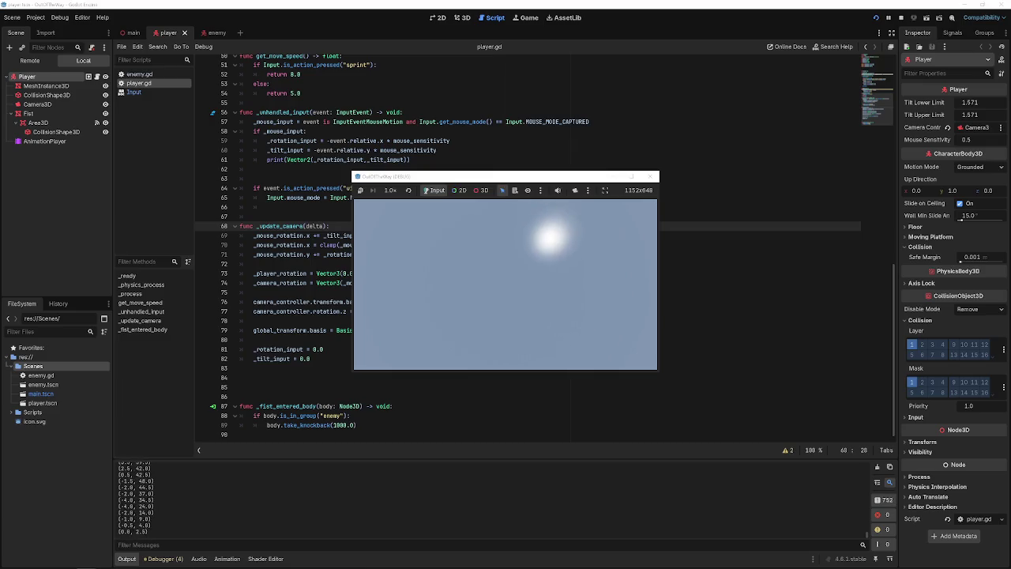
# - Release the captured mouse and stop the running game
pyautogui.press('Escape')
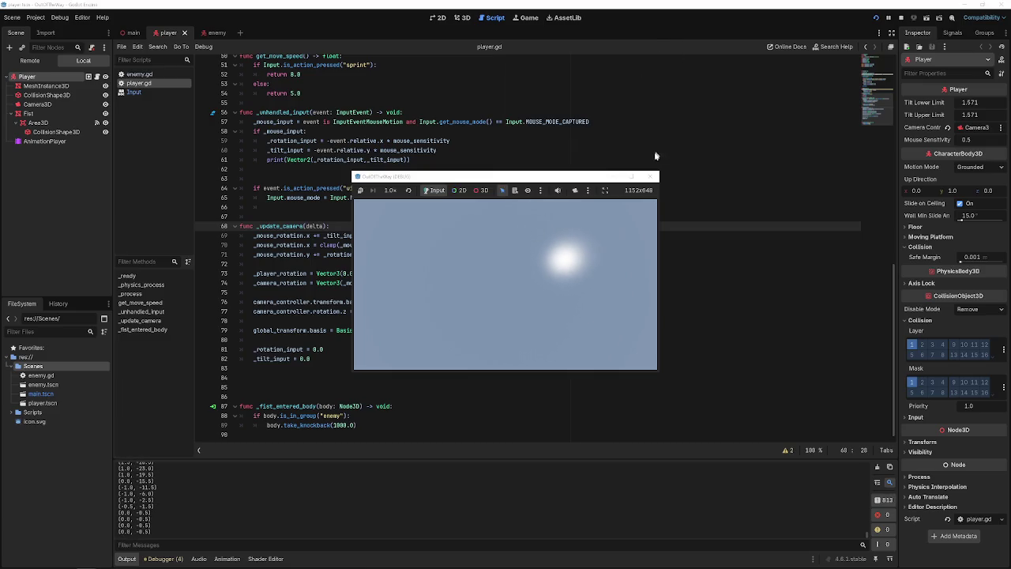
pyautogui.click(654, 177)
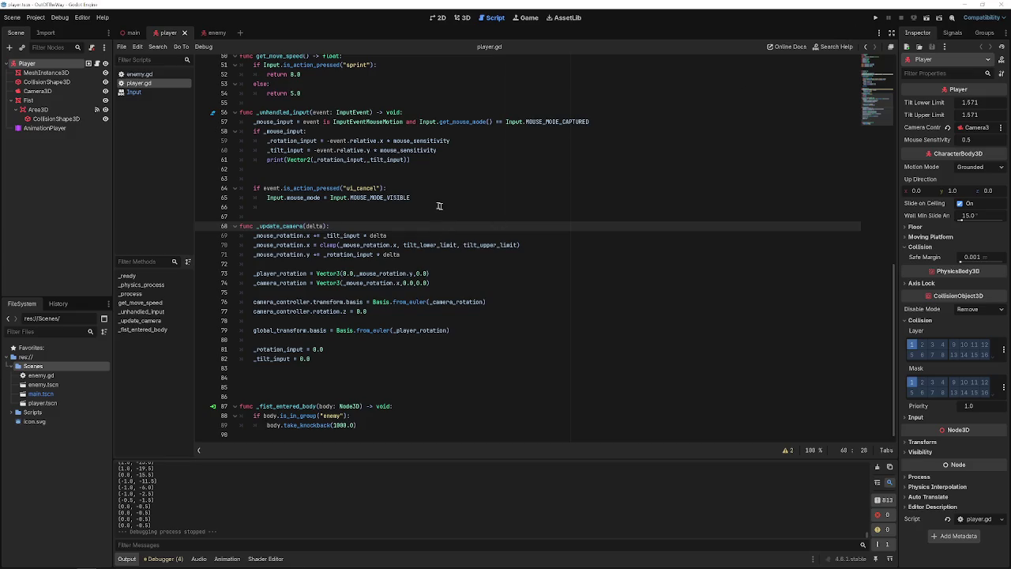
pyautogui.scroll(3, 414, 217)
pyautogui.scroll(6, 295, 181)
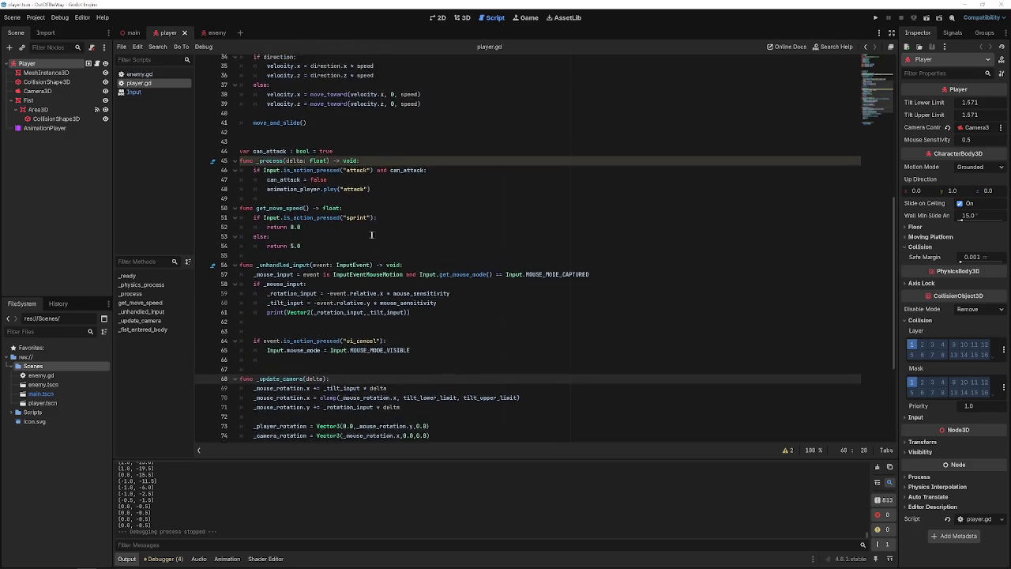
pyautogui.scroll(2, 267, 158)
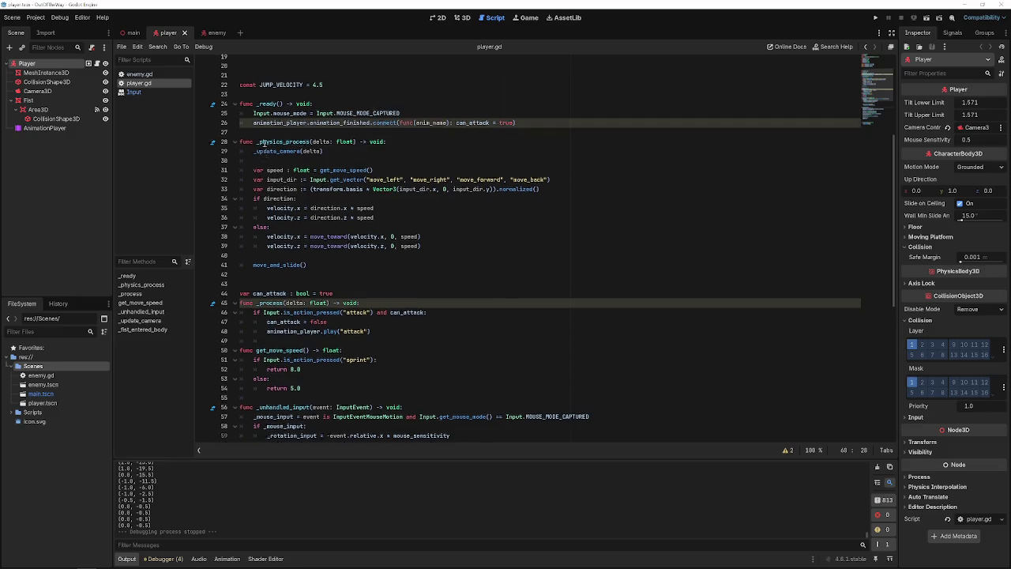
# - Test a run with the _ready mouse-capture line commented out, then restore it and save
pyautogui.click(267, 159)
pyautogui.hotkey('ctrl', 'k')
pyautogui.press('F5')
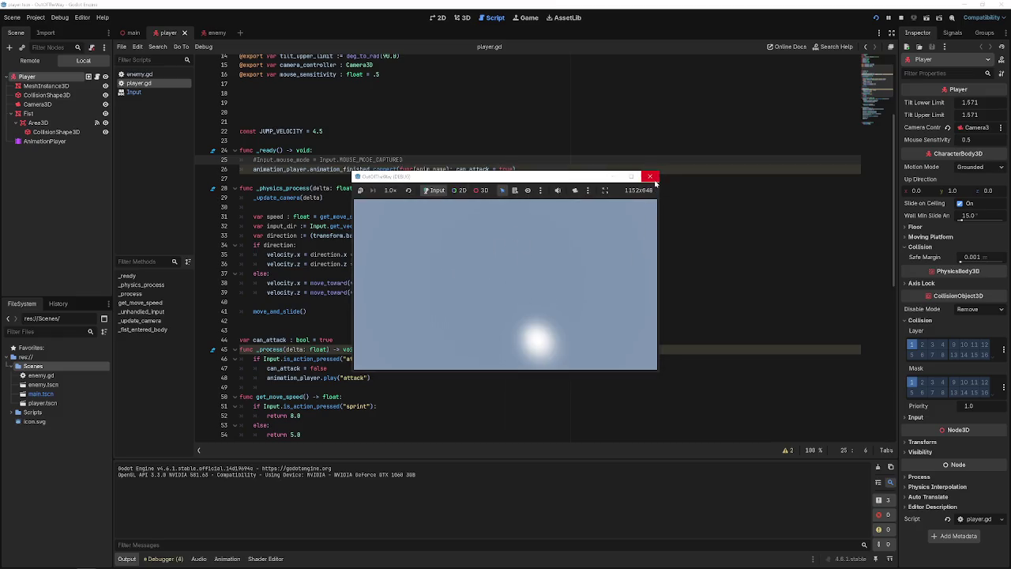
pyautogui.click(653, 177)
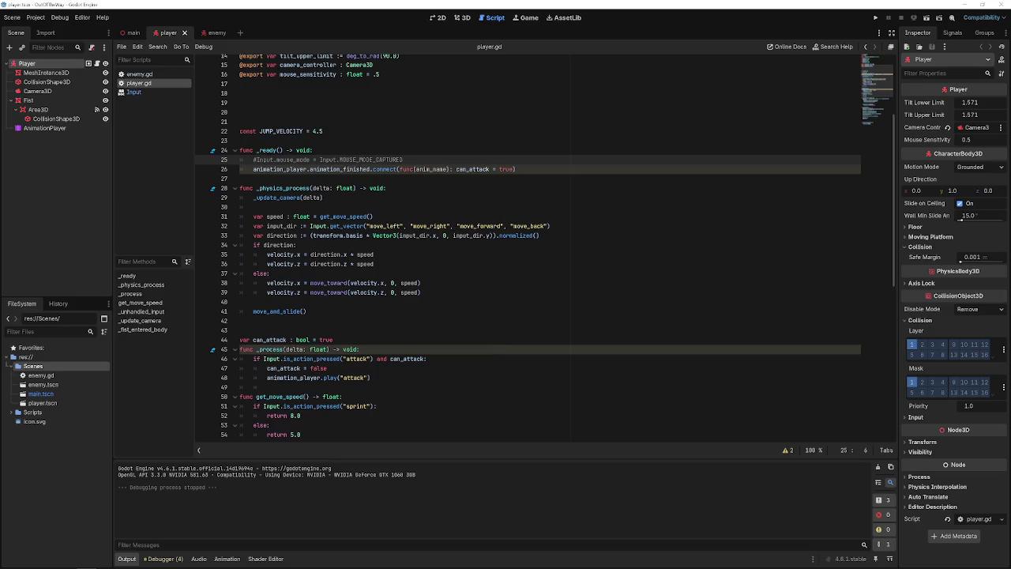
pyautogui.hotkey('ctrl', 'k')
pyautogui.hotkey('ctrl', 's')
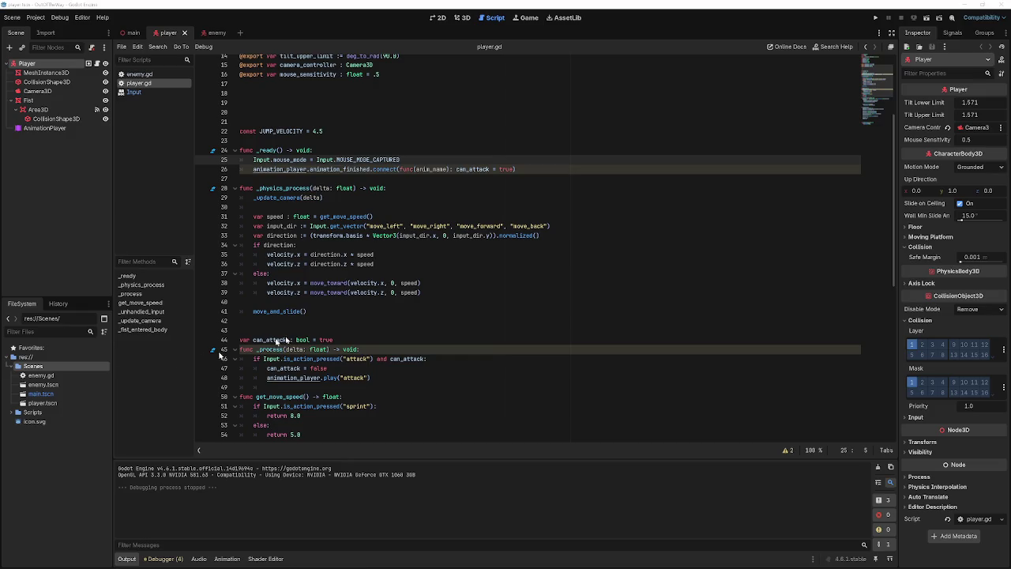
# - Find _mouse_rotation in player.gd and inspect the tilt_lower_limit clamp and _rotation_input line
pyautogui.click(268, 242)
pyautogui.hotkey('ctrl', 'f')
pyautogui.write('_m')
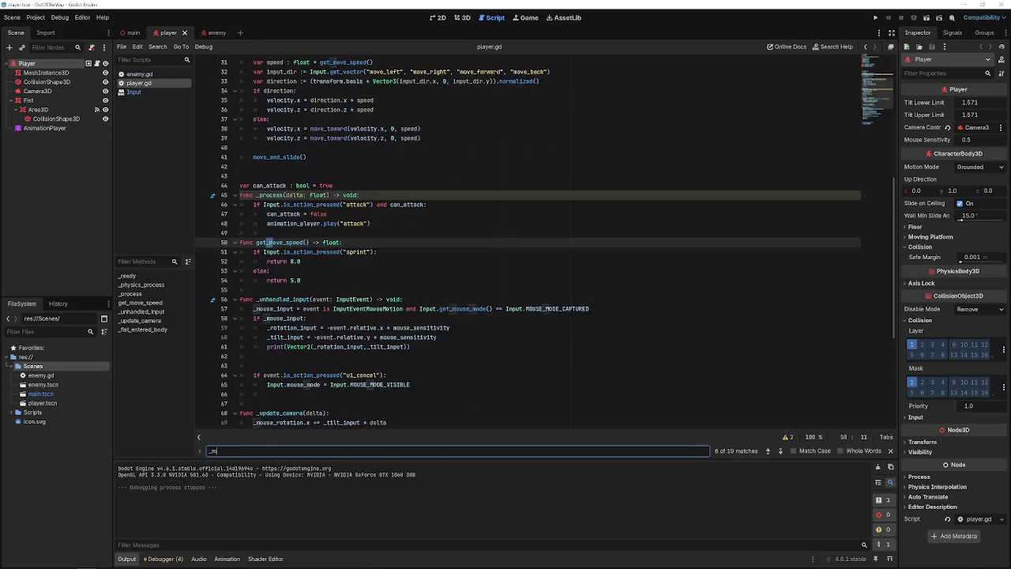
pyautogui.write('ouse_rotation')
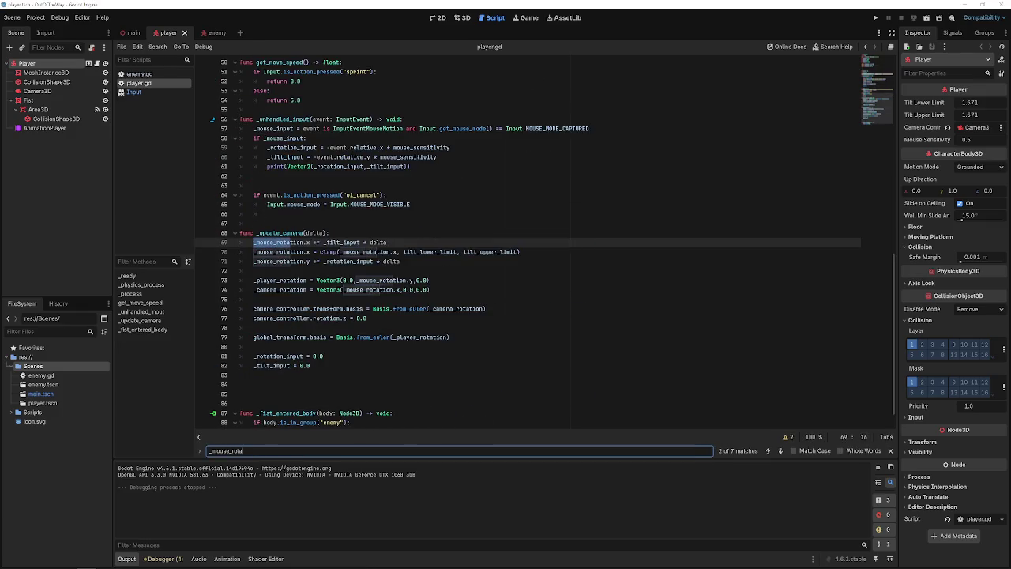
pyautogui.moveTo(522, 252); pyautogui.dragTo(253, 251)
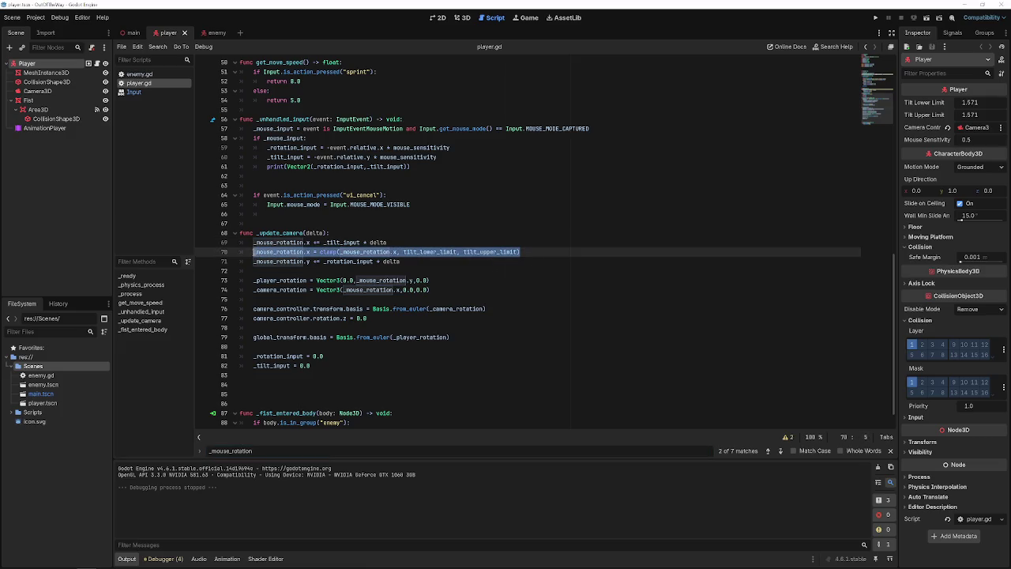
pyautogui.click(258, 251)
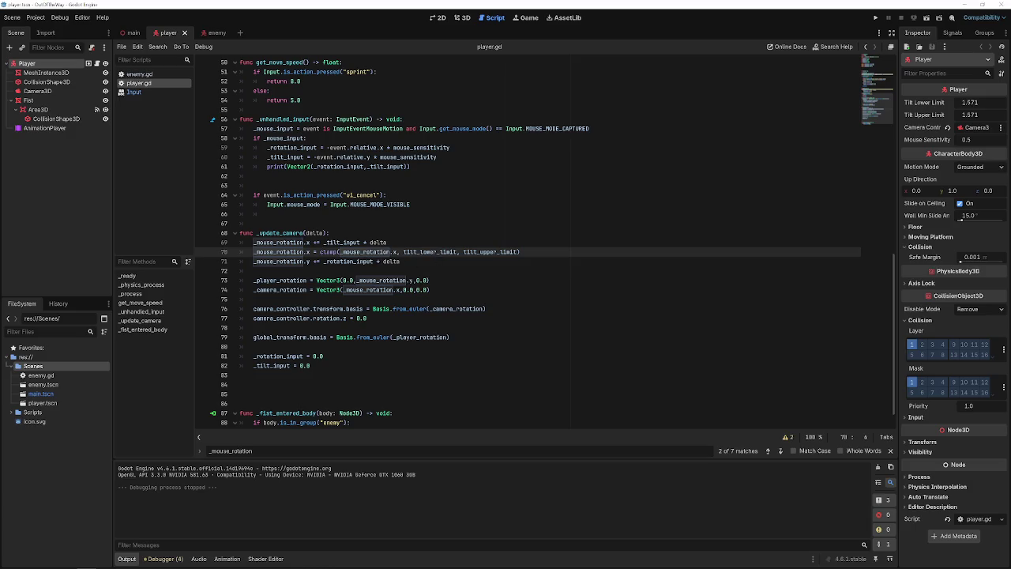
pyautogui.doubleClick(429, 251)
pyautogui.moveTo(429, 251)
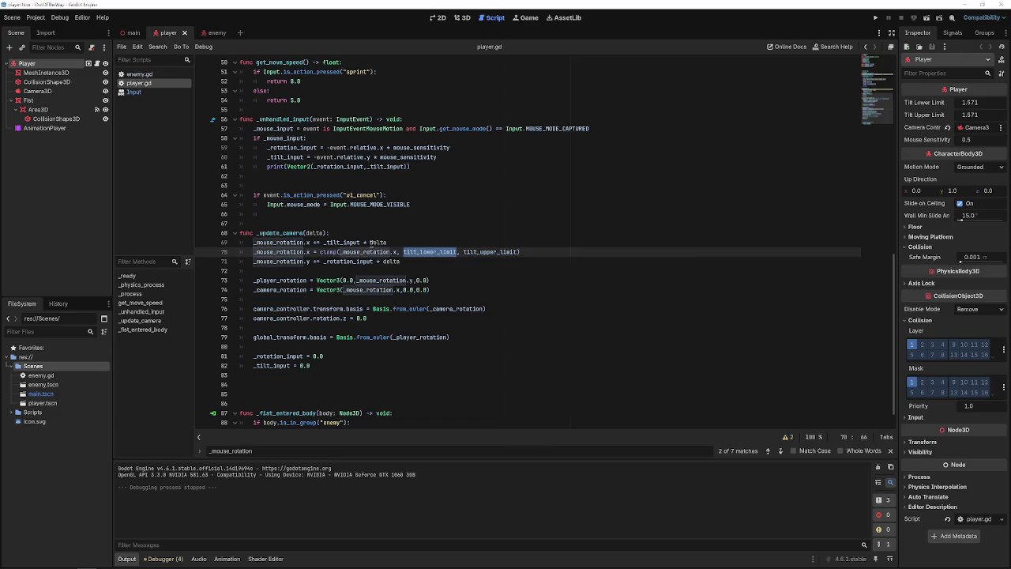
pyautogui.doubleClick(365, 252)
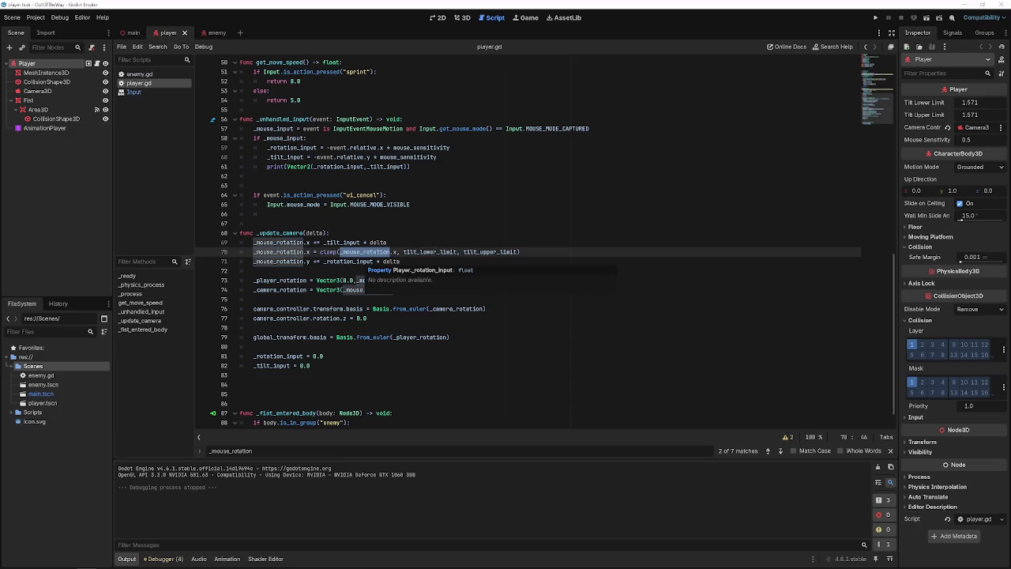
pyautogui.doubleClick(348, 261)
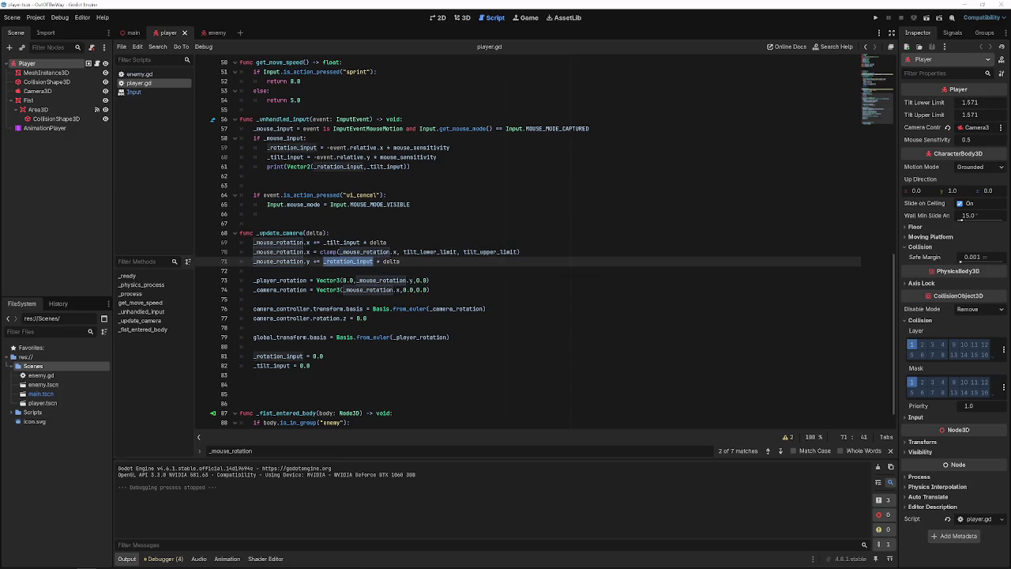
pyautogui.click(315, 251)
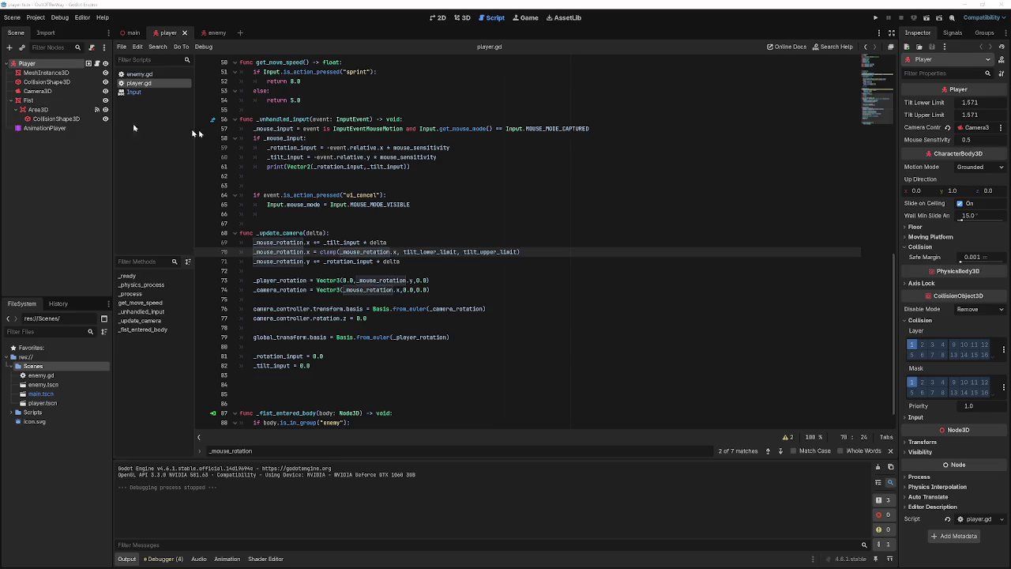
pyautogui.moveTo(392, 375)
pyautogui.mouseDown()
pyautogui.moveTo(237, 277)
pyautogui.moveTo(117, 241)
pyautogui.mouseUp()
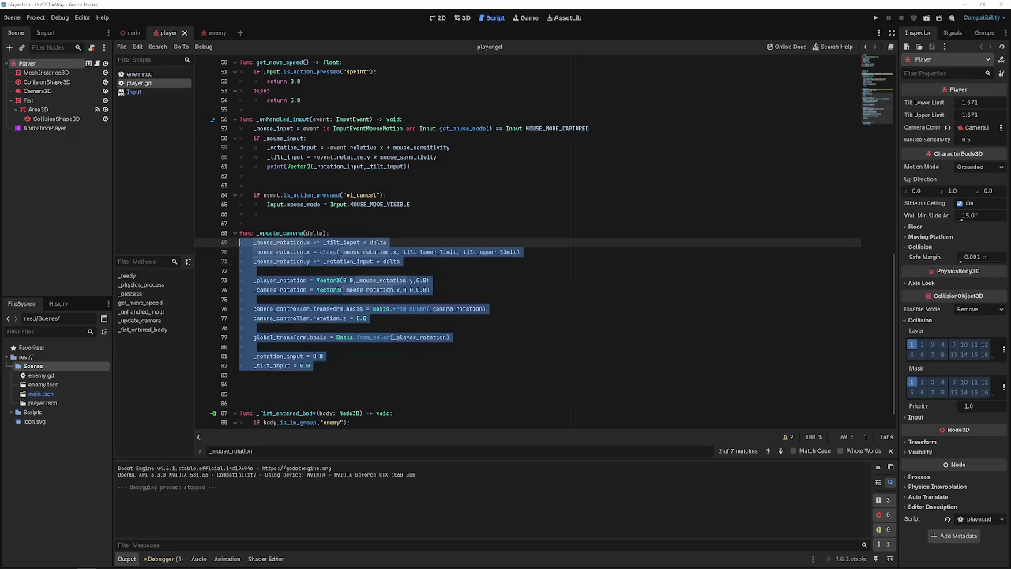
pyautogui.click(323, 330)
pyautogui.moveTo(359, 376)
pyautogui.mouseDown()
pyautogui.moveTo(253, 217)
pyautogui.moveTo(214, 127)
pyautogui.moveTo(188, 121)
pyautogui.mouseUp()
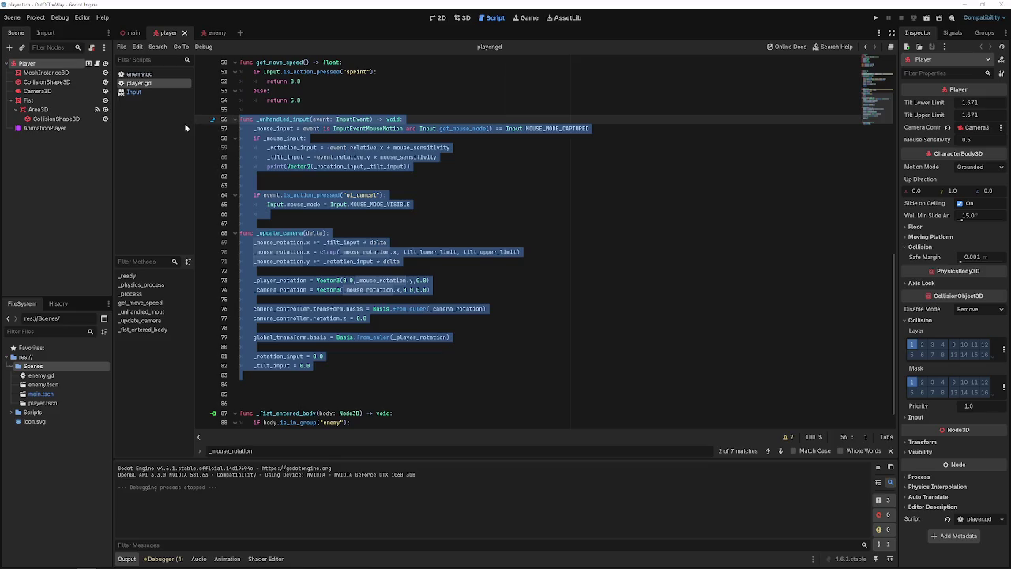
pyautogui.click(425, 363)
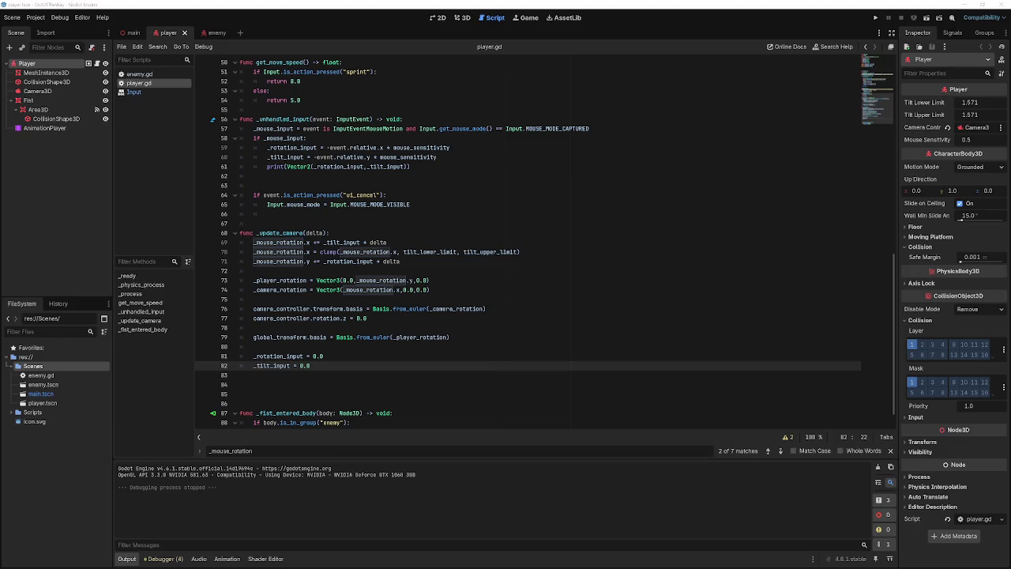
# - Clear and reassign Camera3D as the Player's Camera Controller in the Inspector, then run the game
pyautogui.click(429, 299)
pyautogui.click(37, 109)
pyautogui.click(44, 128)
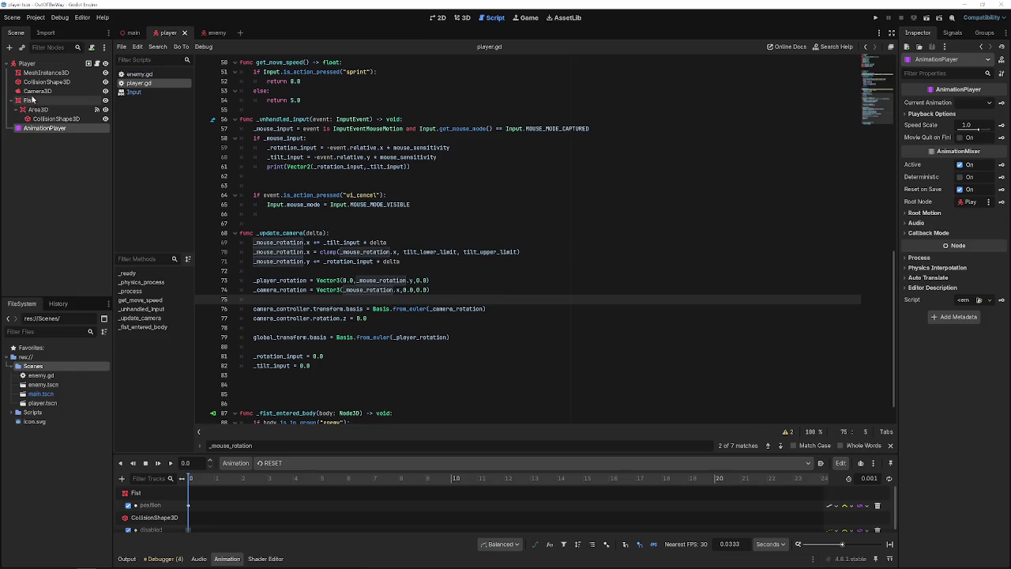
pyautogui.click(29, 100)
pyautogui.click(37, 91)
pyautogui.click(37, 64)
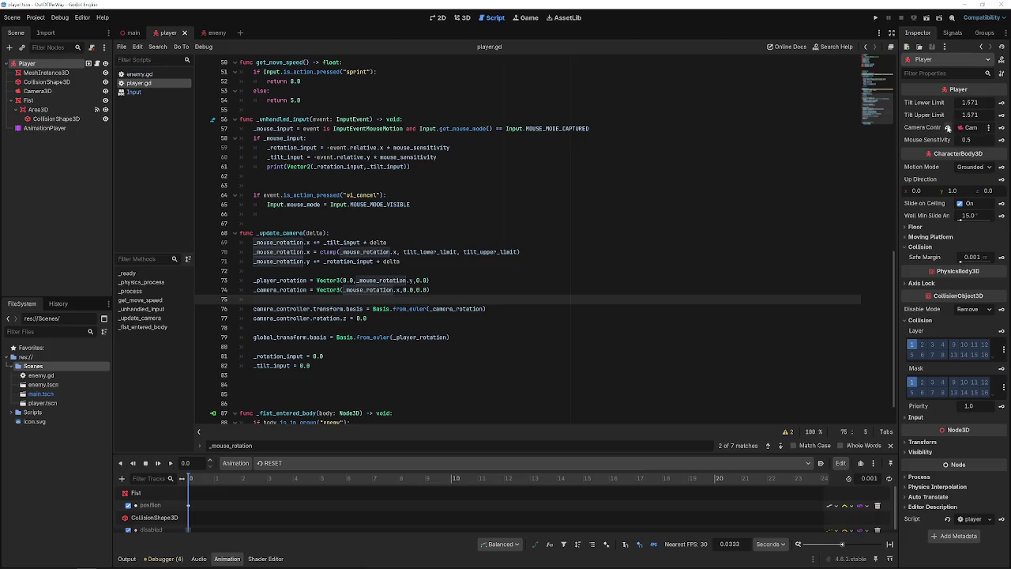
pyautogui.click(948, 127)
pyautogui.click(970, 127)
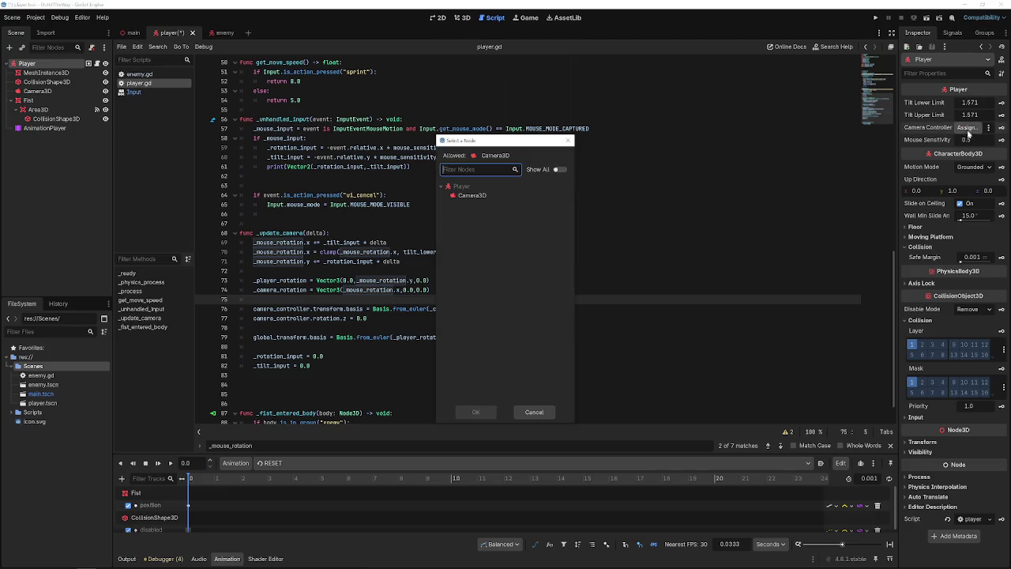
pyautogui.doubleClick(497, 196)
pyautogui.click(741, 194)
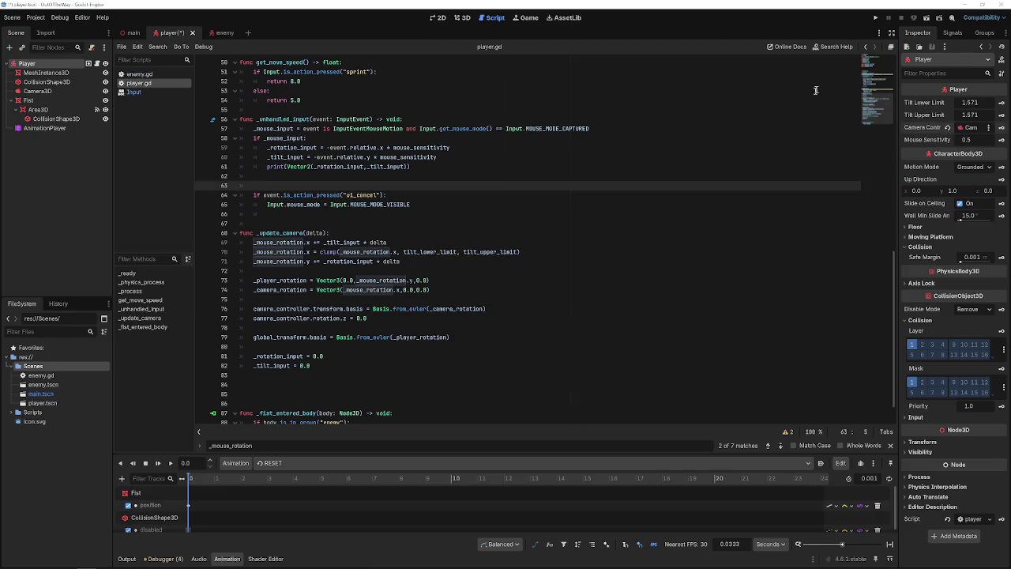
pyautogui.click(875, 18)
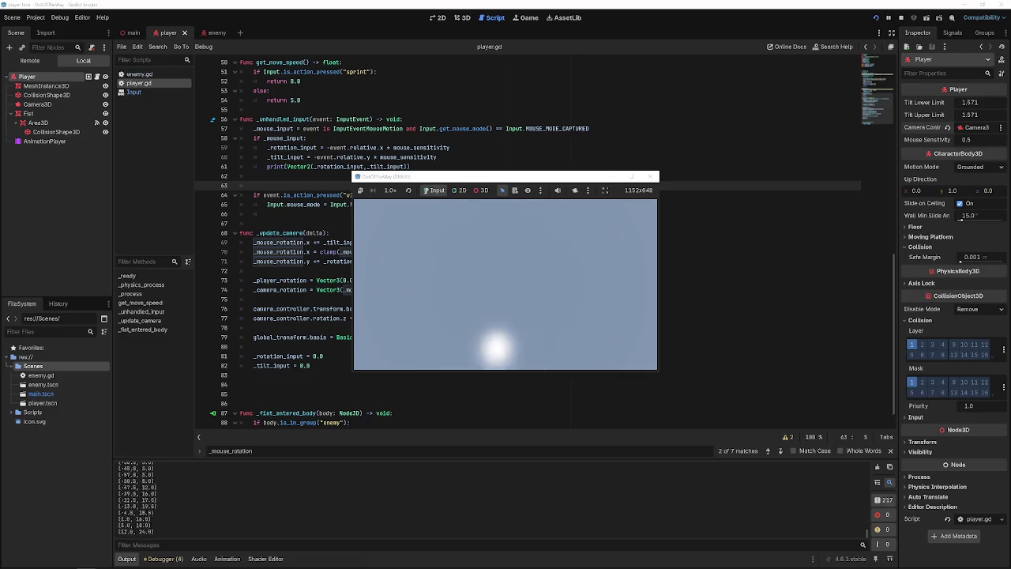
# - Release the captured mouse and stop the running game
pyautogui.press('Escape')
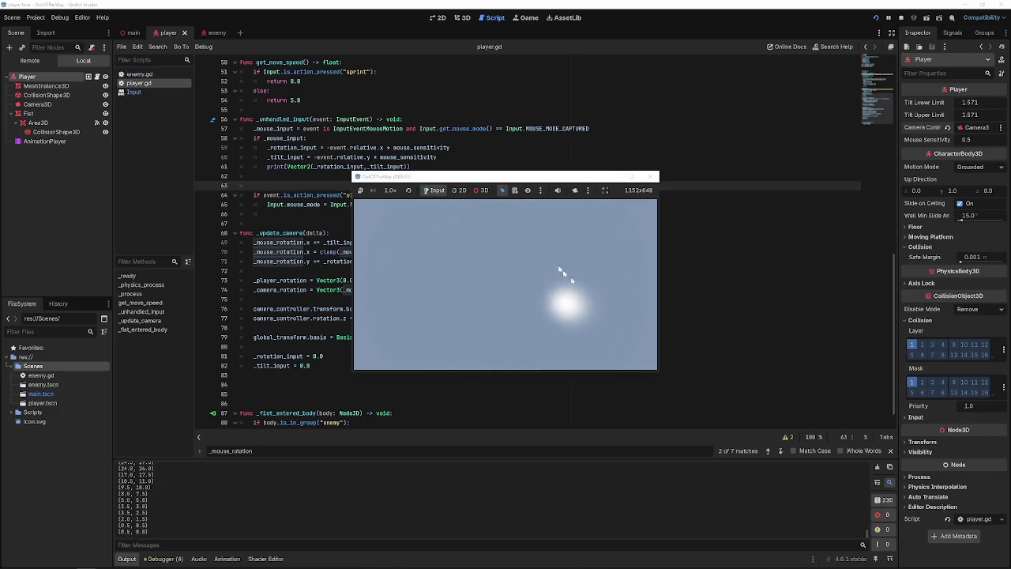
pyautogui.click(653, 176)
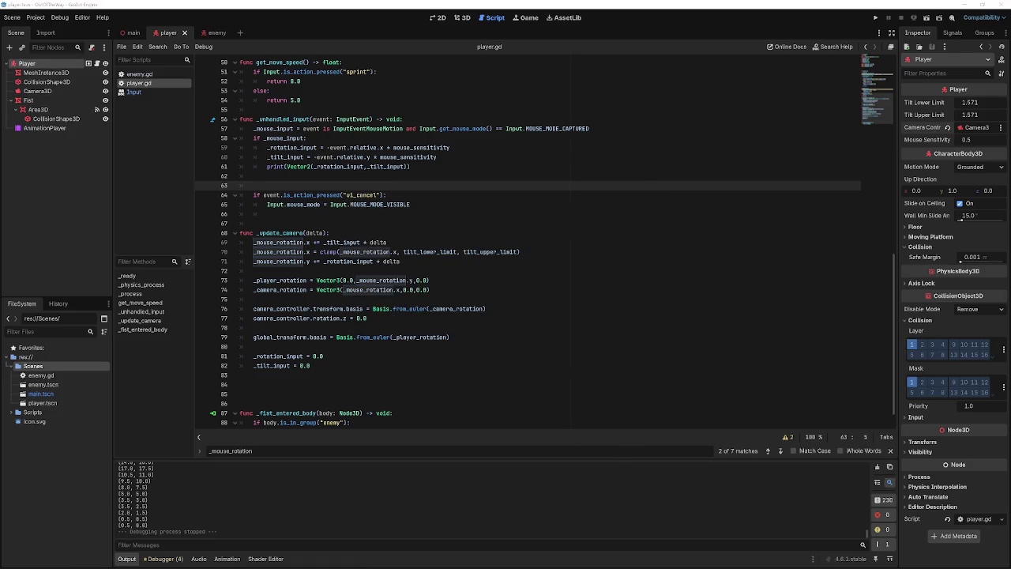
pyautogui.click(594, 233)
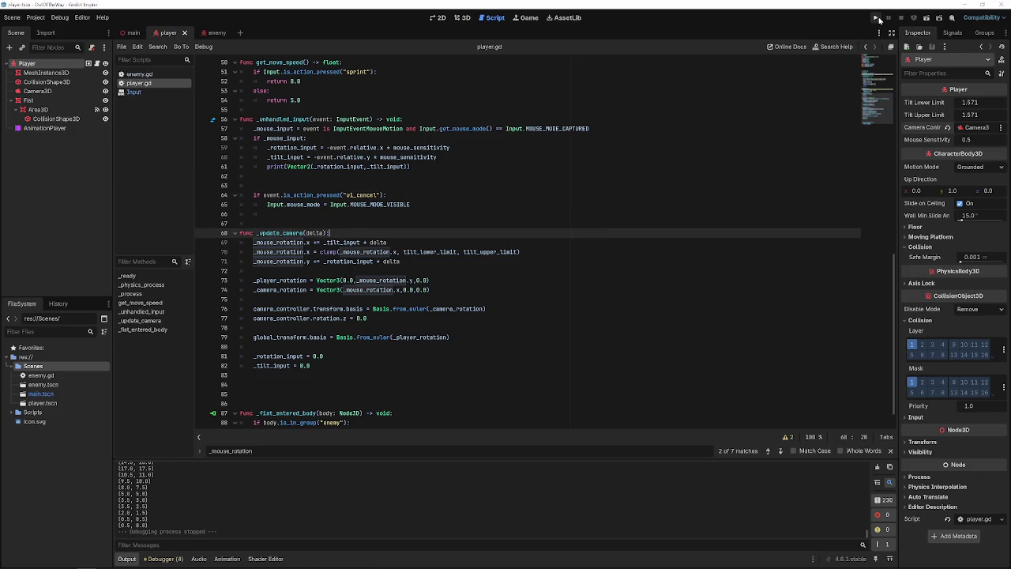
# - Test-run the game with Mouse Sensitivity 2, then revert it to the default 0.5
pyautogui.click(967, 140)
pyautogui.write('2')
pyautogui.press('Return')
pyautogui.press('F5')
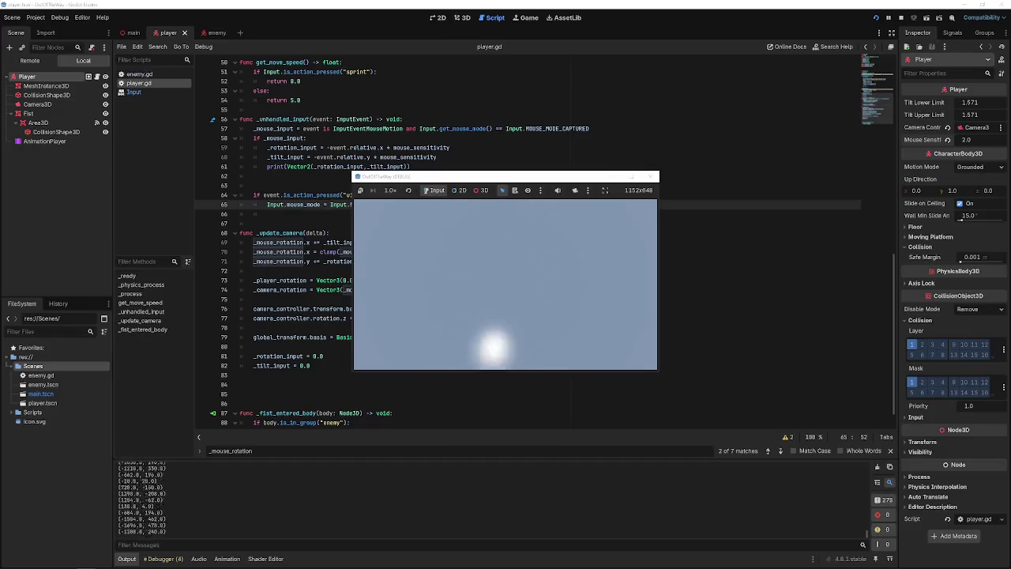
pyautogui.click(653, 176)
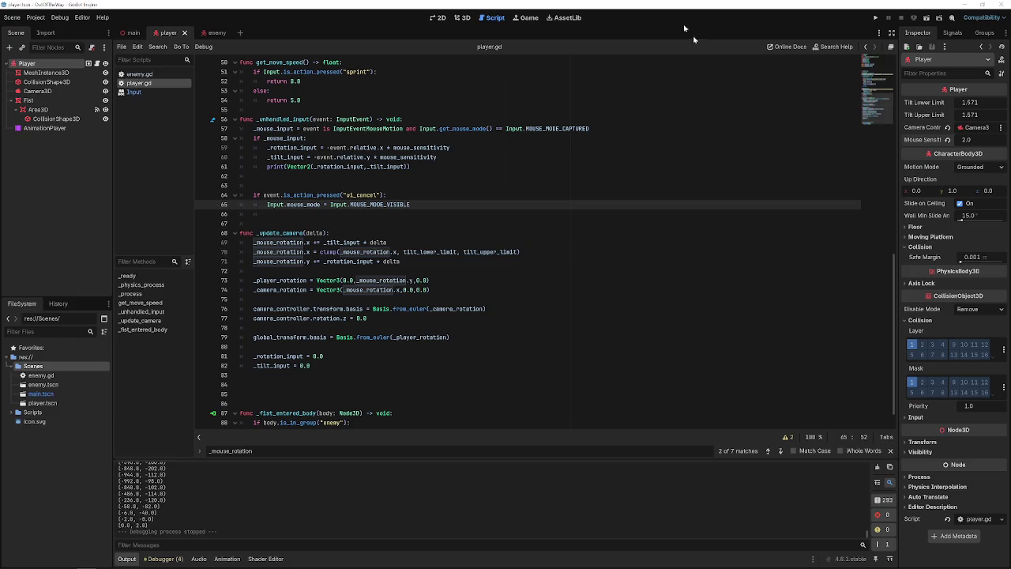
pyautogui.click(947, 140)
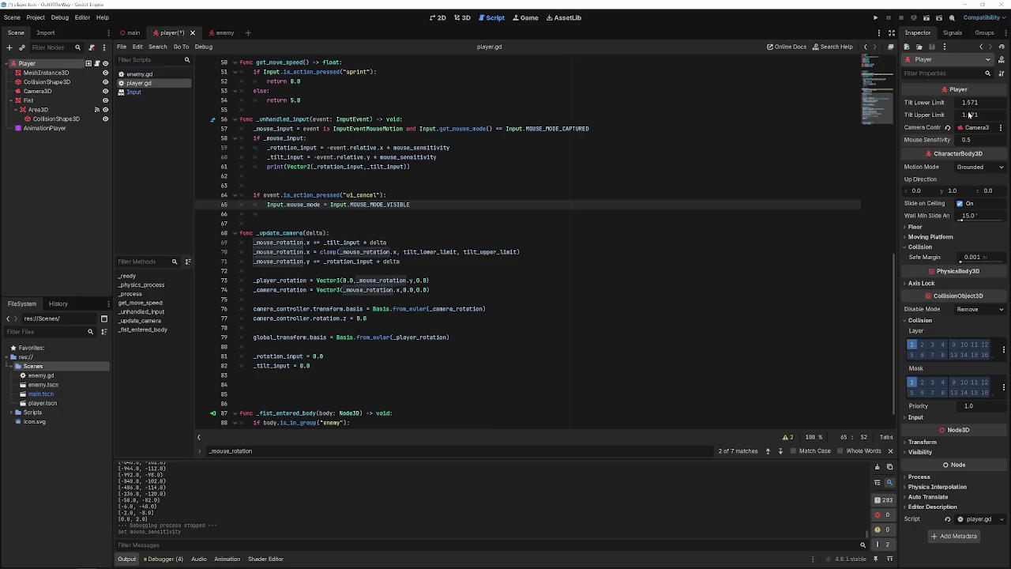
pyautogui.scroll(13, 513, 174)
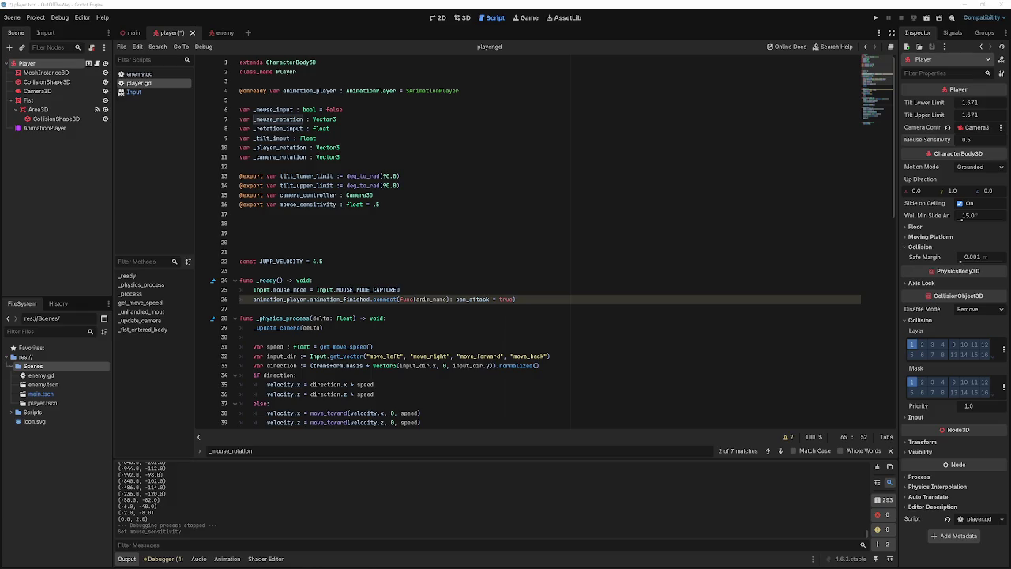
# - Delete the old _unhandled_input and _update_camera functions from player.gd
pyautogui.scroll(-8, 387, 336)
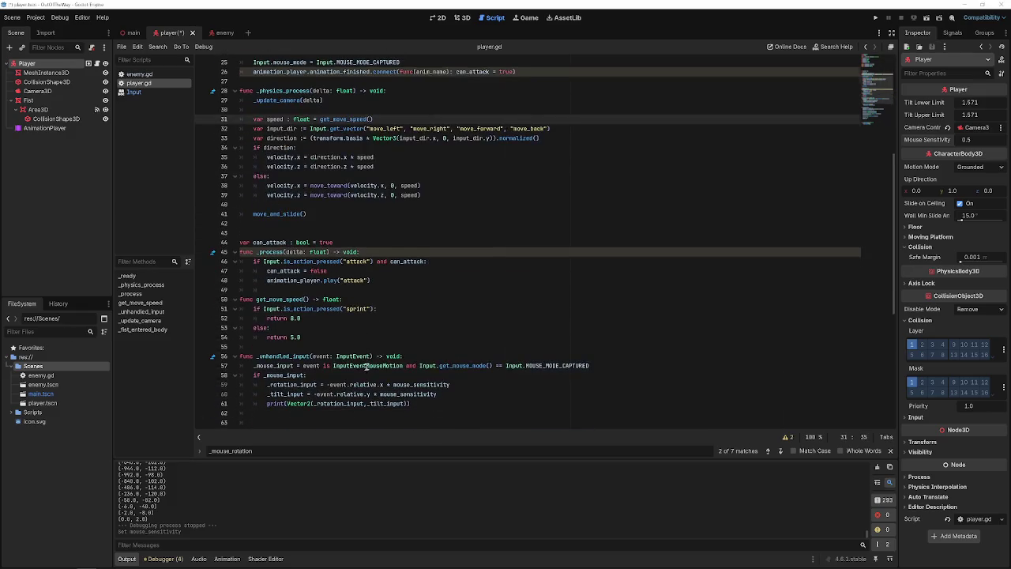
pyautogui.click(387, 335)
pyautogui.scroll(-9, 387, 335)
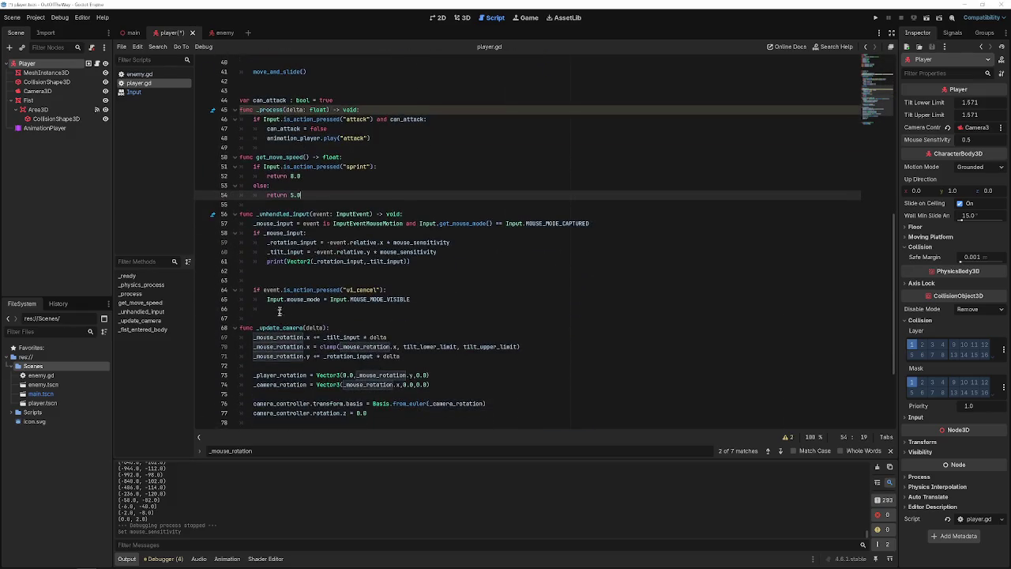
pyautogui.click(315, 348)
pyautogui.moveTo(315, 348)
pyautogui.mouseDown()
pyautogui.moveTo(237, 126)
pyautogui.moveTo(213, 109)
pyautogui.mouseUp()
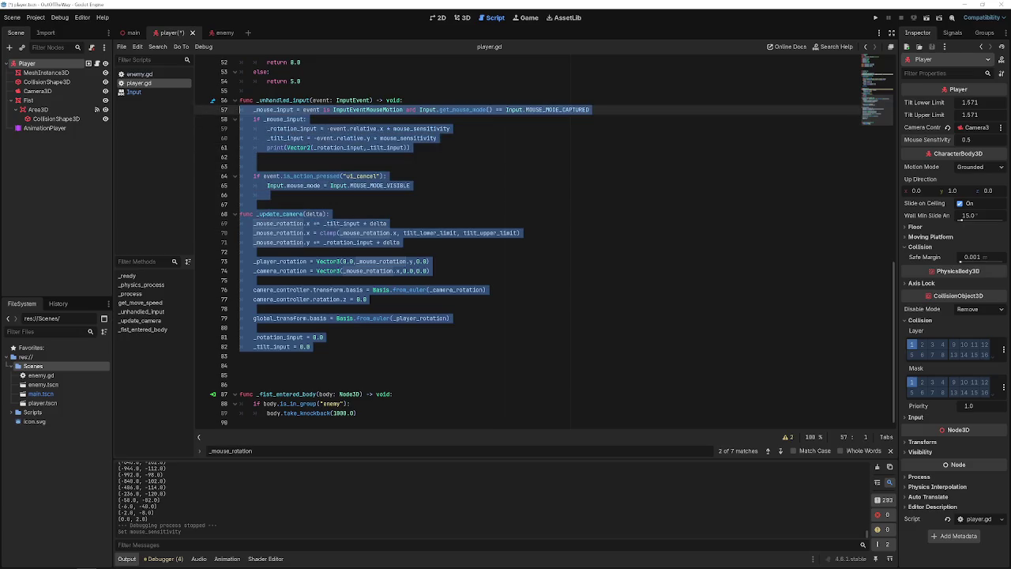
pyautogui.click(320, 196)
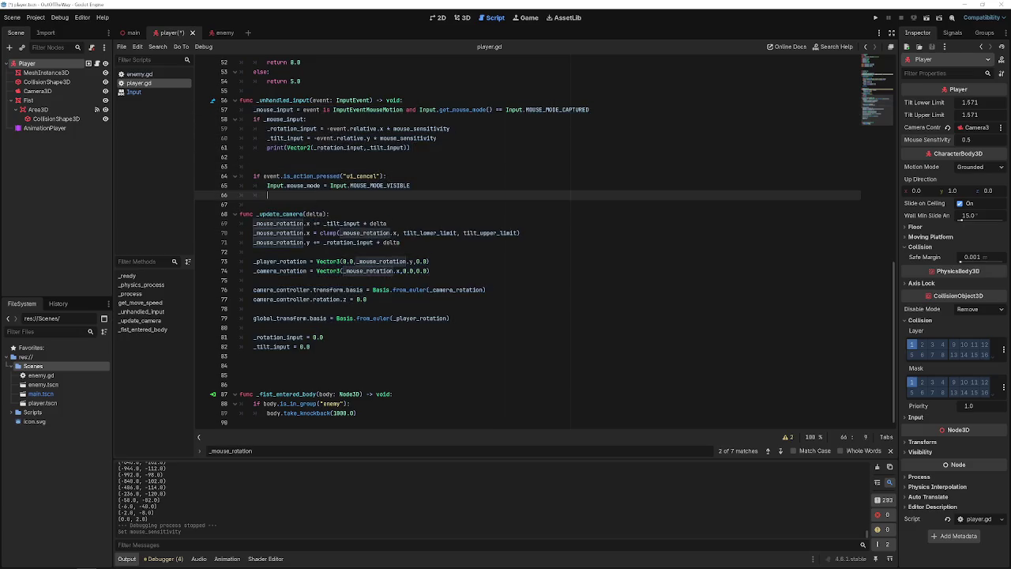
pyautogui.moveTo(321, 196); pyautogui.dragTo(138, 114)
pyautogui.moveTo(237, 356)
pyautogui.mouseDown()
pyautogui.moveTo(195, 107)
pyautogui.moveTo(201, 99)
pyautogui.mouseUp()
pyautogui.press('BackSpace')
# - Remove the leftover _update_camera(delta) call from _physics_process
pyautogui.scroll(12, 237, 190)
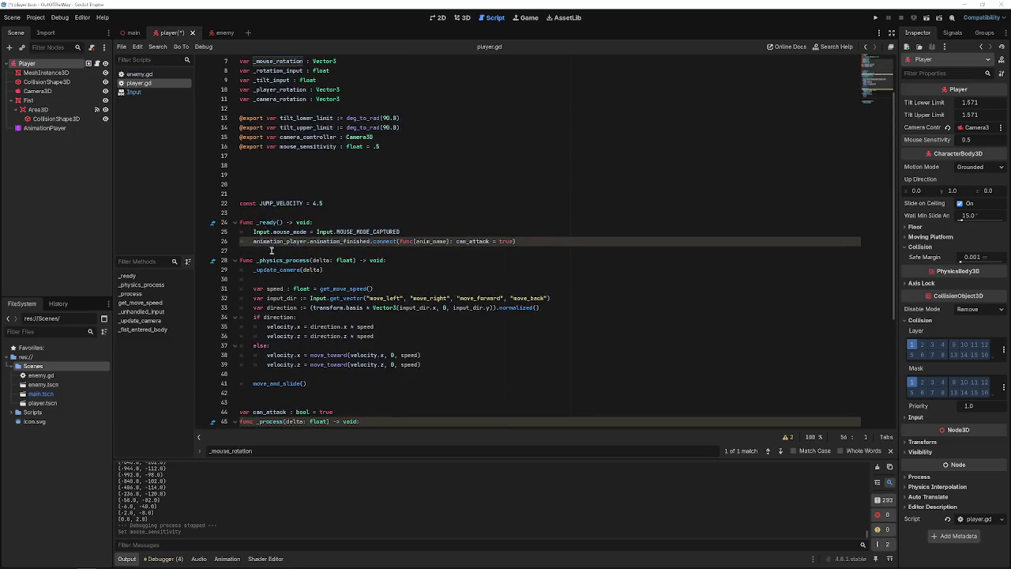
pyautogui.moveTo(323, 184); pyautogui.dragTo(184, 179)
pyautogui.click(371, 188)
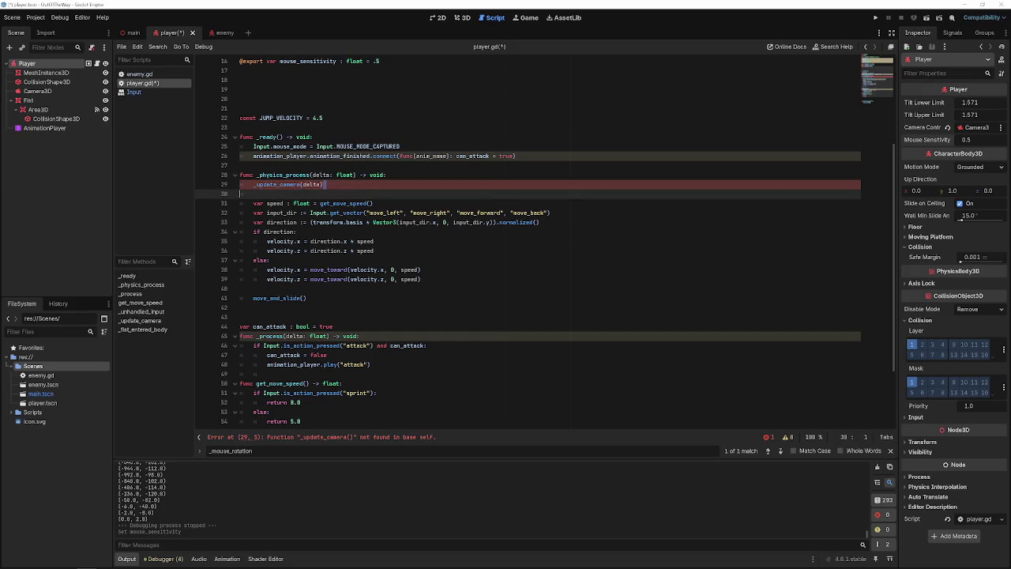
pyautogui.hotkey('shift', 'Home')
pyautogui.press('BackSpace')
pyautogui.press('BackSpace')
pyautogui.press('BackSpace')
# - Delete the old rotation and input variables and the exported tilt, camera and sensitivity variables
pyautogui.scroll(5, 291, 221)
pyautogui.moveTo(325, 167)
pyautogui.mouseDown()
pyautogui.moveTo(245, 111)
pyautogui.moveTo(217, 110)
pyautogui.mouseUp()
pyautogui.press('BackSpace')
pyautogui.moveTo(316, 157); pyautogui.dragTo(188, 117)
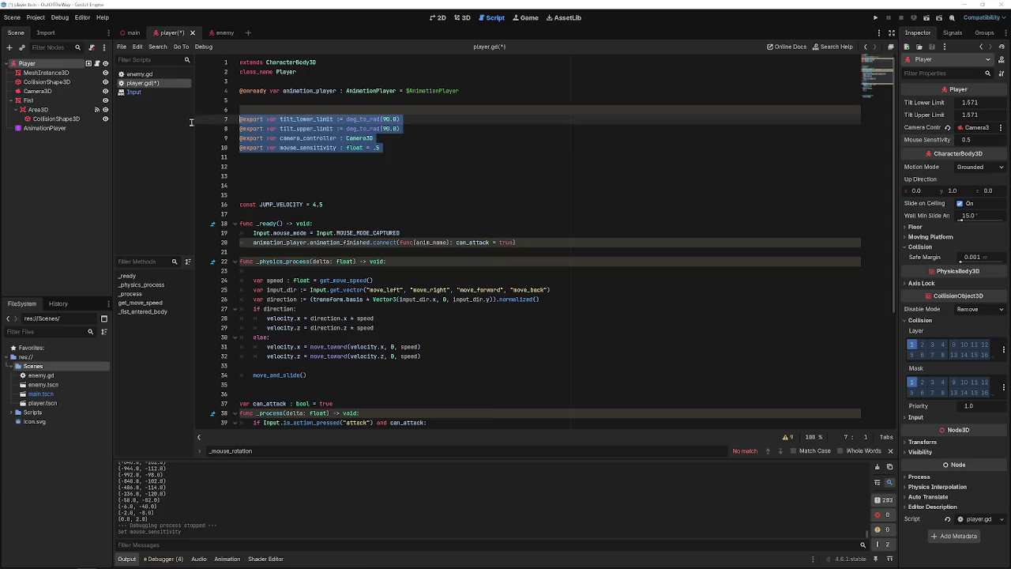
pyautogui.press('BackSpace')
pyautogui.press('BackSpace')
pyautogui.press('Down')
pyautogui.press('Down')
pyautogui.press('Down')
pyautogui.press('BackSpace')
pyautogui.press('BackSpace')
pyautogui.press('BackSpace')
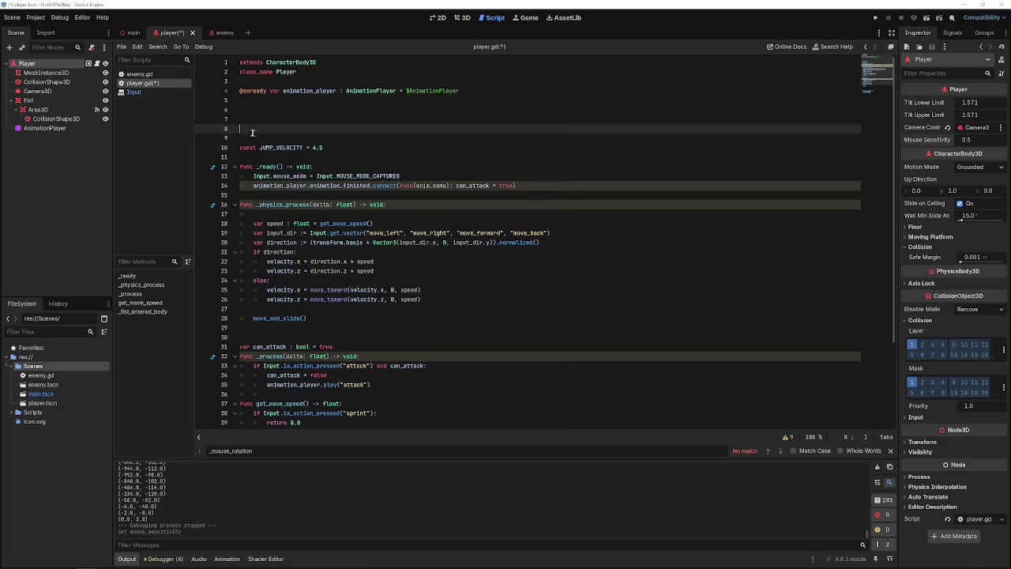
pyautogui.press('BackSpace')
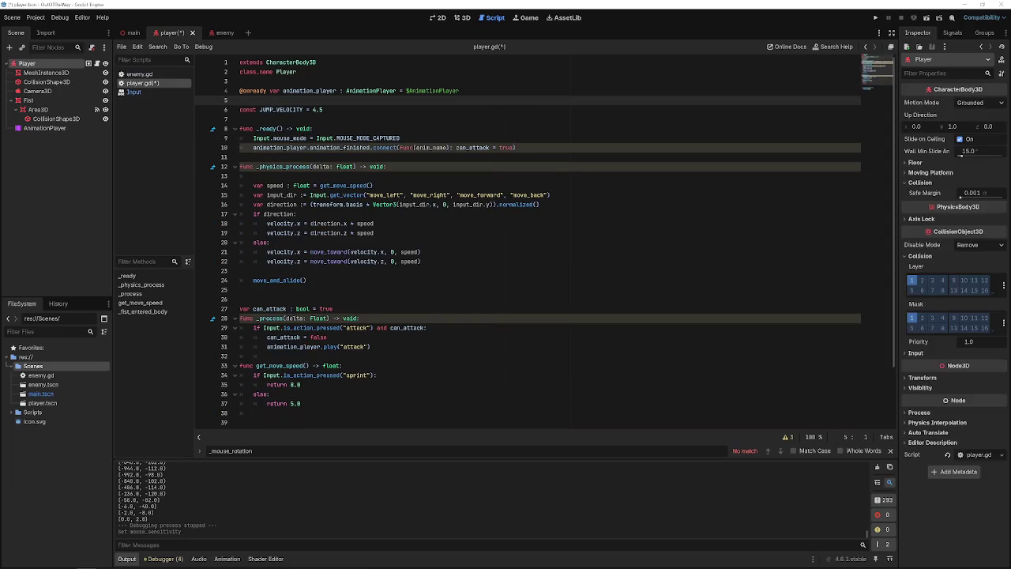
# - Save the script and delete the Input.mouse_mode capture line from _ready
pyautogui.hotkey('ctrl', 's')
pyautogui.click(405, 137)
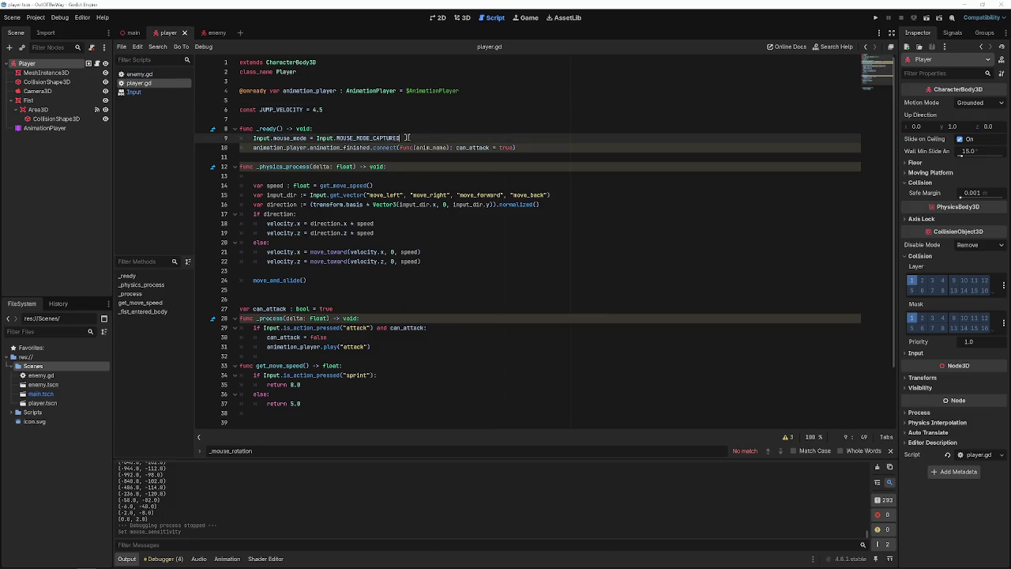
pyautogui.click(344, 270)
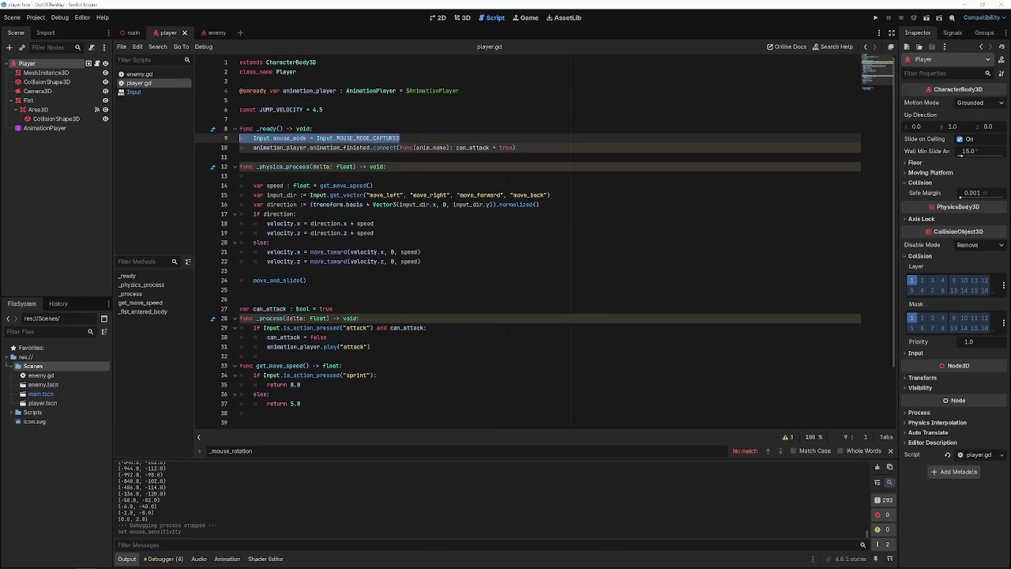
pyautogui.press('BackSpace')
pyautogui.press('BackSpace')
pyautogui.hotkey('ctrl', 's')
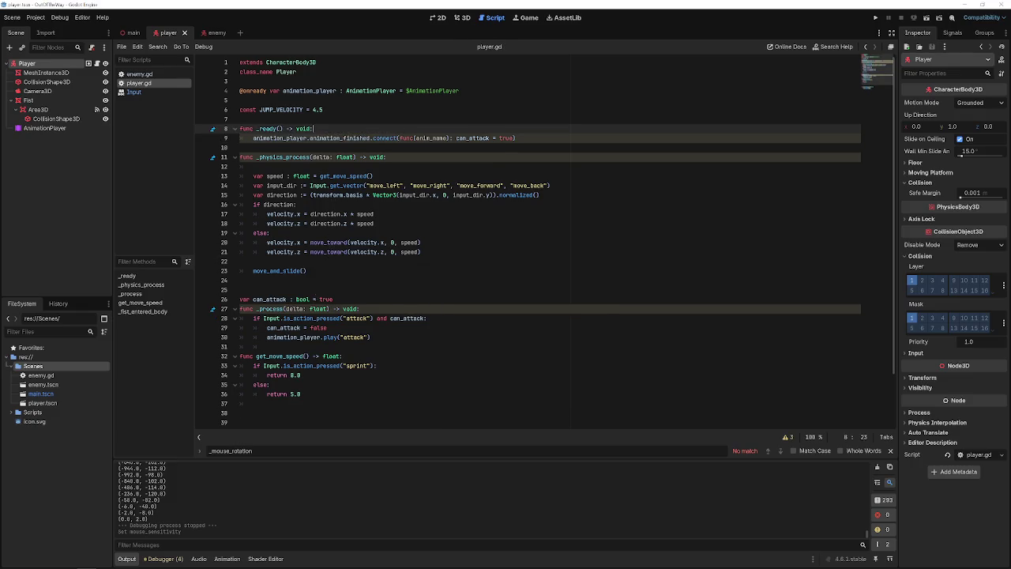
# - Delete the empty first line of _physics_process
pyautogui.click(320, 290)
pyautogui.moveTo(362, 303); pyautogui.dragTo(215, 293)
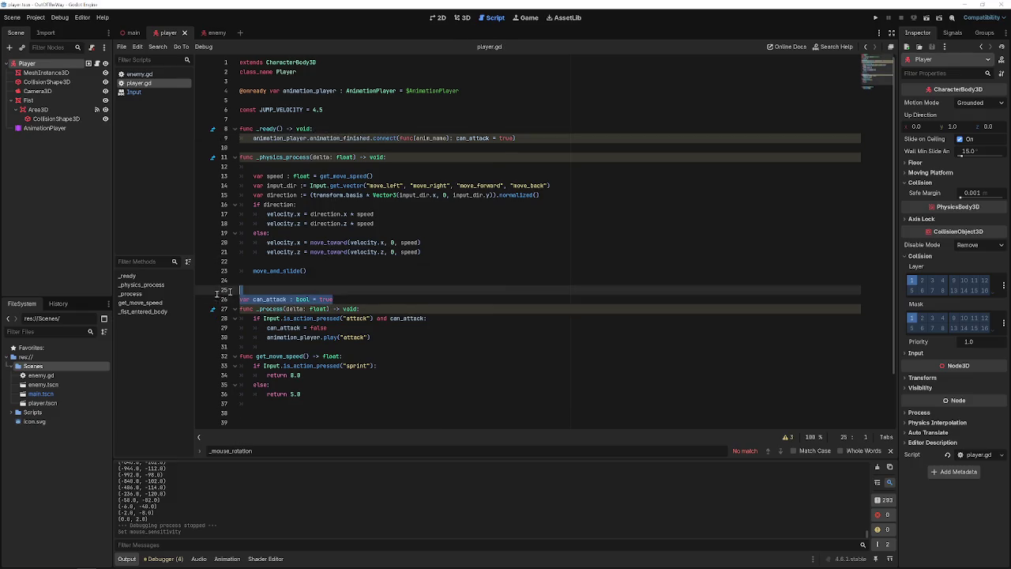
pyautogui.click(357, 357)
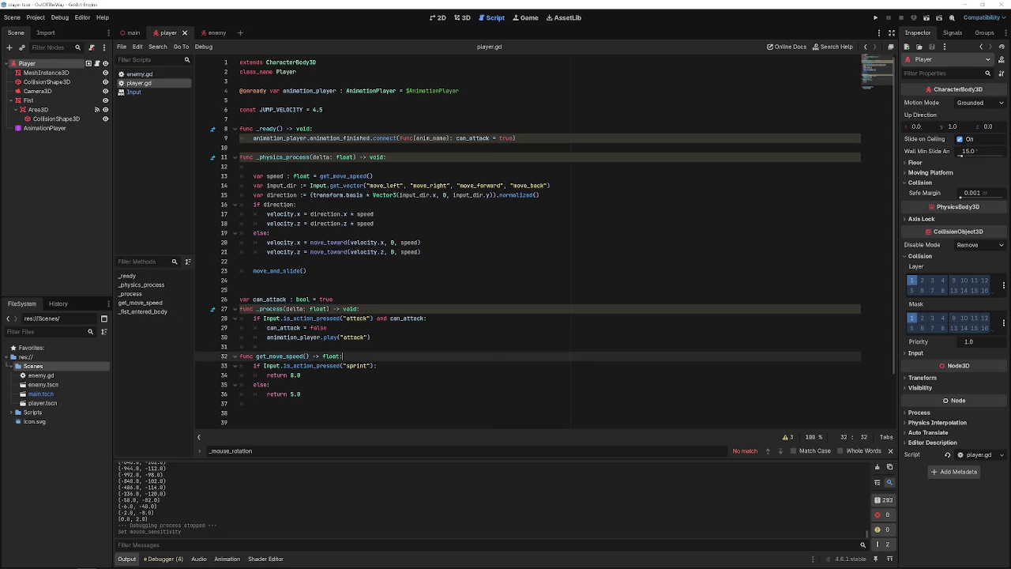
pyautogui.click(294, 168)
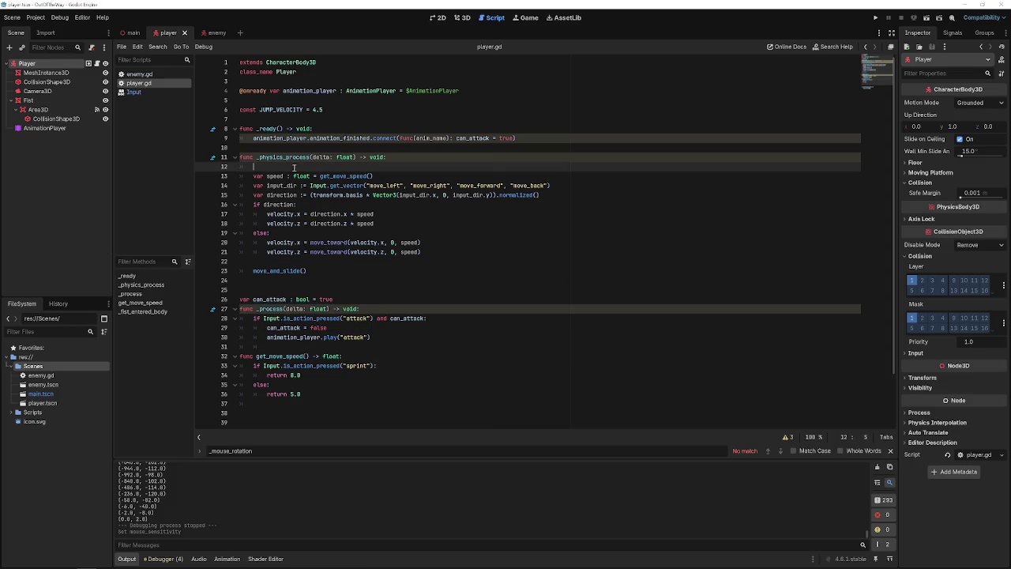
pyautogui.press('BackSpace')
pyautogui.click(335, 336)
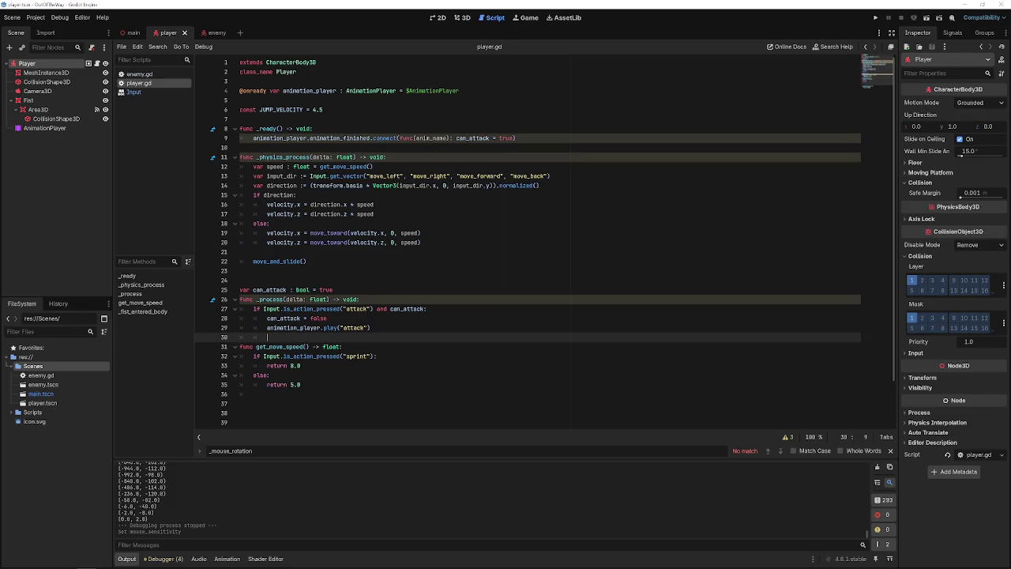
# - Write func _input(event) with rotate_y and $Camera3D.rotate_x, clamping pitch to ±70 degrees
pyautogui.write('func _input(event): if event is InputEventMouseMotion: rotate_y(-event.relative.x * mouse_sensitivity)')
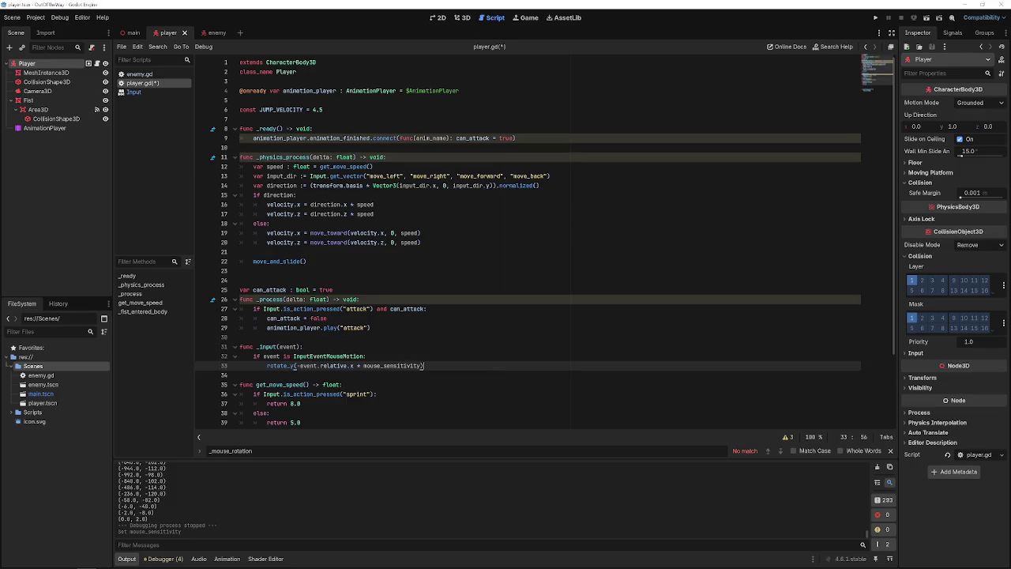
pyautogui.hotkey('ctrl', 's')
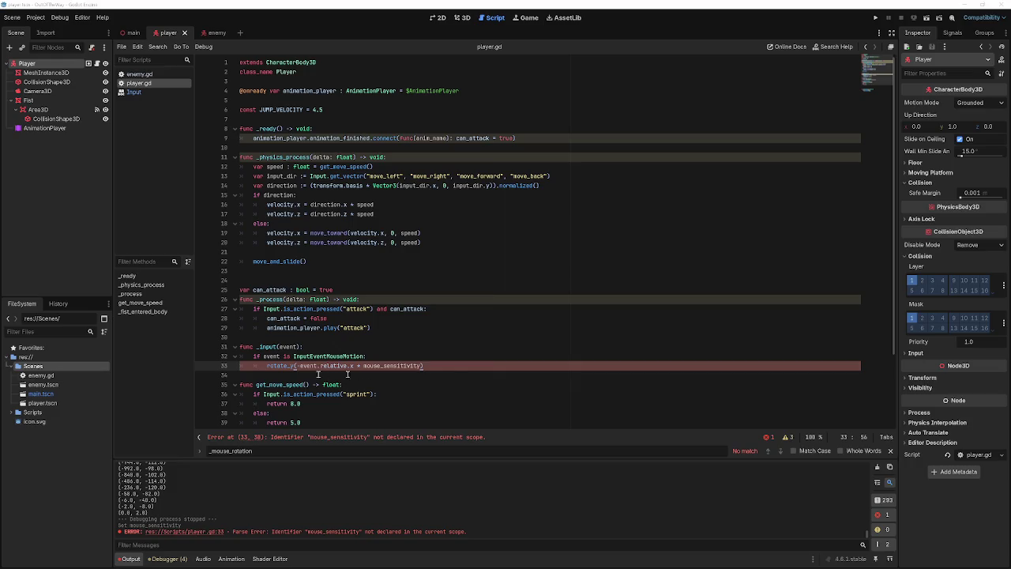
pyautogui.moveTo(423, 366); pyautogui.dragTo(217, 366)
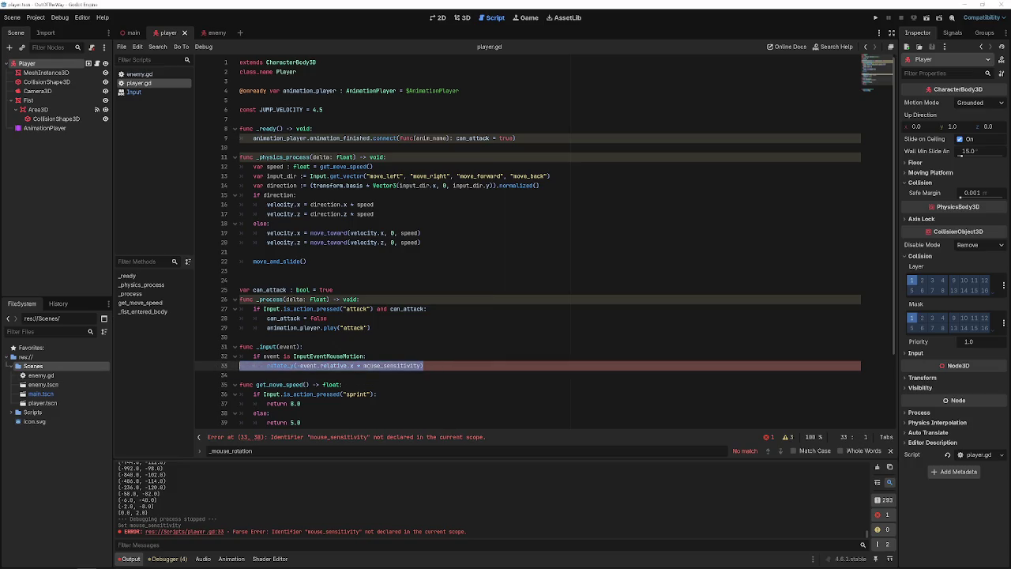
pyautogui.hotkey('shift', 'Up')
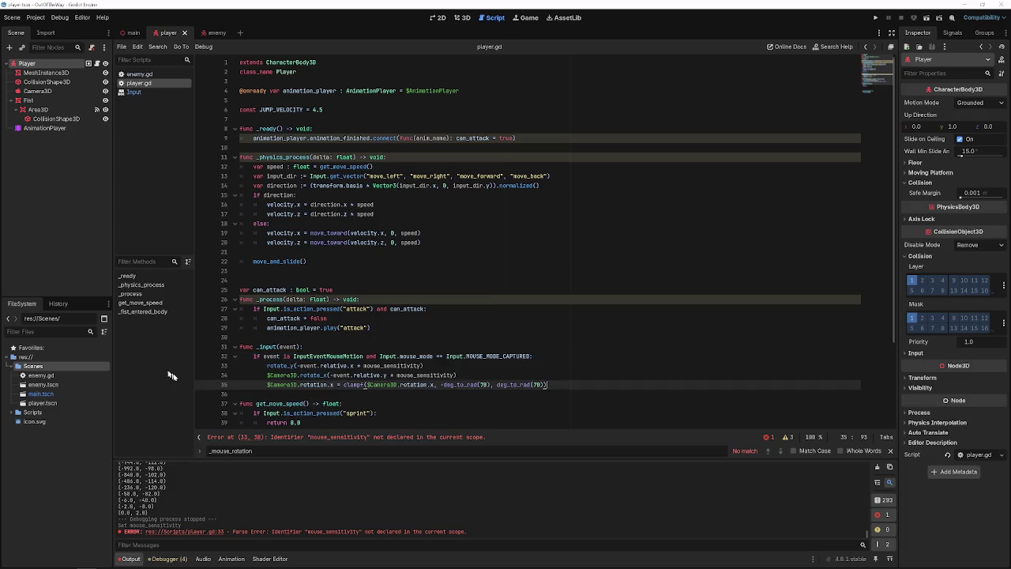
pyautogui.hotkey('ctrl', 'v')
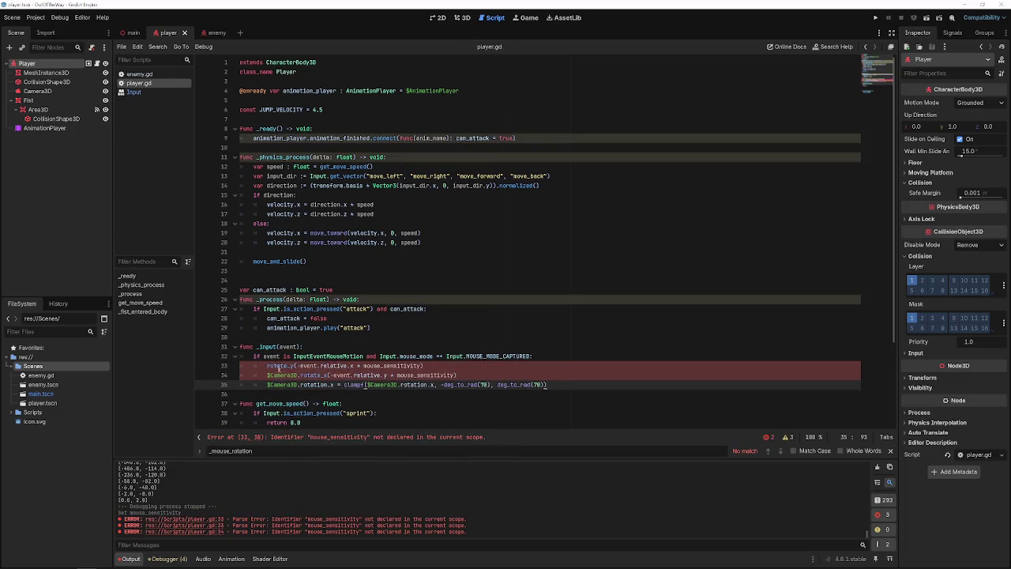
pyautogui.click(268, 366)
pyautogui.moveTo(268, 366)
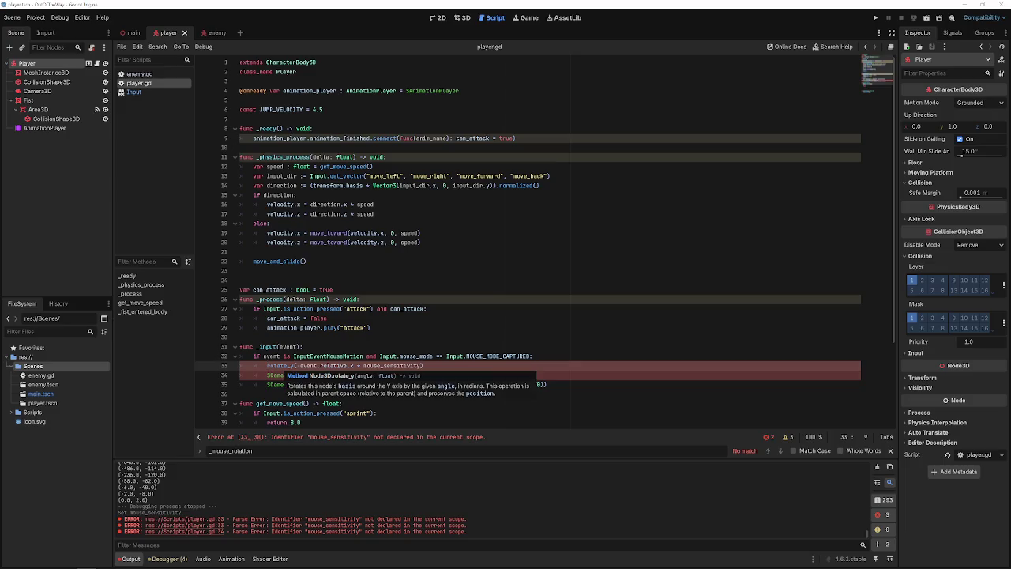
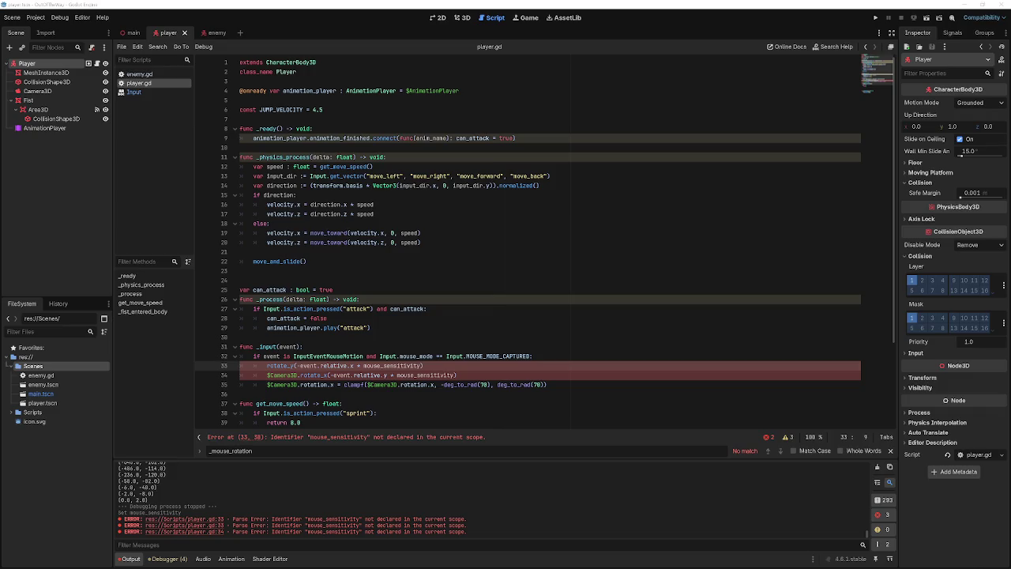
# - Declare var mouse_sensitivity := on line 7 of player.gd and save the script
pyautogui.click(320, 119)
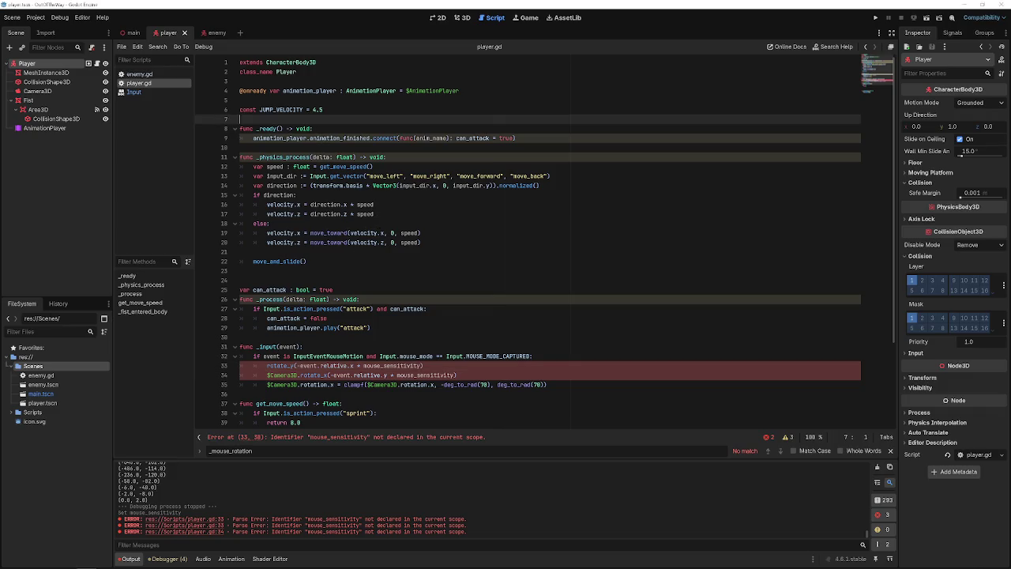
pyautogui.write('var mouse_s')
pyautogui.write('ensit')
pyautogui.press('BackSpace')
pyautogui.write('ty ')
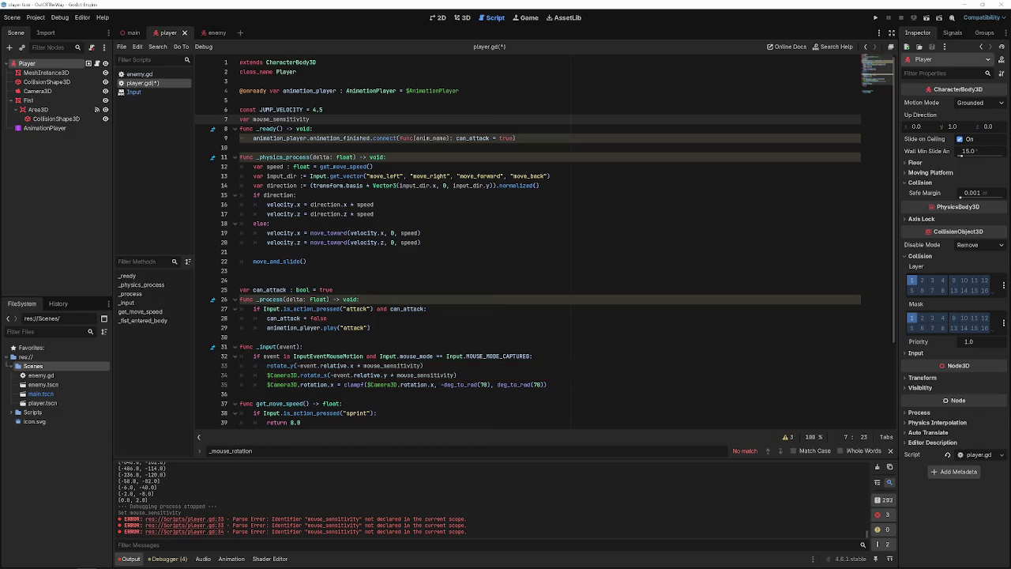
pyautogui.write(':= .02')
pyautogui.hotkey('ctrl', 's')
# - Test-run the game, stop it, and select the mouse-mode condition on line 32
pyautogui.scroll(-4, 648, 197)
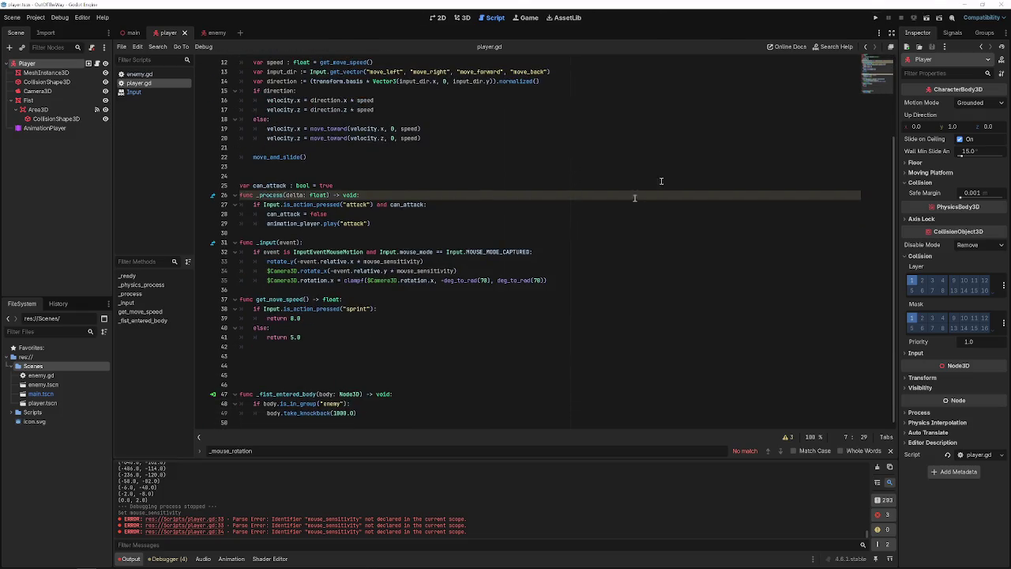
pyautogui.click(876, 18)
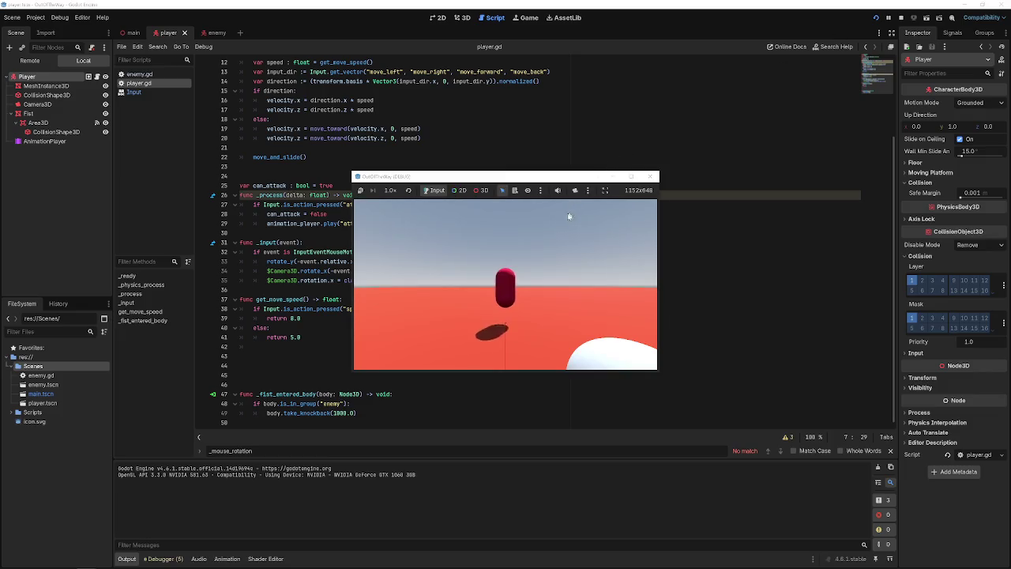
pyautogui.press('Escape')
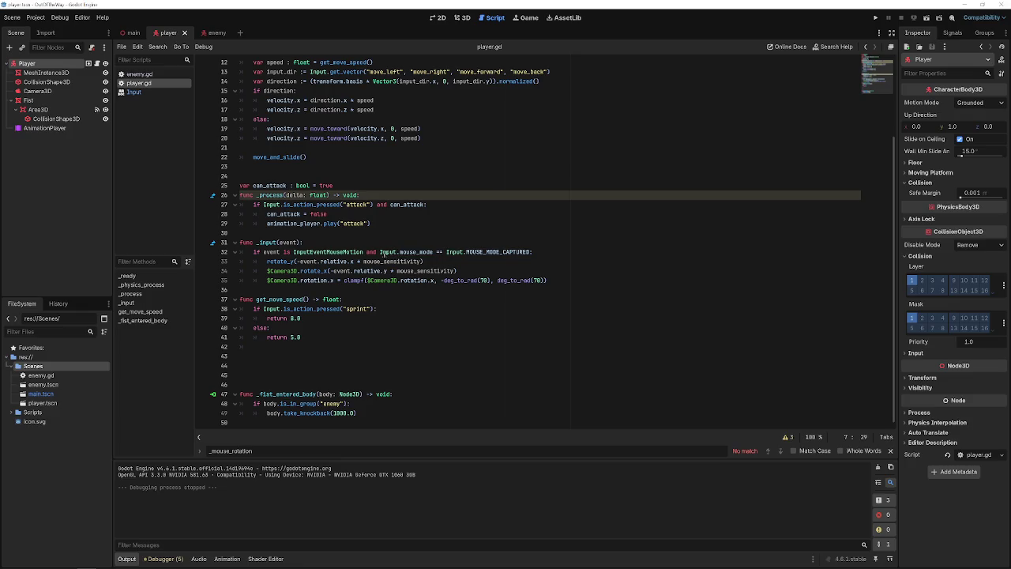
pyautogui.moveTo(380, 252); pyautogui.dragTo(534, 251)
pyautogui.hotkey('ctrl', 'c')
# - Paste the mouse-mode condition into _ready and turn its comparison into an assignment
pyautogui.scroll(4, 355, 222)
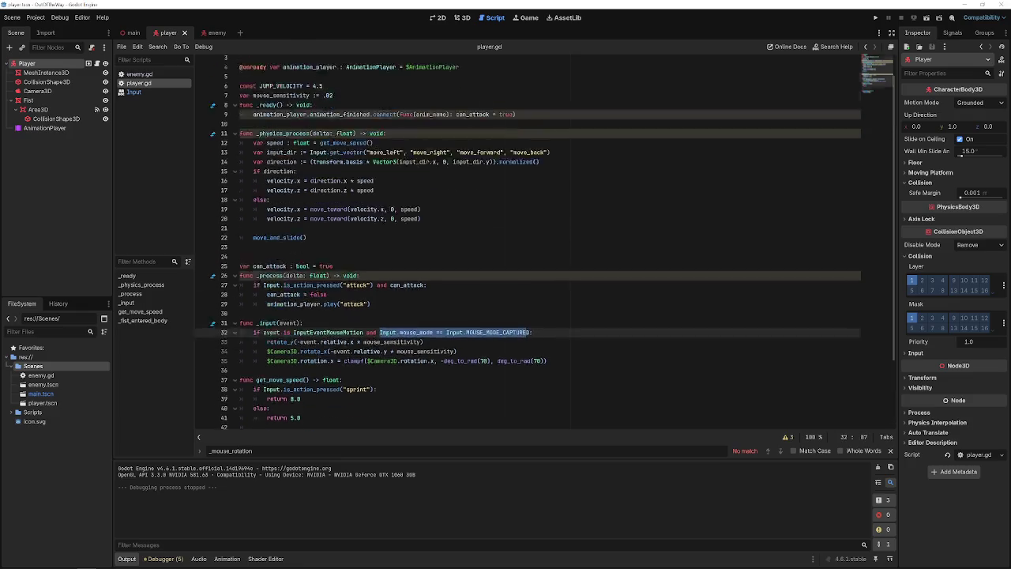
pyautogui.click(346, 146)
pyautogui.click(328, 129)
pyautogui.press('Return')
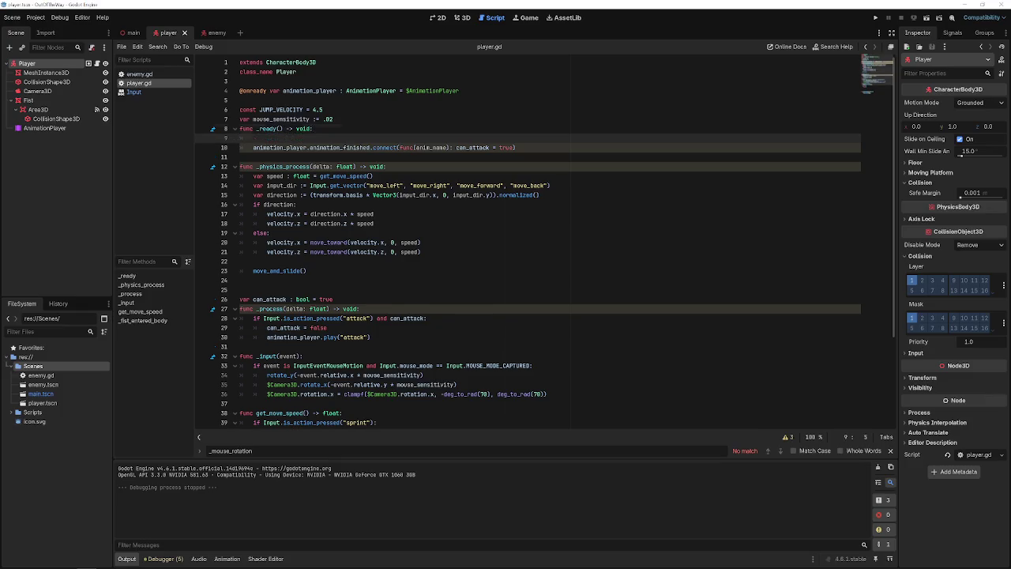
pyautogui.hotkey('ctrl', 'v')
pyautogui.click(317, 138)
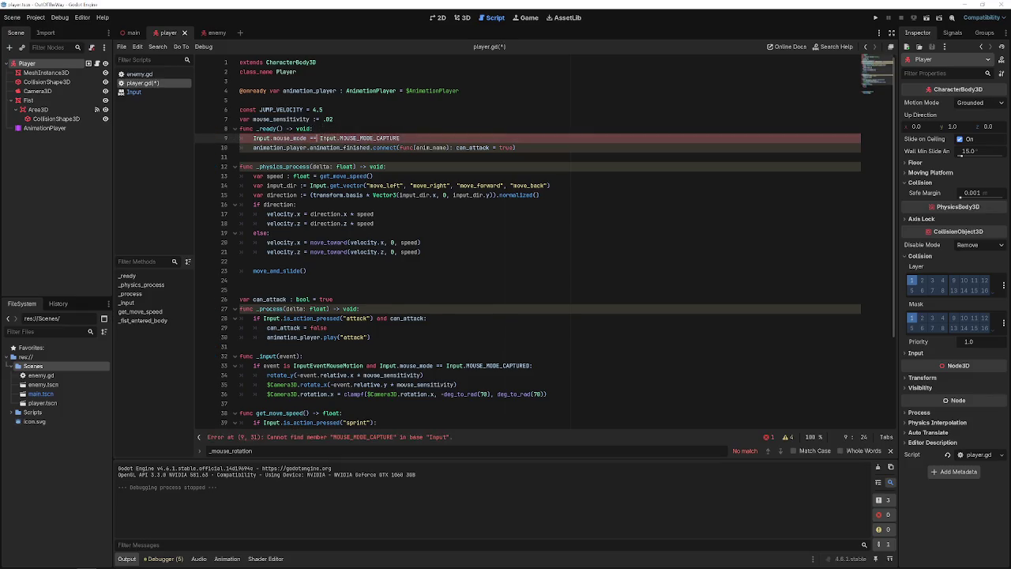
pyautogui.press('BackSpace')
pyautogui.hotkey('ctrl', 's')
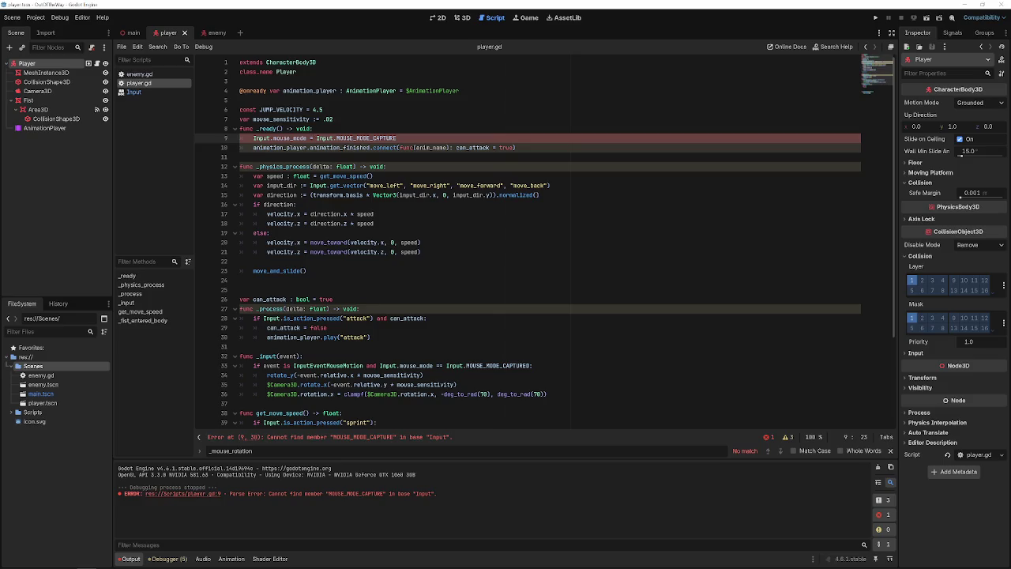
# - Rewrite line 9 as Input.mouse_mode = Input.MOUSE_MODE_CAPTURE and save
pyautogui.moveTo(398, 139); pyautogui.dragTo(316, 139)
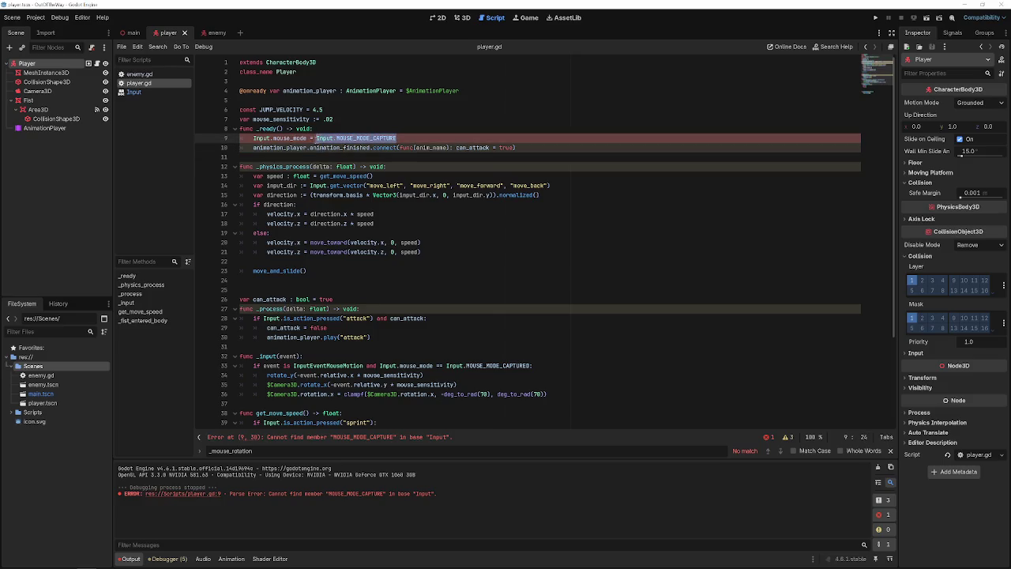
pyautogui.press('BackSpace')
pyautogui.press('BackSpace')
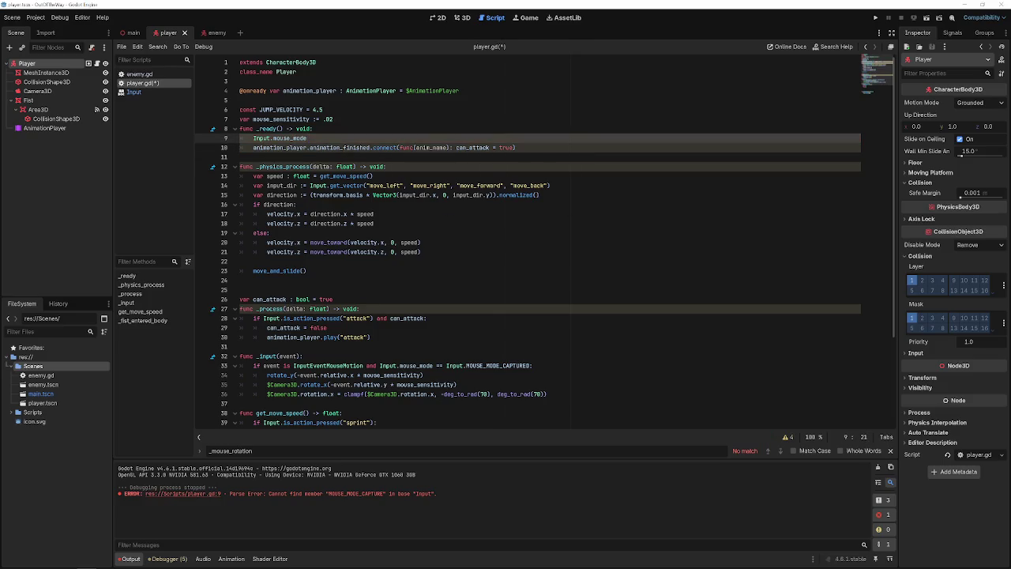
pyautogui.write('= Input.mouse_mode == Input.MOUSE_MODE_CAPTURE')
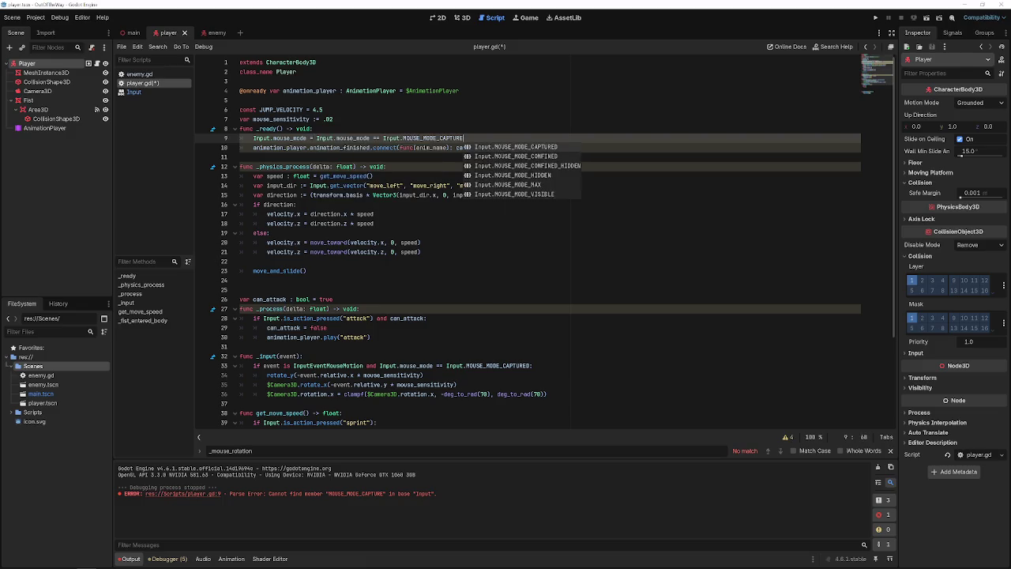
pyautogui.press('Left')
pyautogui.press('Left')
pyautogui.press('Left')
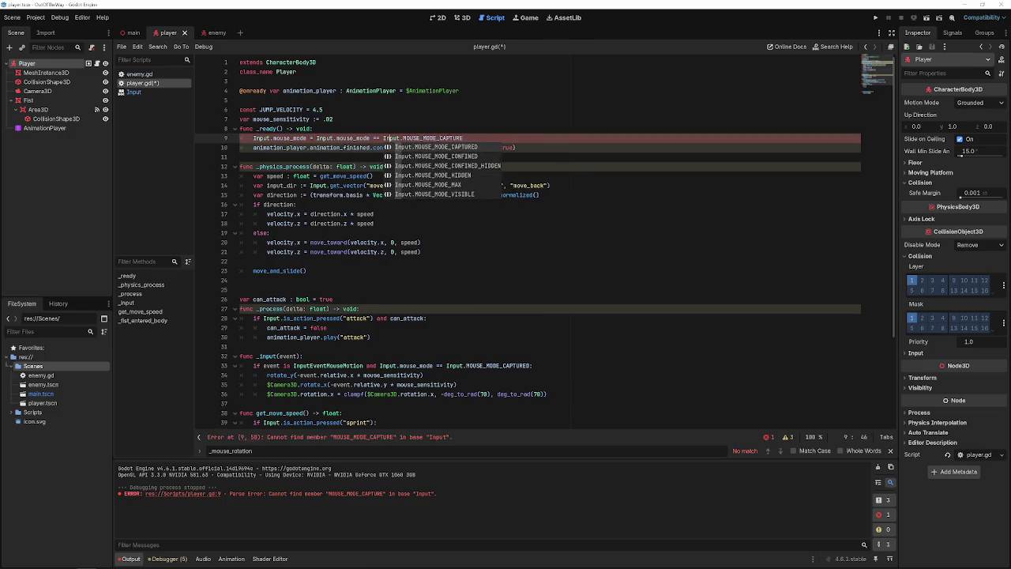
pyautogui.press('BackSpace')
pyautogui.press('BackSpace')
pyautogui.press('BackSpace')
pyautogui.press('BackSpace')
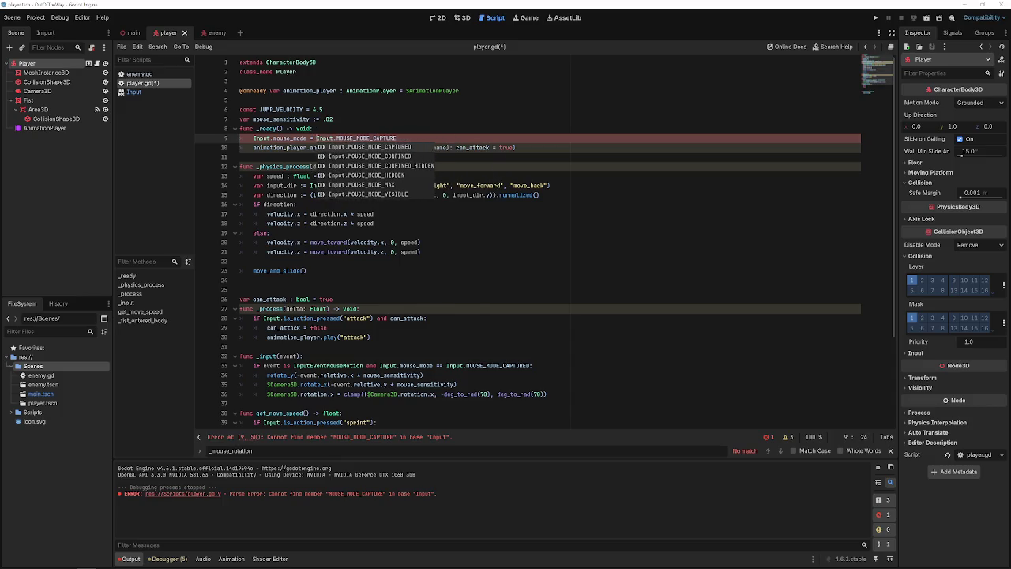
pyautogui.hotkey('ctrl', 's')
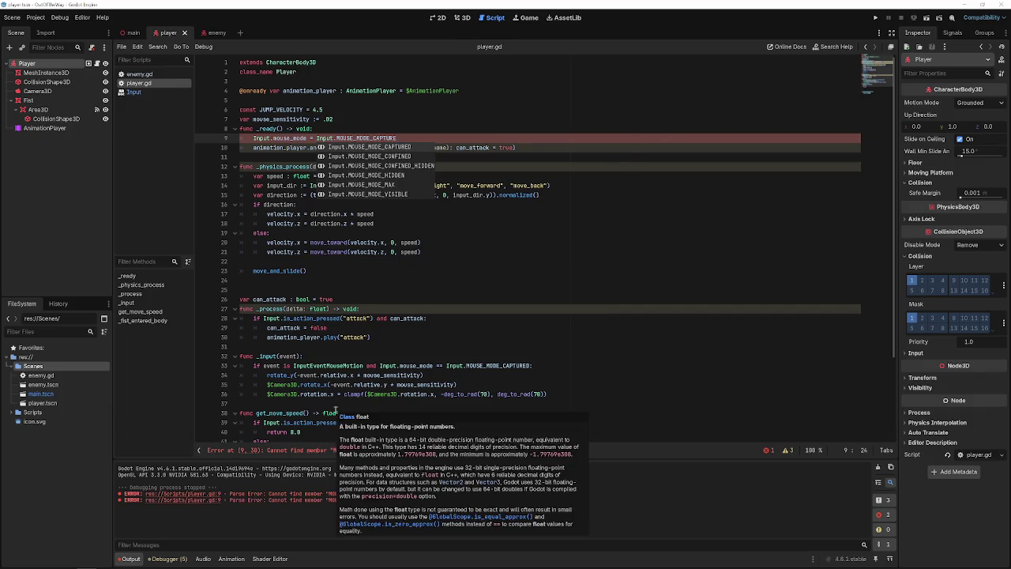
# - Correct the constant to MOUSE_MODE_CAPTURED via autocomplete, save, and run the game
pyautogui.click(396, 138)
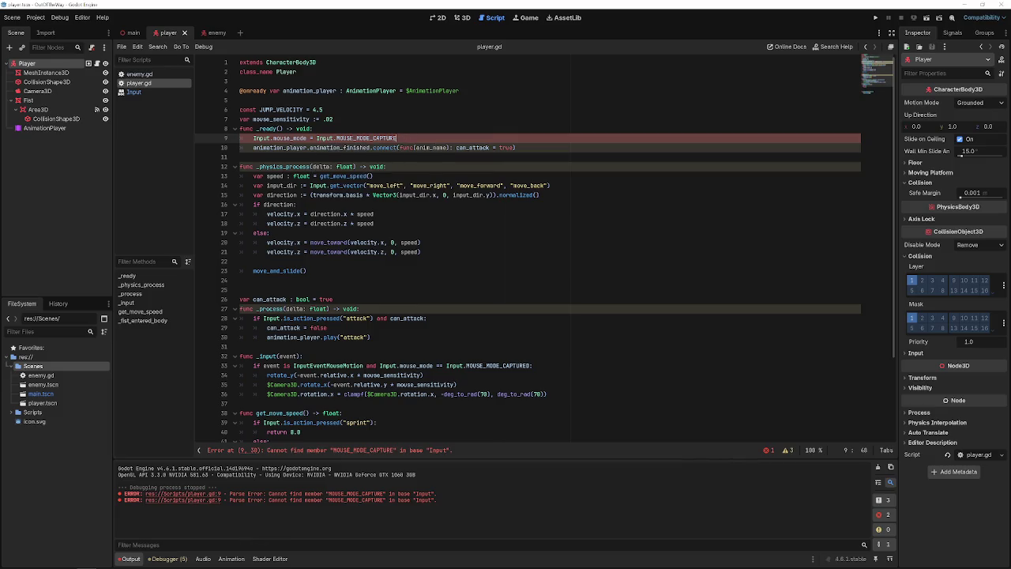
pyautogui.doubleClick(395, 138)
pyautogui.press('BackSpace')
pyautogui.write('MOUSE')
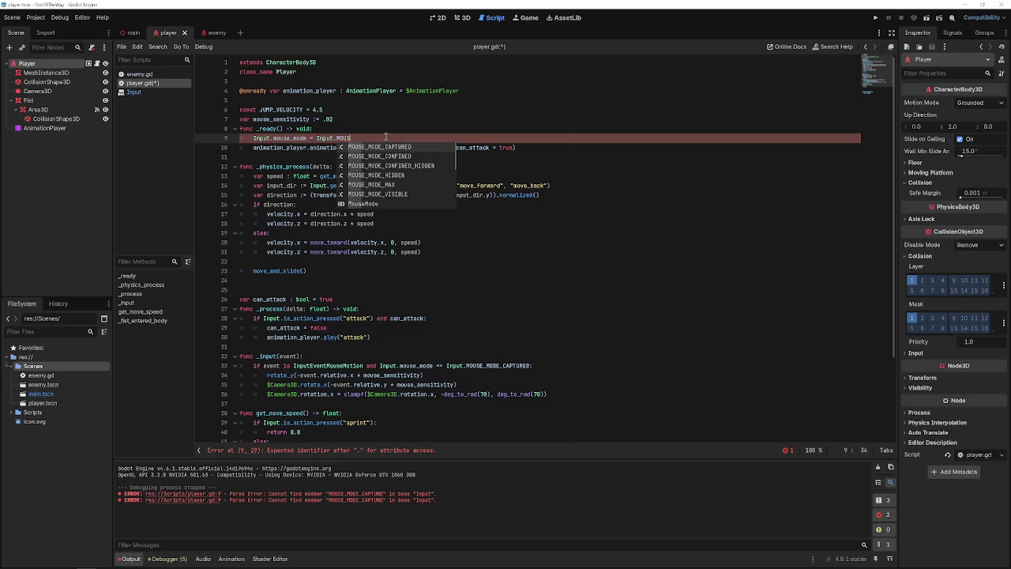
pyautogui.press('Return')
pyautogui.hotkey('ctrl', 's')
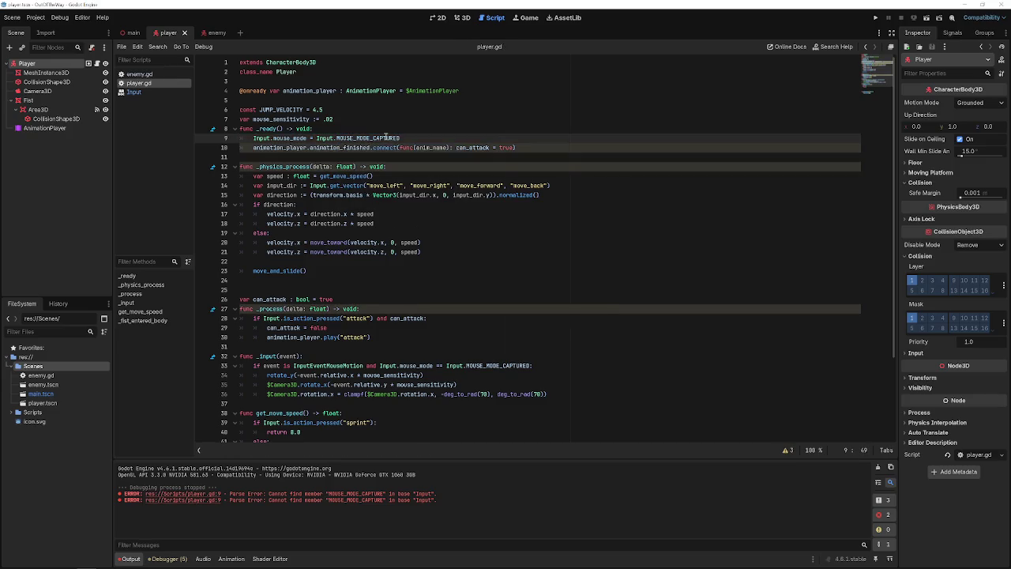
pyautogui.click(876, 17)
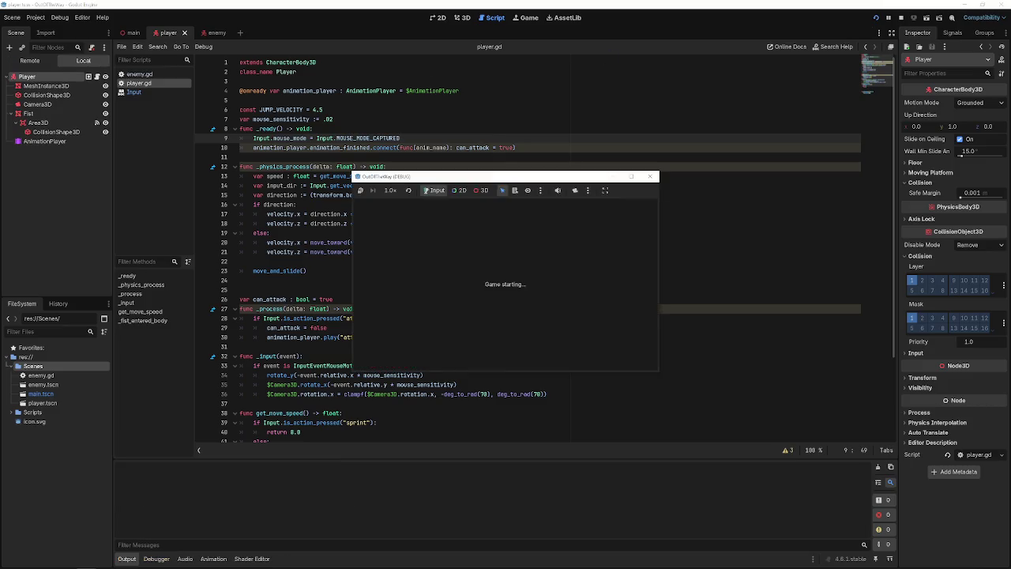
# - Try the mouse-captured camera look in the running game, then close the game window
pyautogui.hotkey('alt', 'Tab')
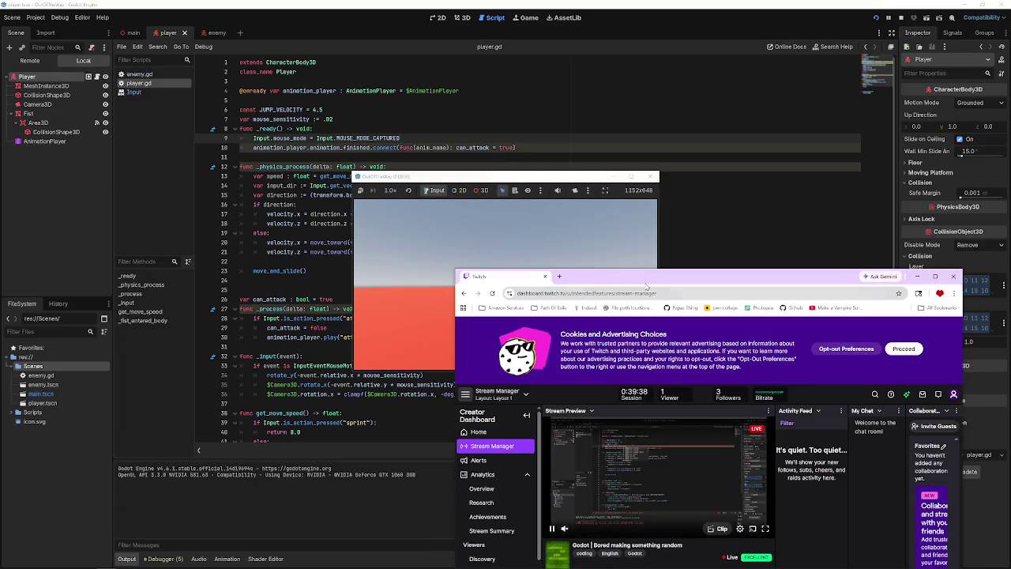
pyautogui.hotkey('alt', 'Tab')
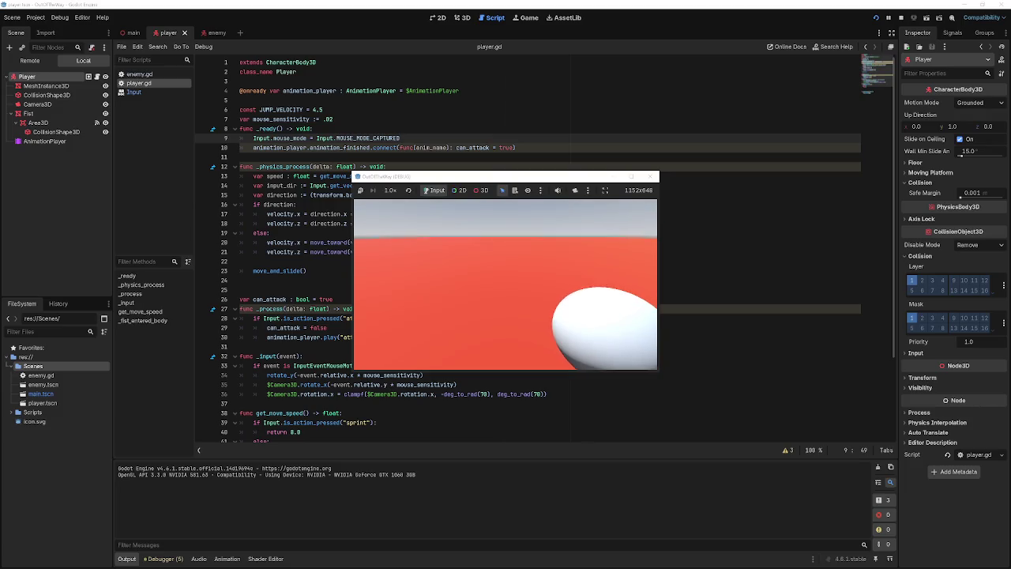
pyautogui.click(654, 176)
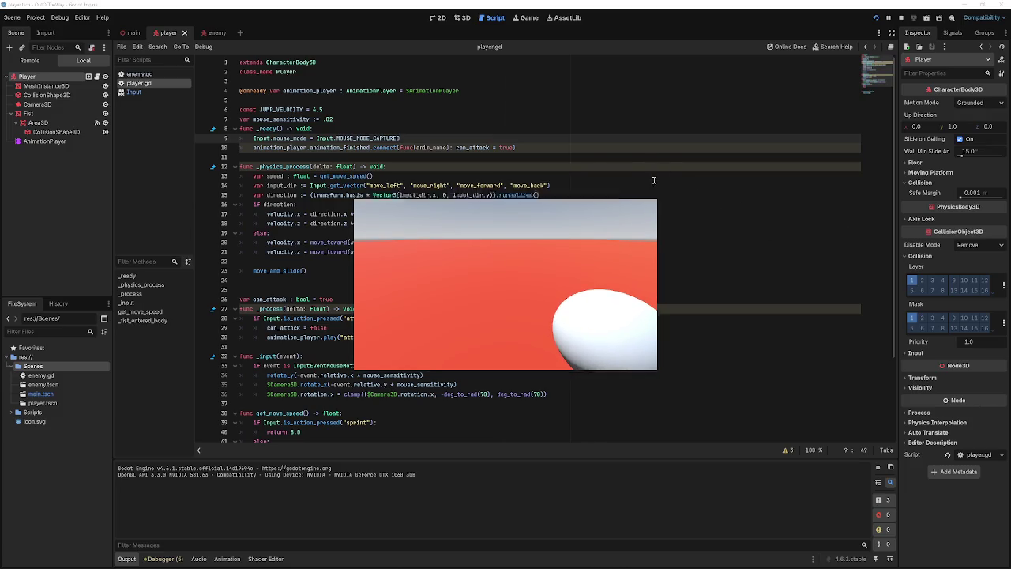
pyautogui.press('Down')
pyautogui.press('Down')
pyautogui.press('Down')
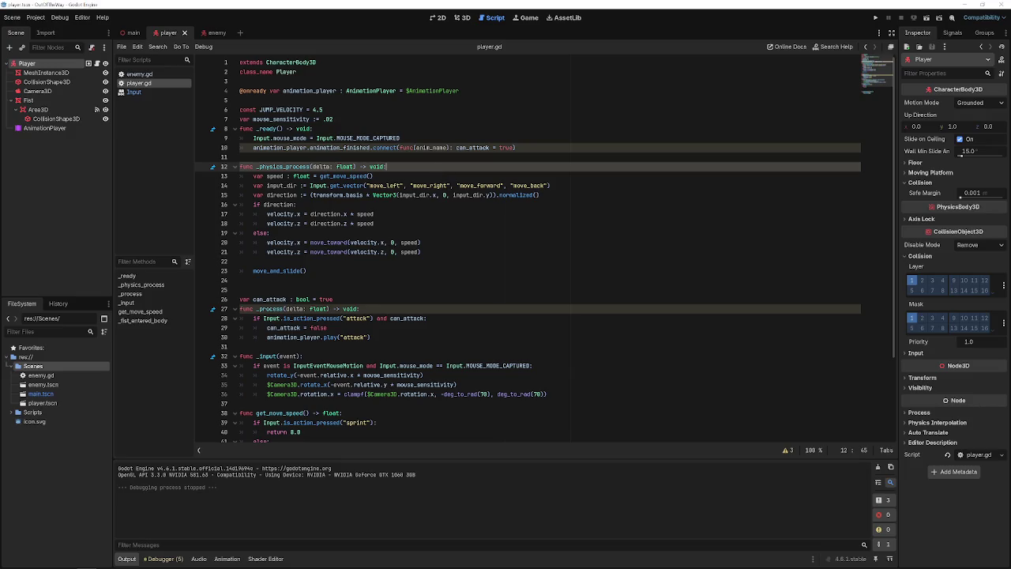
# - Add if event.is_action_pressed("ui_cancel"): inside the _input function
pyautogui.scroll(-4, 436, 178)
pyautogui.click(379, 247)
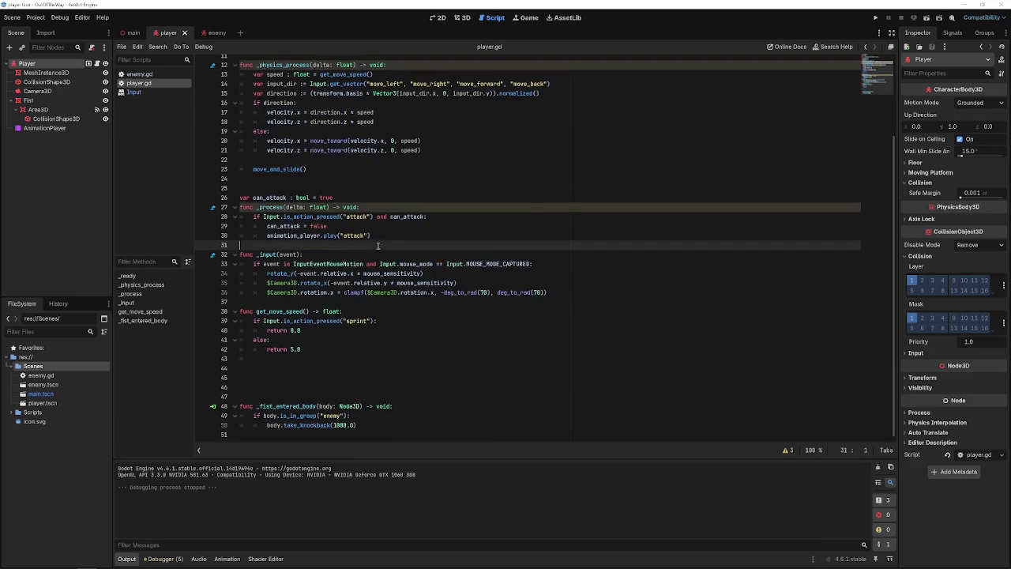
pyautogui.click(391, 262)
pyautogui.press('Up')
pyautogui.press('Return')
pyautogui.press('Return')
pyautogui.press('Return')
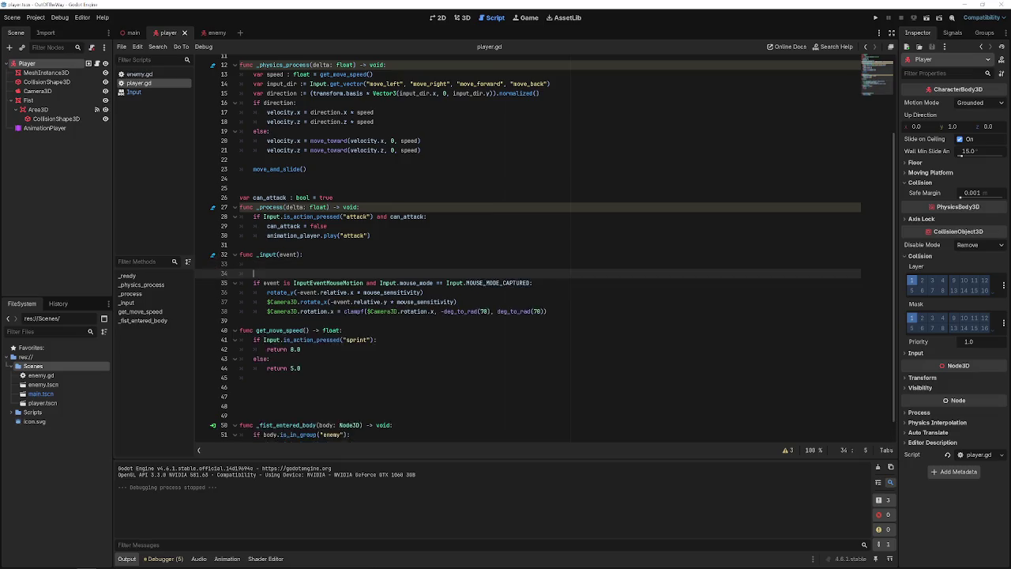
pyautogui.press('Up')
pyautogui.press('Up')
pyautogui.write('if ')
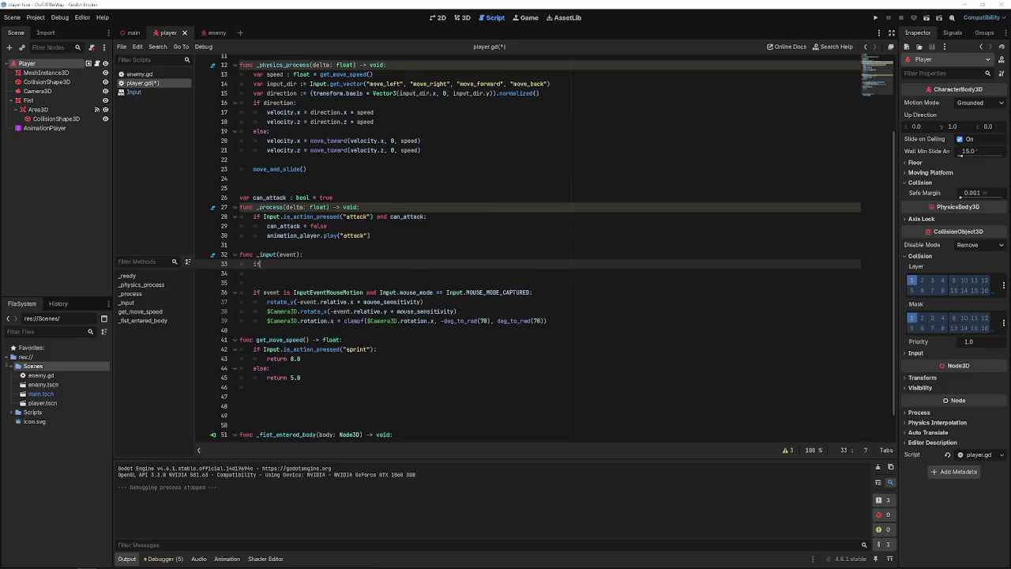
pyautogui.write('event')
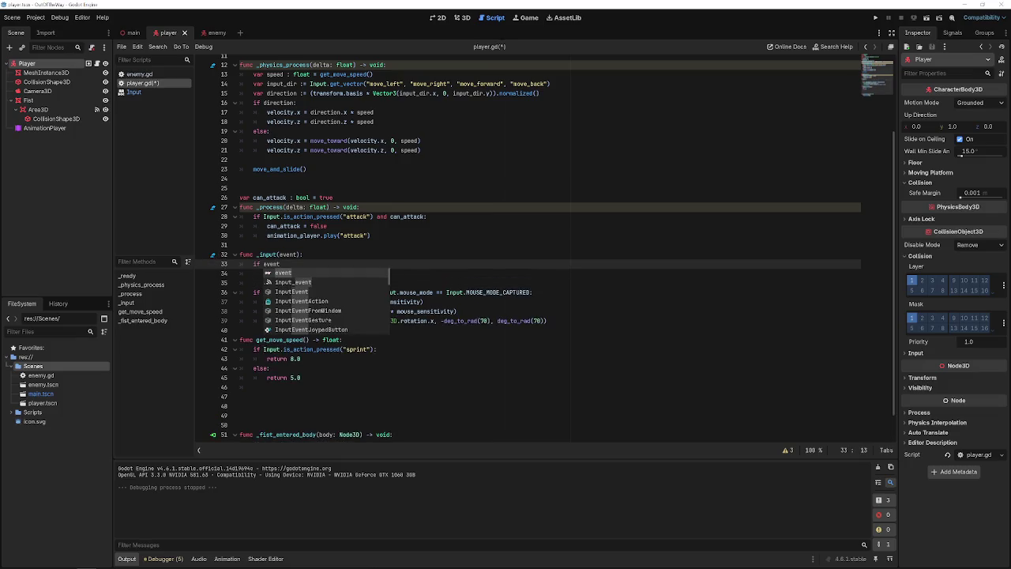
pyautogui.write(' is')
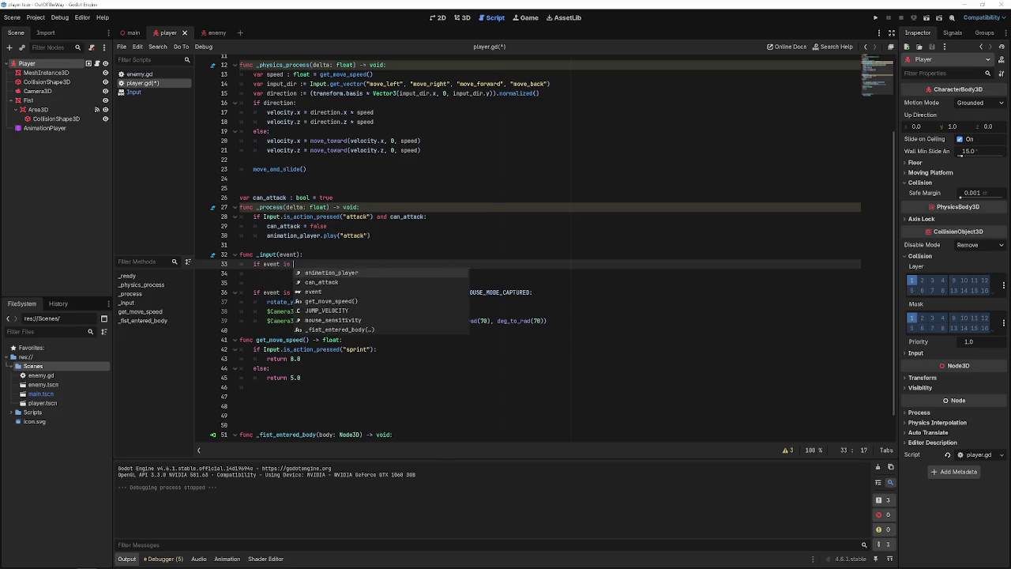
pyautogui.press('BackSpace')
pyautogui.press('BackSpace')
pyautogui.press('BackSpace')
pyautogui.write('.i')
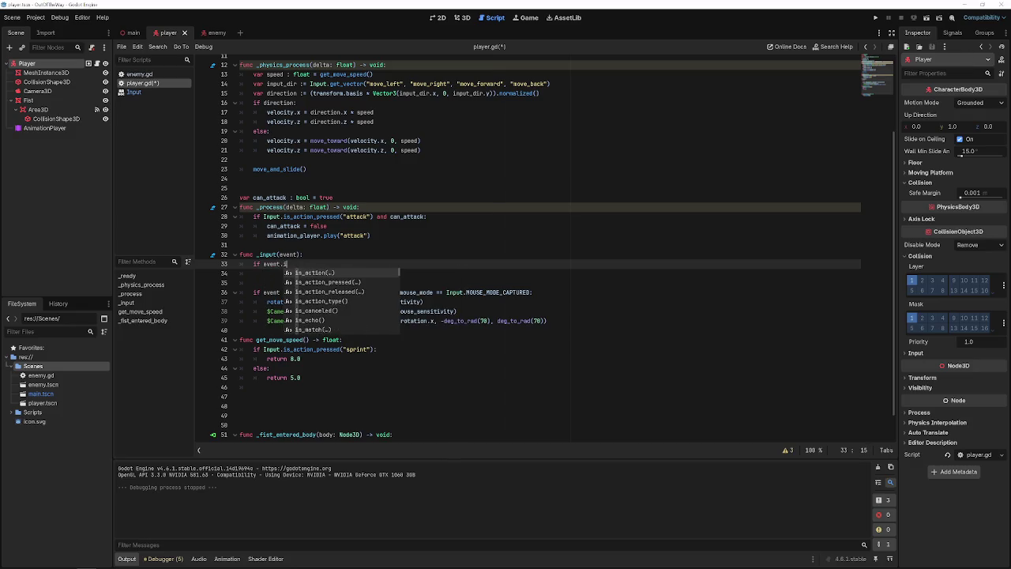
pyautogui.press('Down')
pyautogui.press('Return')
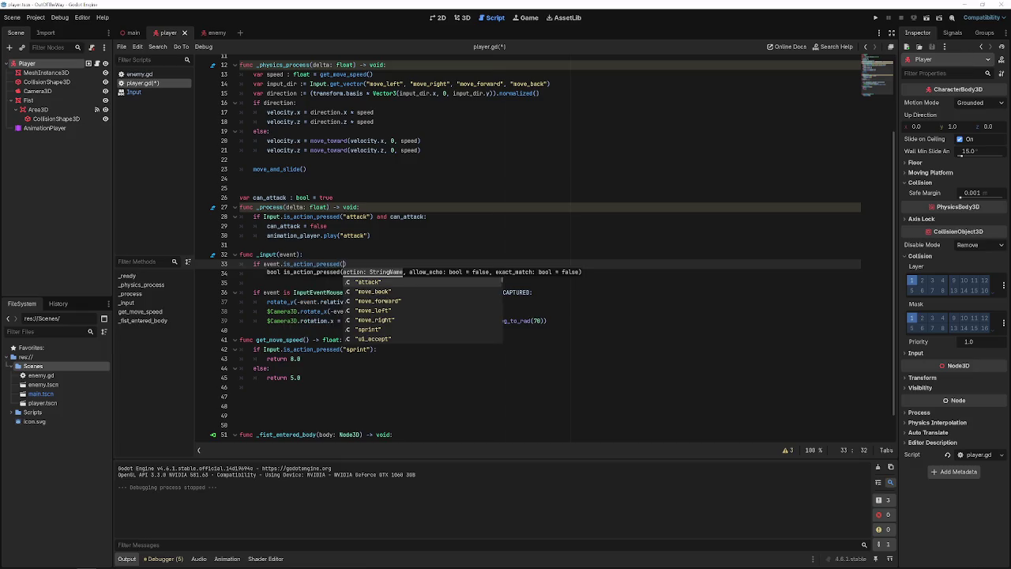
pyautogui.write('ui_')
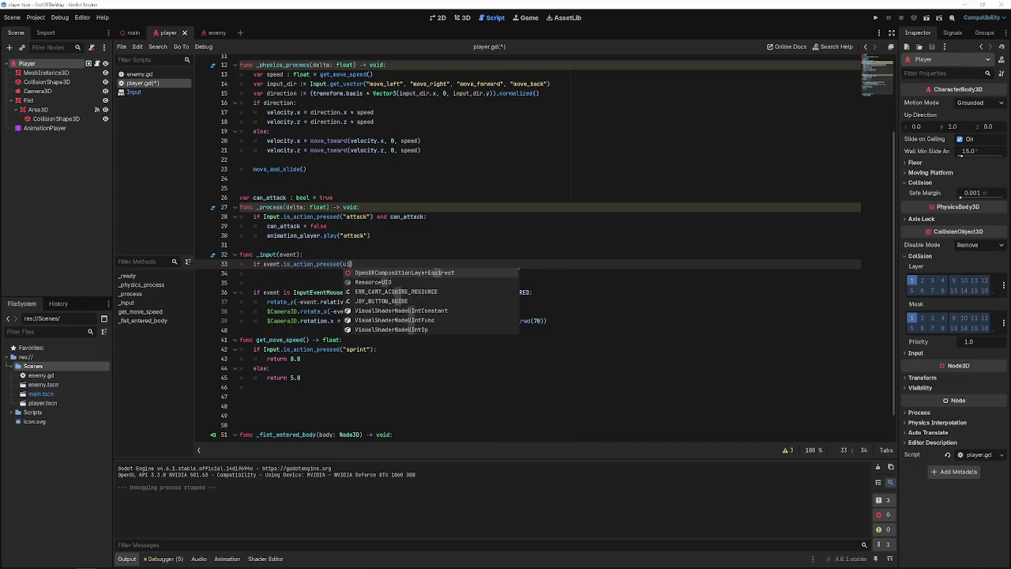
pyautogui.press('BackSpace')
pyautogui.press('BackSpace')
pyautogui.press('BackSpace')
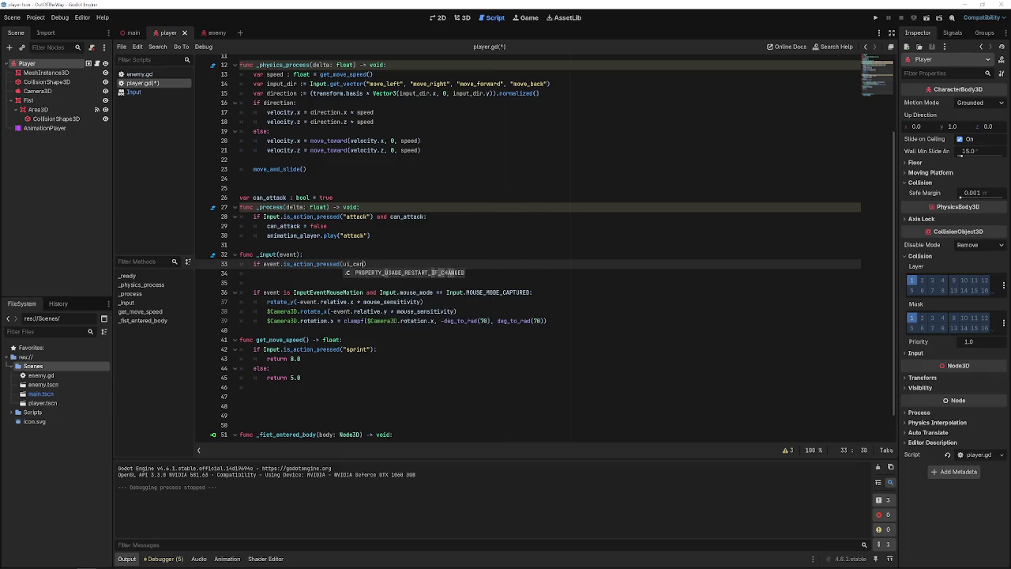
pyautogui.write('"ui_c')
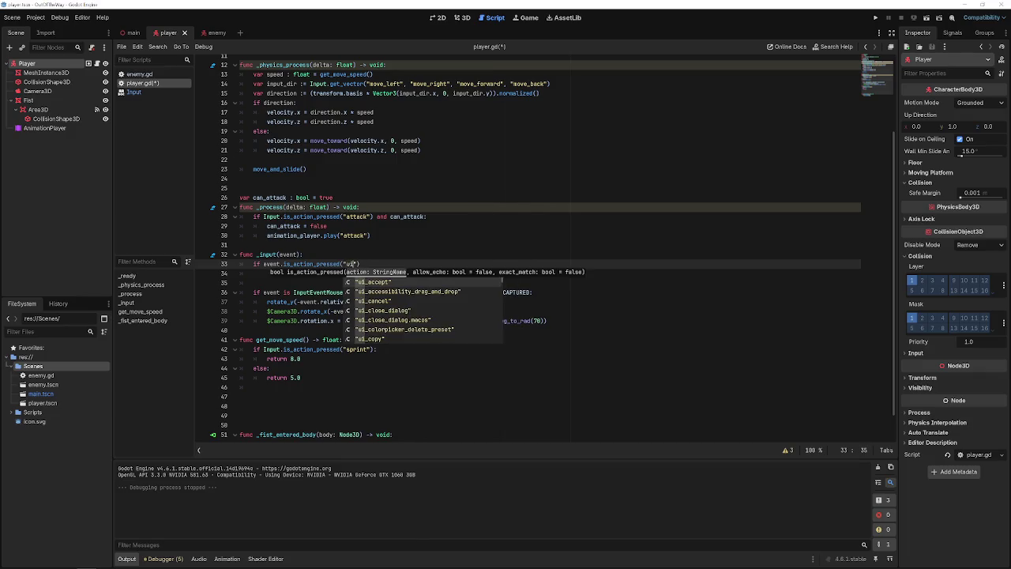
pyautogui.press('Return')
pyautogui.write(':')
pyautogui.press('Return')
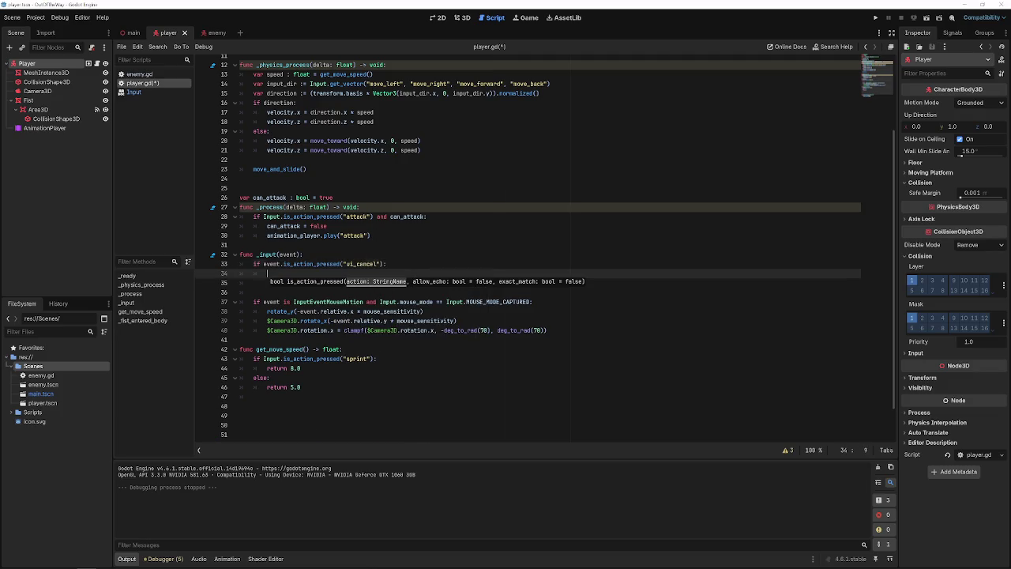
# - Paste the Input.mouse_mode assignment into the body of the ui_cancel check
pyautogui.scroll(4, 395, 256)
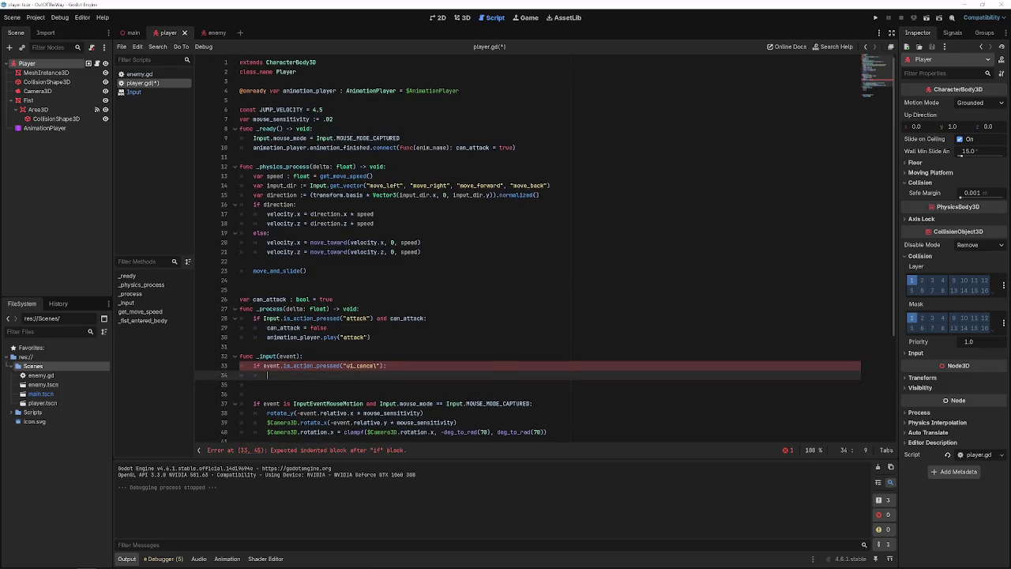
pyautogui.moveTo(413, 140); pyautogui.dragTo(241, 129)
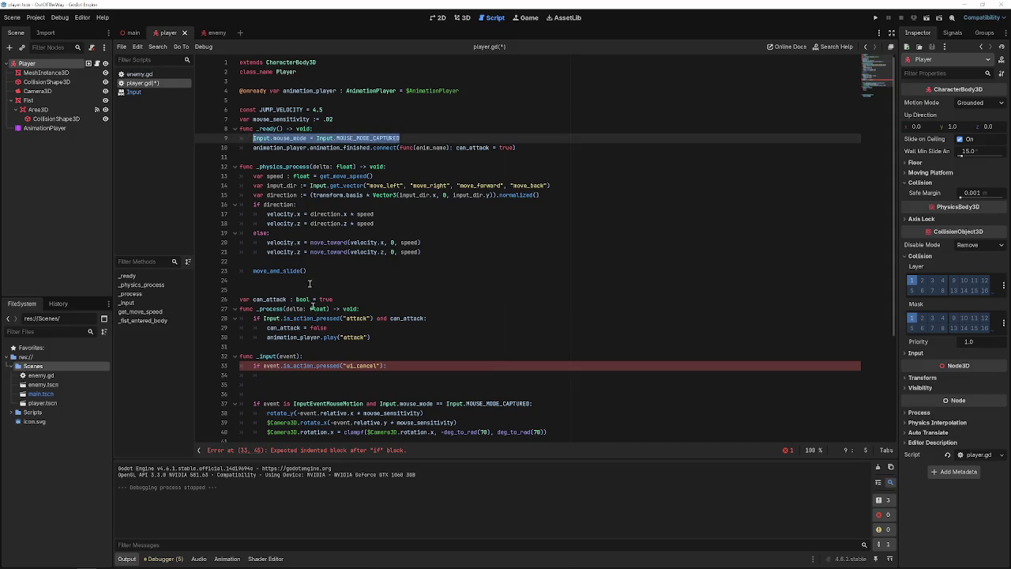
pyautogui.click(324, 375)
pyautogui.write('Input.mouse_mode = Input.MOUSE_MODE_CAPTURED')
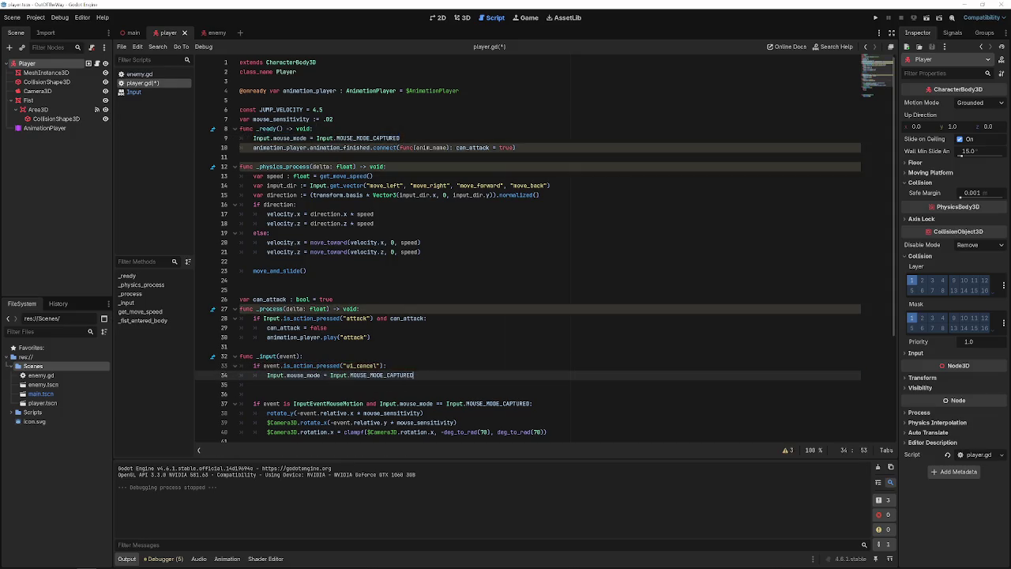
pyautogui.press('Return')
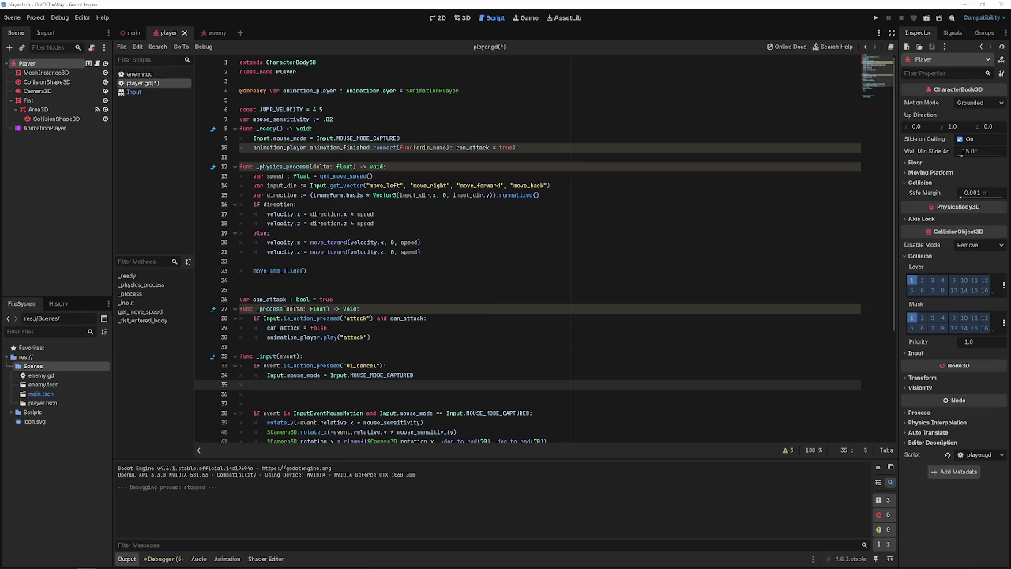
pyautogui.press('Return')
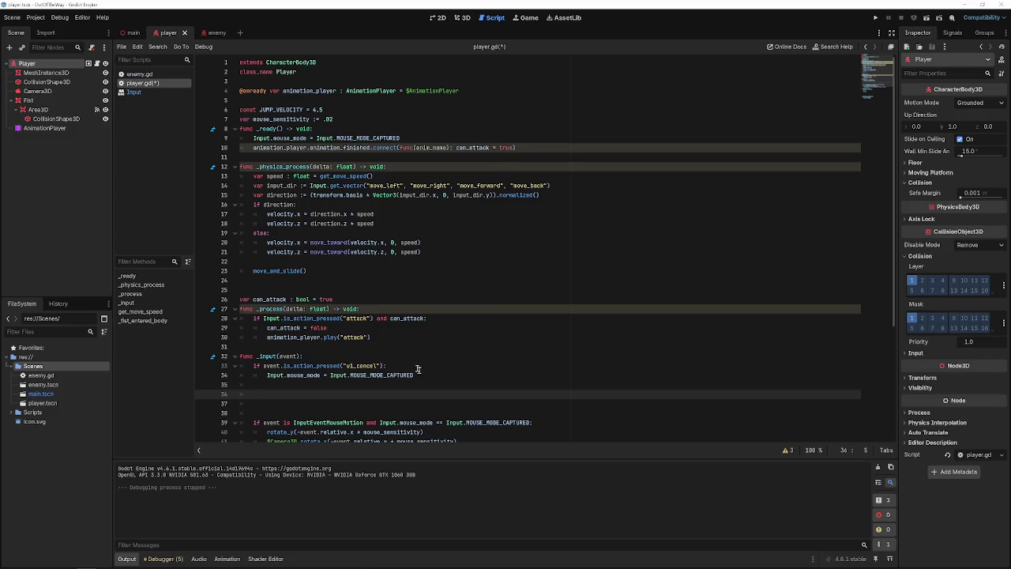
# - Extend the ui_cancel condition with 'and Input.mouse_mode == Input.MOUSE_MODE_CAPTURED'
pyautogui.moveTo(413, 375); pyautogui.dragTo(323, 374)
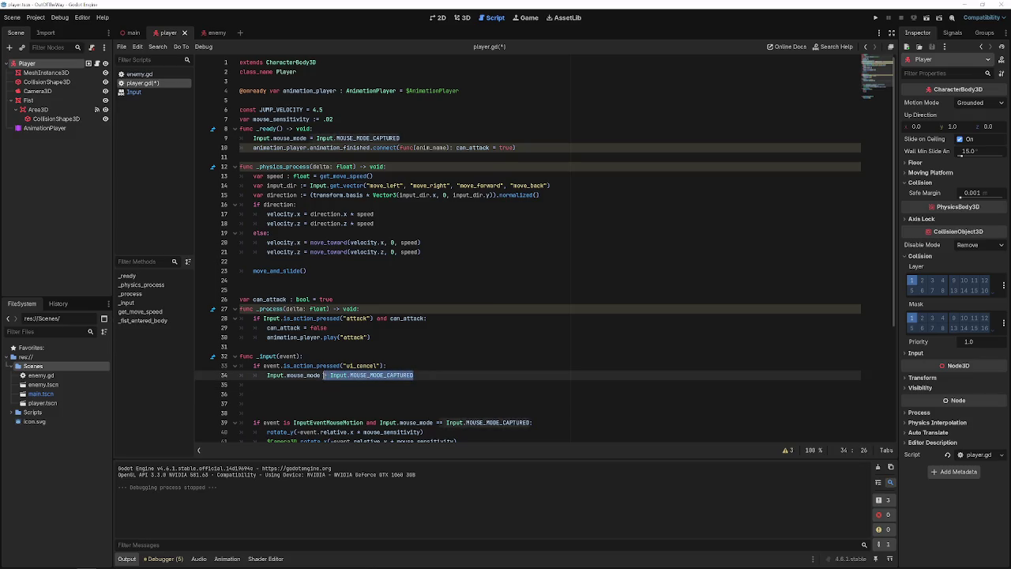
pyautogui.click(382, 365)
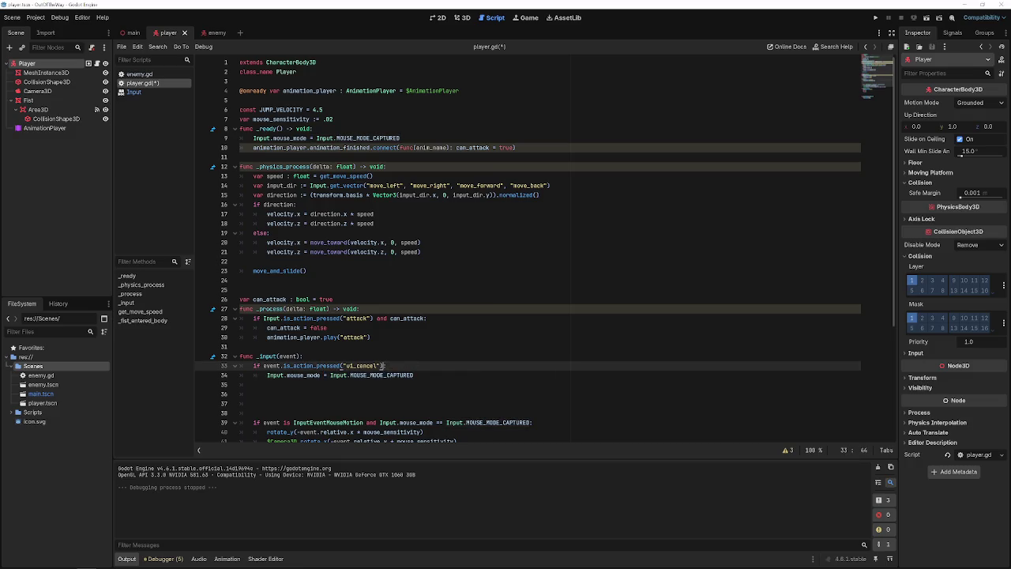
pyautogui.moveTo(269, 375); pyautogui.dragTo(413, 375)
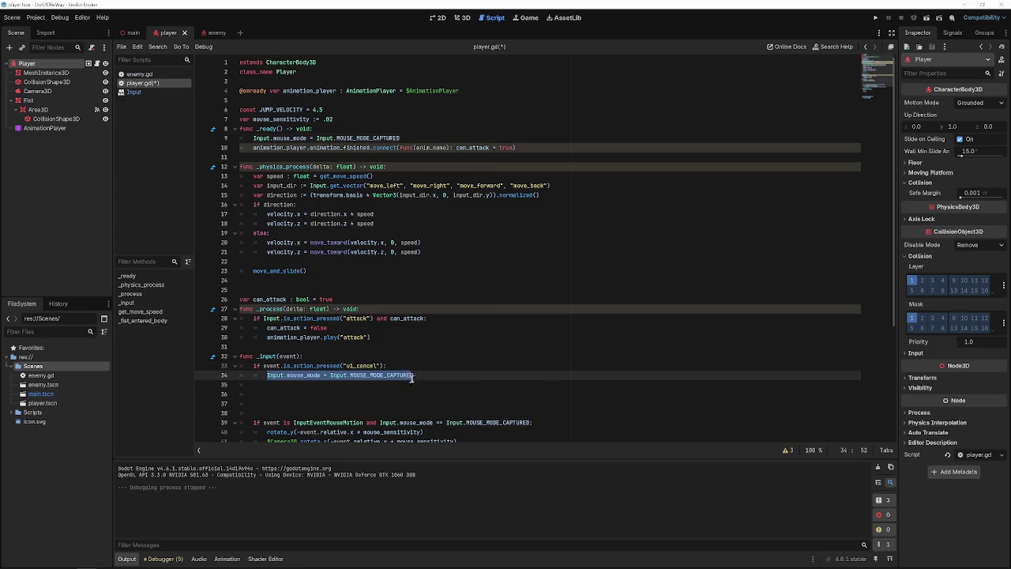
pyautogui.hotkey('ctrl', 'c')
pyautogui.click(382, 366)
pyautogui.write('and')
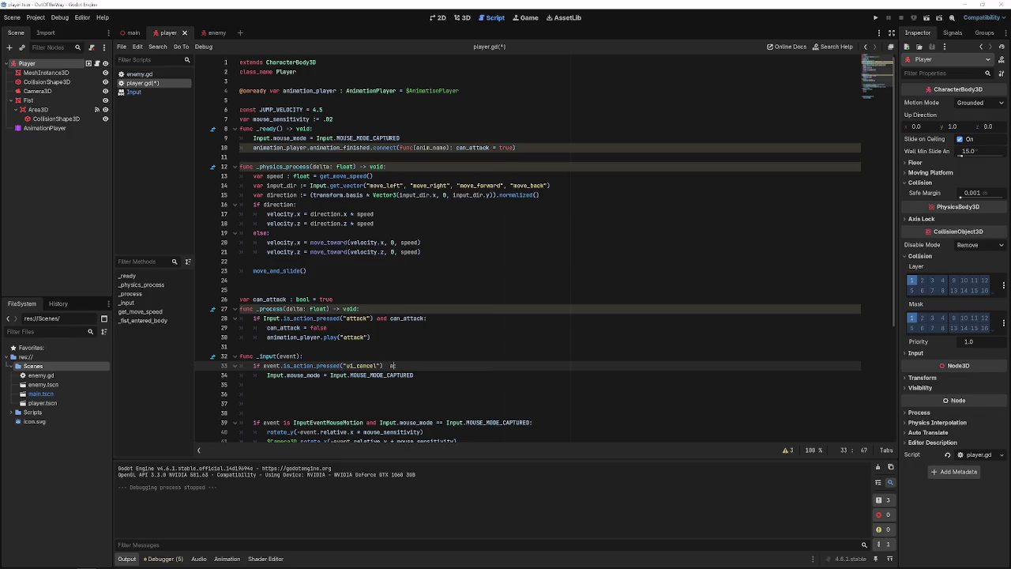
pyautogui.hotkey('ctrl', 'v')
pyautogui.click(547, 366)
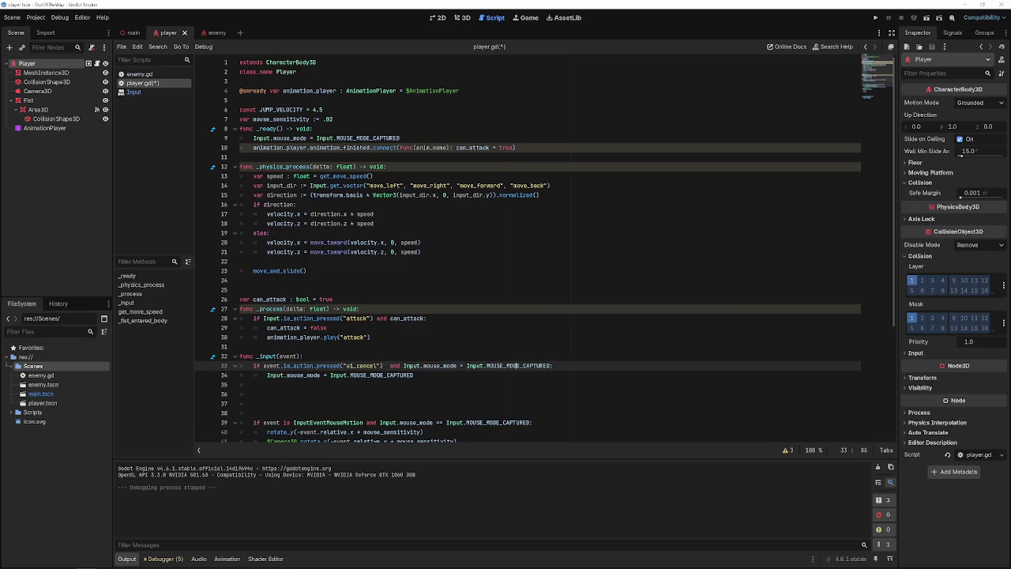
pyautogui.click(467, 365)
pyautogui.write('=')
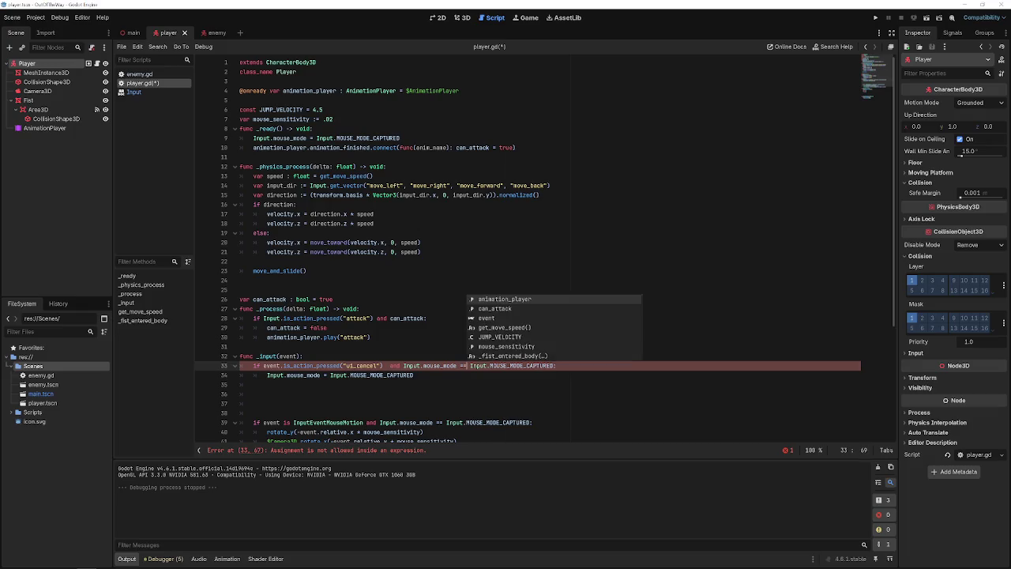
pyautogui.click(462, 403)
# - Change the body's mouse mode to MOUSE_MODE_VISIBLE
pyautogui.click(460, 377)
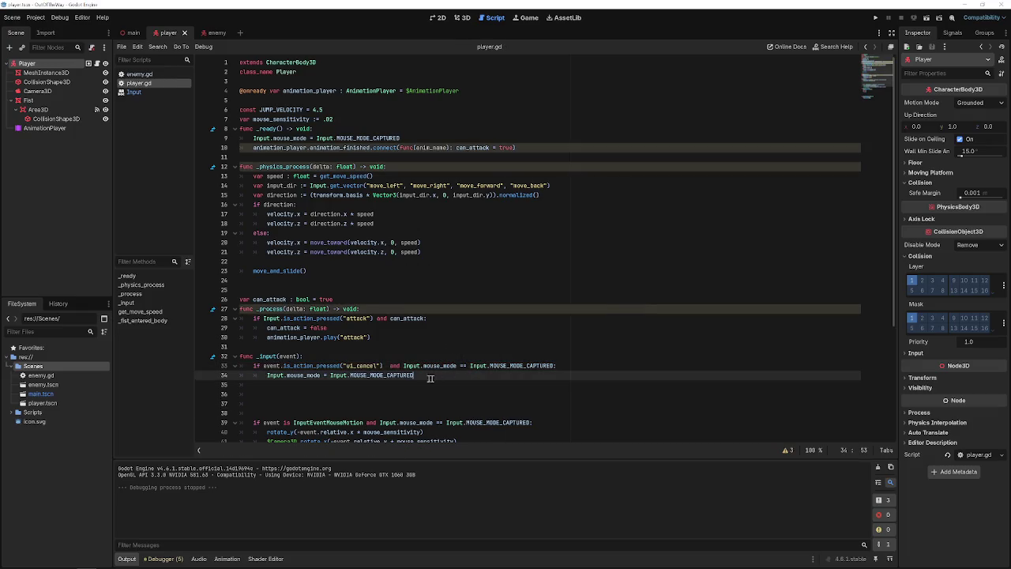
pyautogui.doubleClick(385, 376)
pyautogui.press('BackSpace')
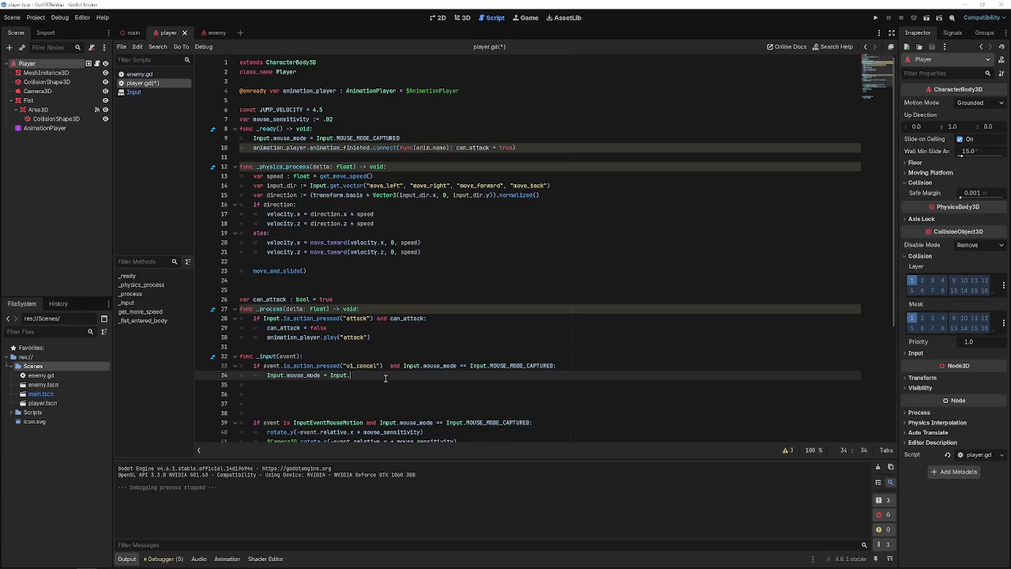
pyautogui.write('Mouse')
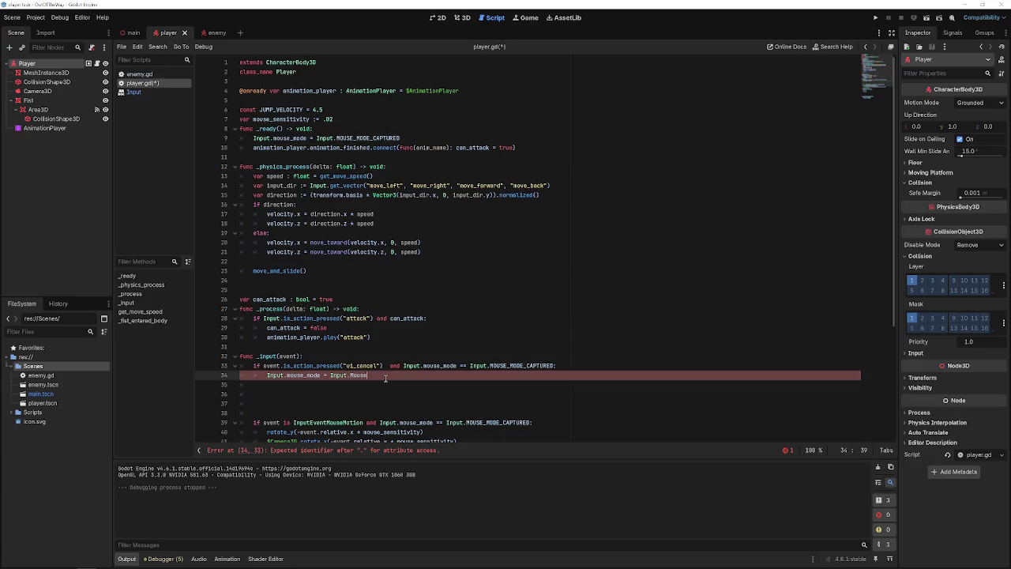
pyautogui.write('_vis')
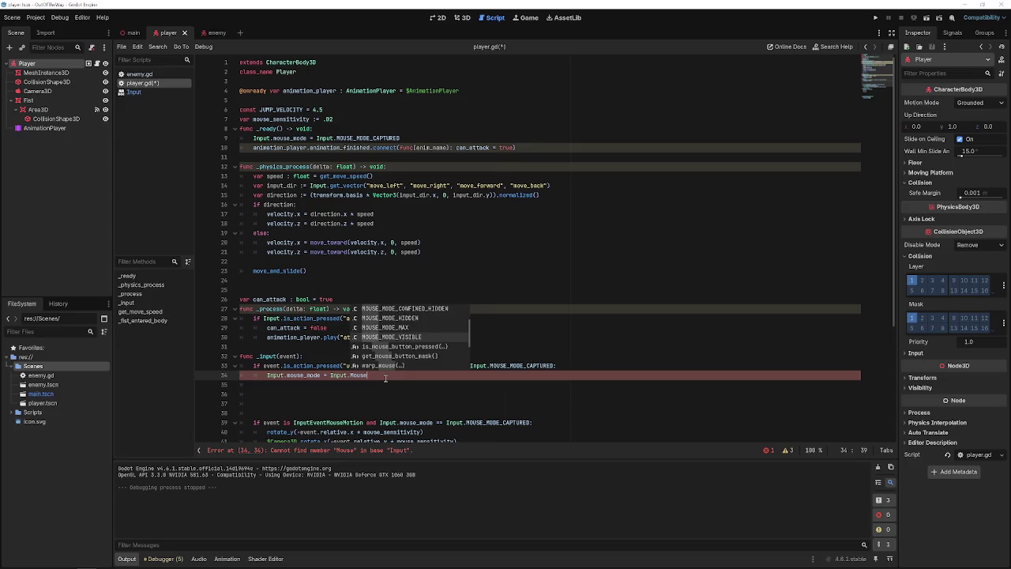
pyautogui.press('Return')
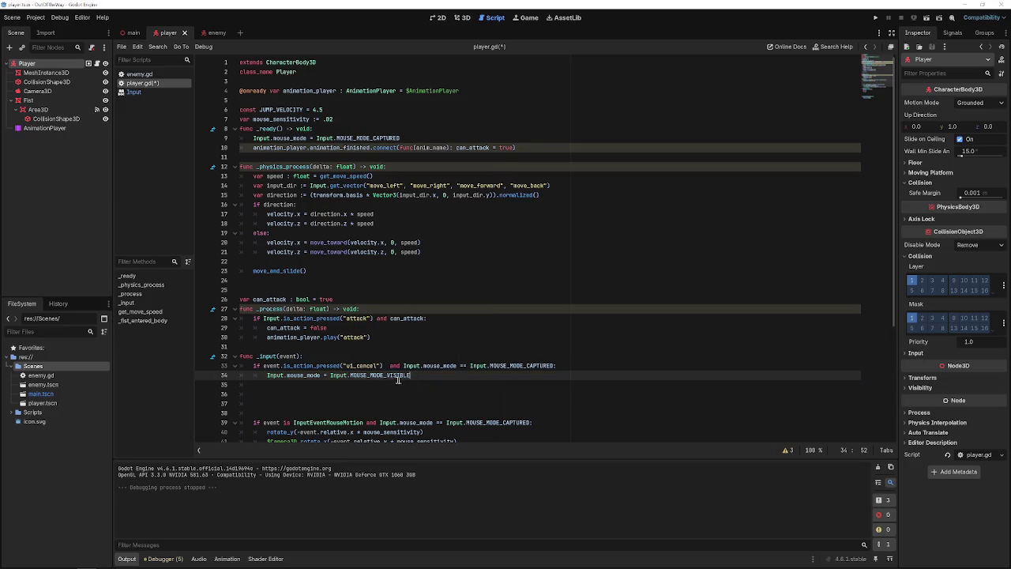
# - Duplicate the ui_cancel block below it and save the script
pyautogui.hotkey('shift', 'Up')
pyautogui.hotkey('shift', 'Home')
pyautogui.hotkey('ctrl', 'c')
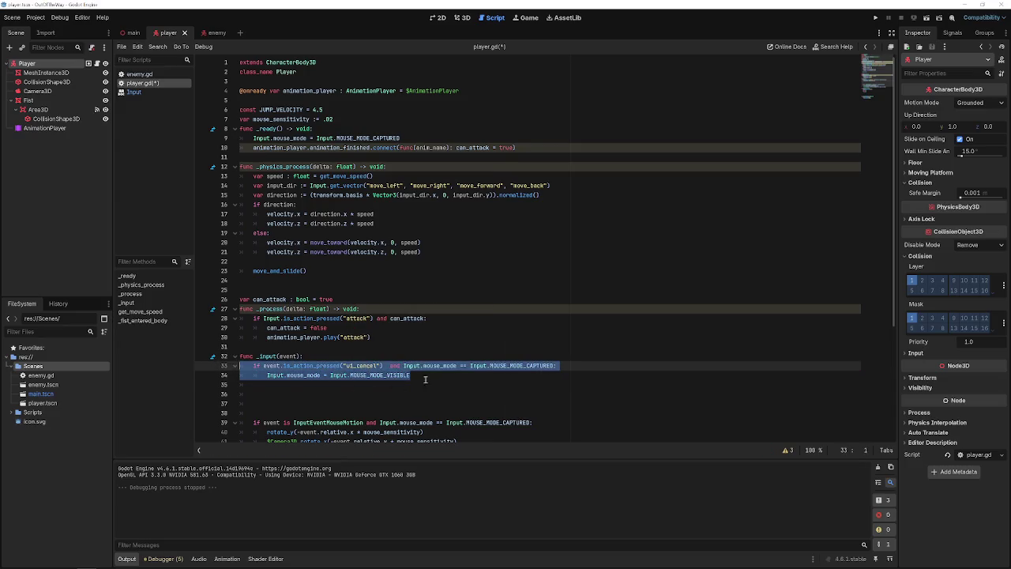
pyautogui.click(376, 387)
pyautogui.hotkey('ctrl', 'v')
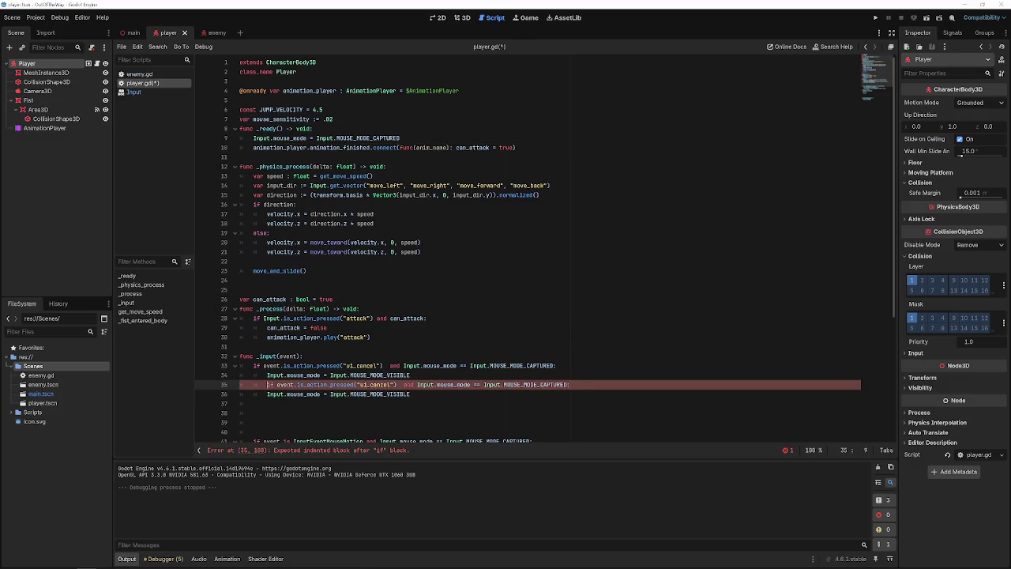
pyautogui.press('BackSpace')
pyautogui.press('Down')
pyautogui.press('End')
pyautogui.hotkey('ctrl', 's')
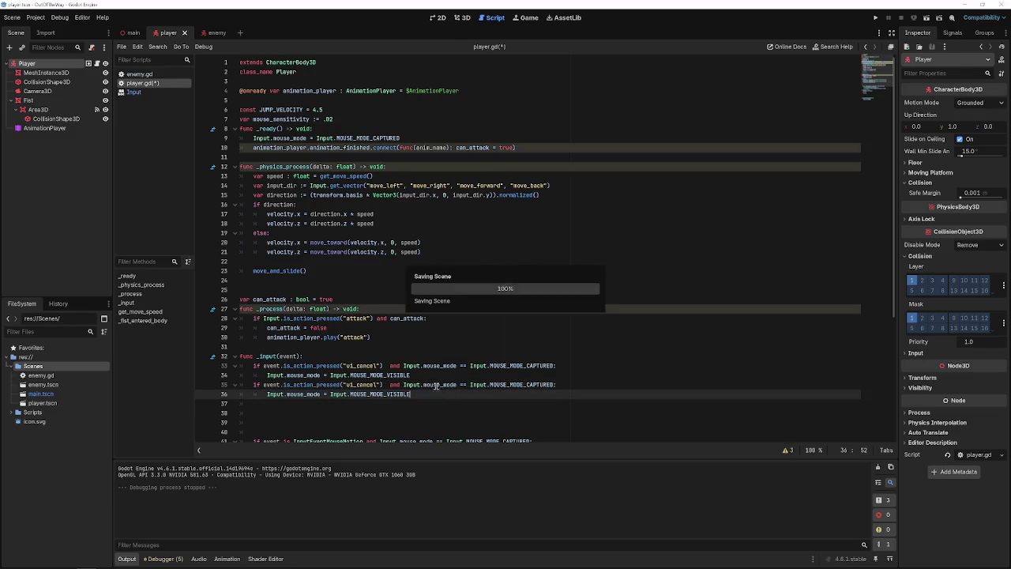
# - Rename the copied check's action to "attack" and run the game
pyautogui.click(428, 376)
pyautogui.press('Return')
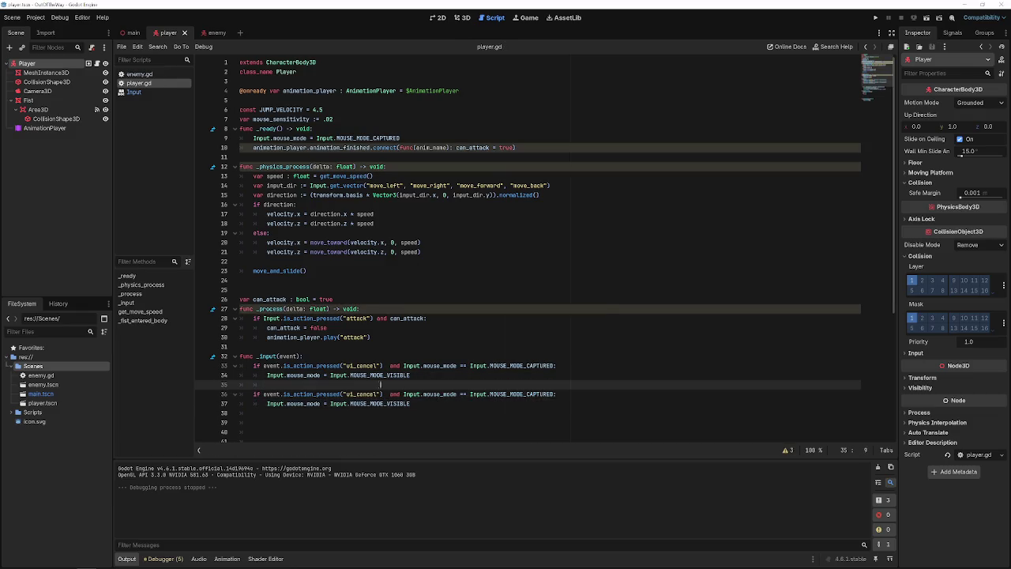
pyautogui.click(364, 393)
pyautogui.doubleClick(363, 394)
pyautogui.write('attac')
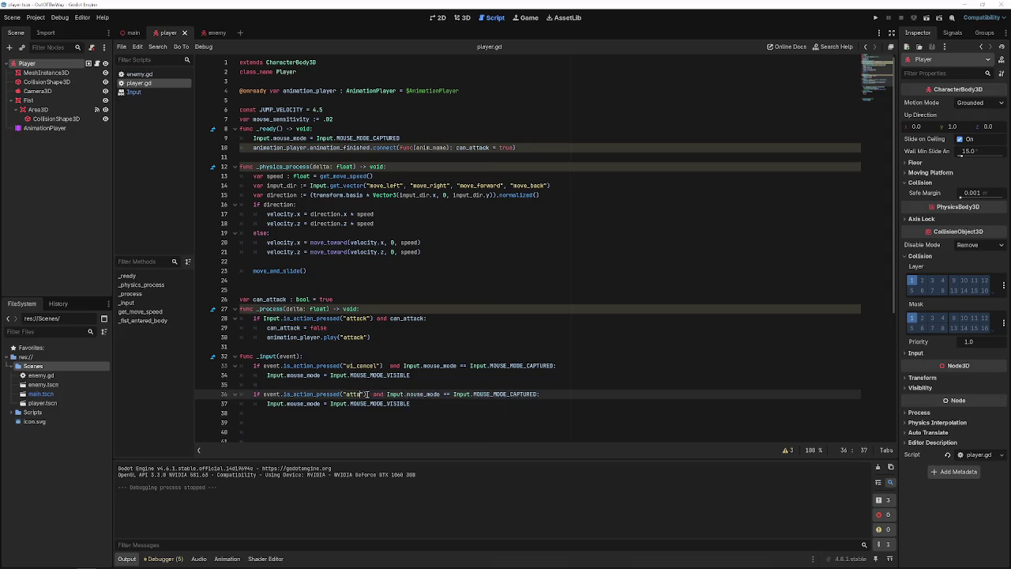
pyautogui.write('k')
pyautogui.click(453, 413)
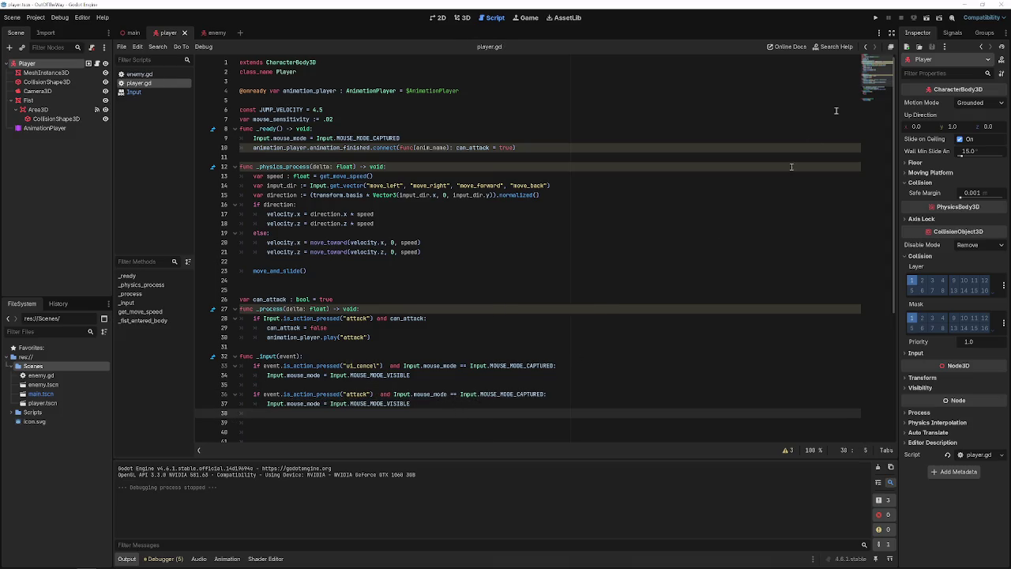
pyautogui.click(875, 17)
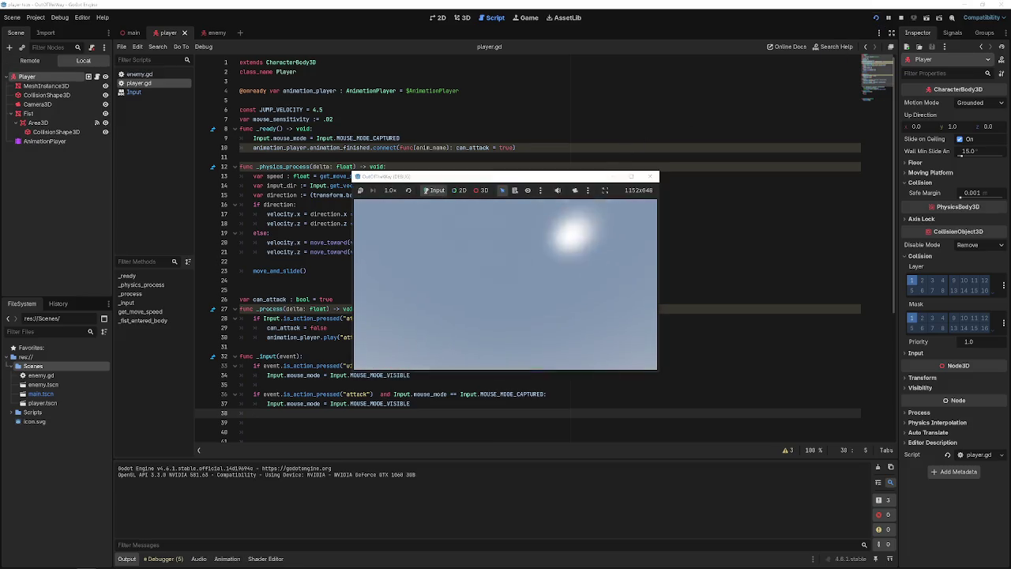
# - Click to attack twice in the running game, then close it
pyautogui.click(518, 289)
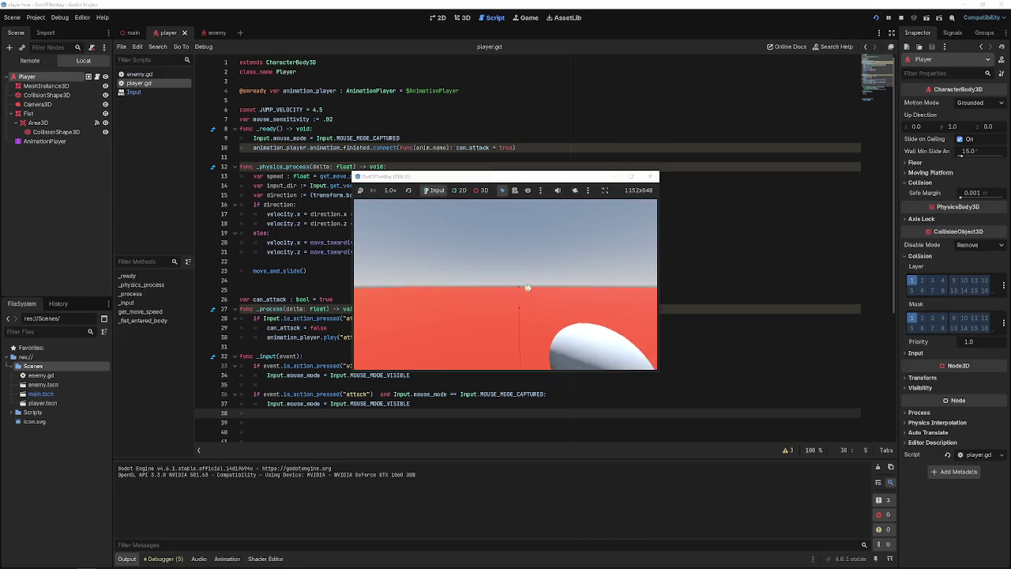
pyautogui.click(517, 281)
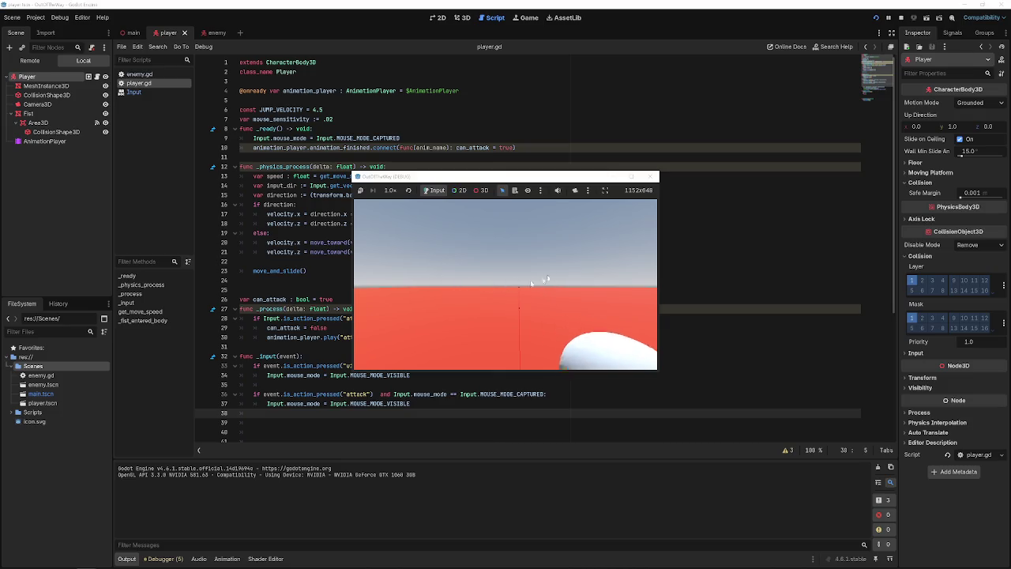
pyautogui.click(653, 176)
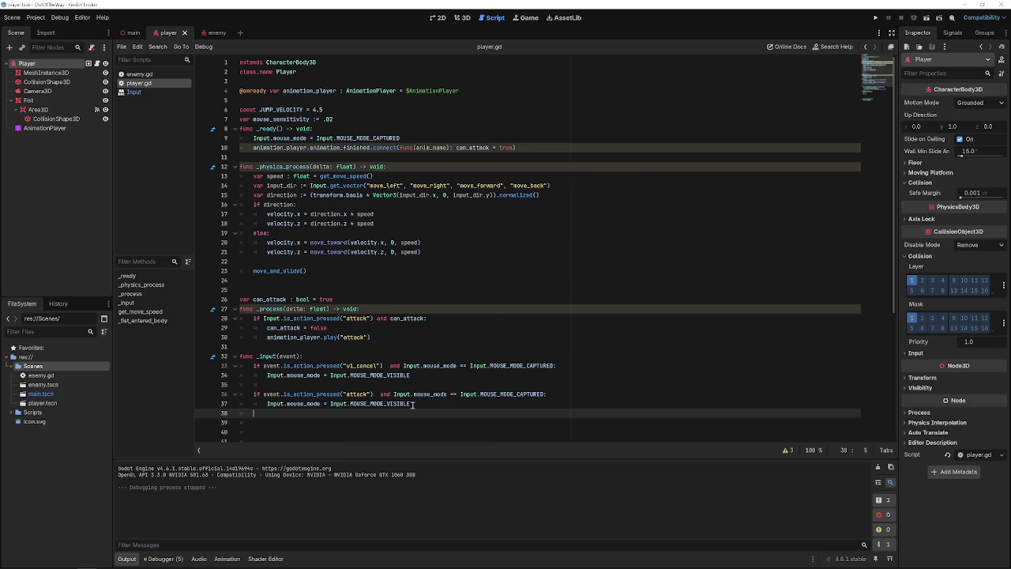
# - Change the attack block's mouse mode on line 37 to MOUSE_MODE_CAPTURED
pyautogui.click(441, 405)
pyautogui.hotkey('ctrl', 'z')
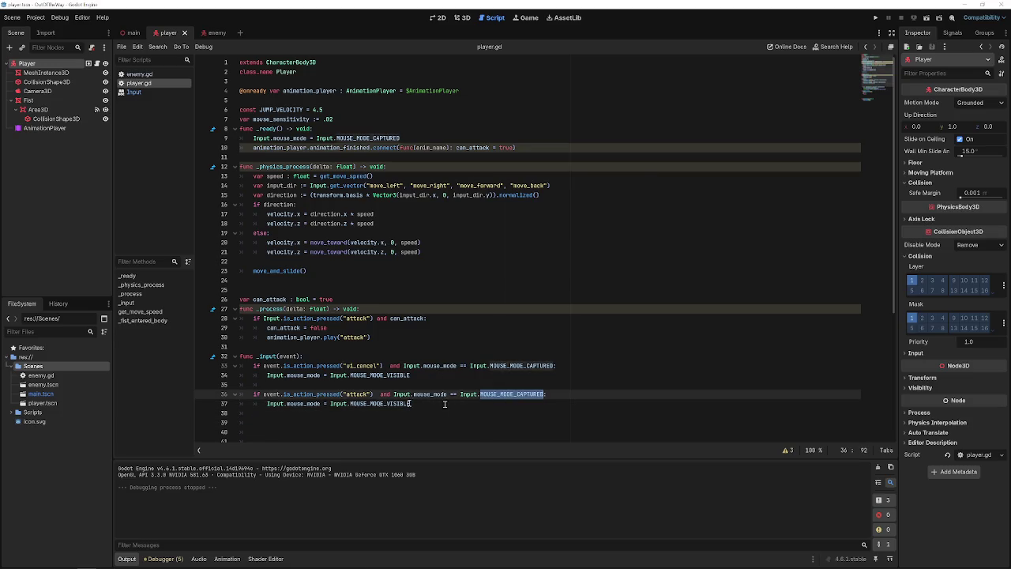
pyautogui.hotkey('ctrl', 'z')
pyautogui.doubleClick(488, 394)
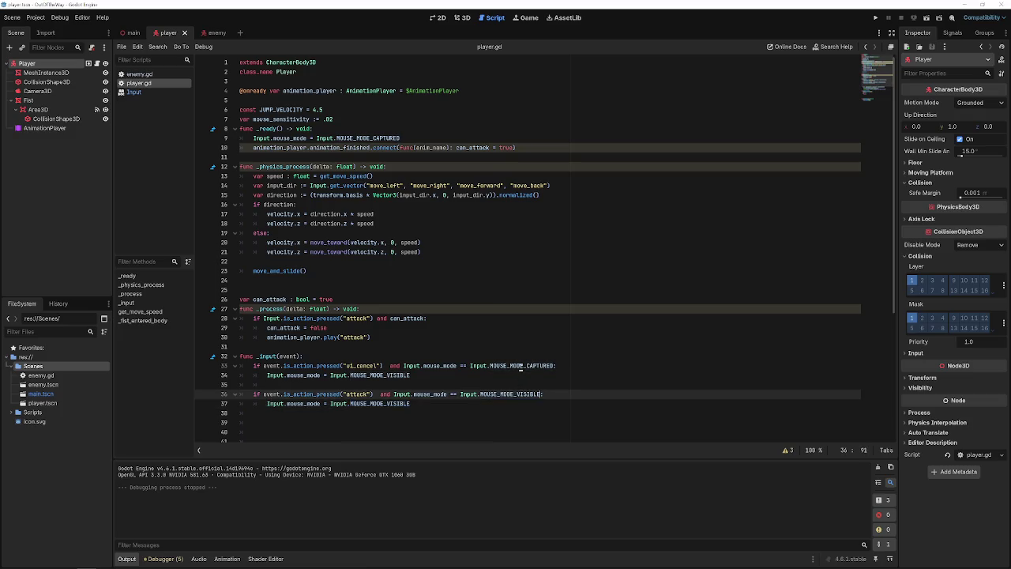
pyautogui.hotkey('ctrl', 'v')
pyautogui.click(387, 403)
pyautogui.hotkey('ctrl', 'shift', 'Right')
pyautogui.write('CAPTURED')
# - Run the game with F5, test Esc and attack-click recapture, then close it
pyautogui.press('F5')
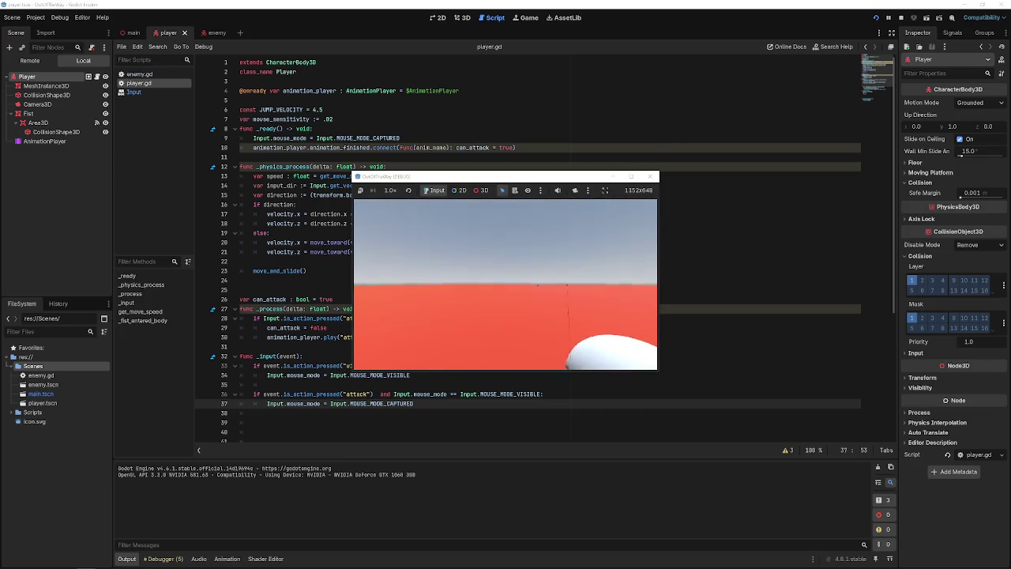
pyautogui.press('Escape')
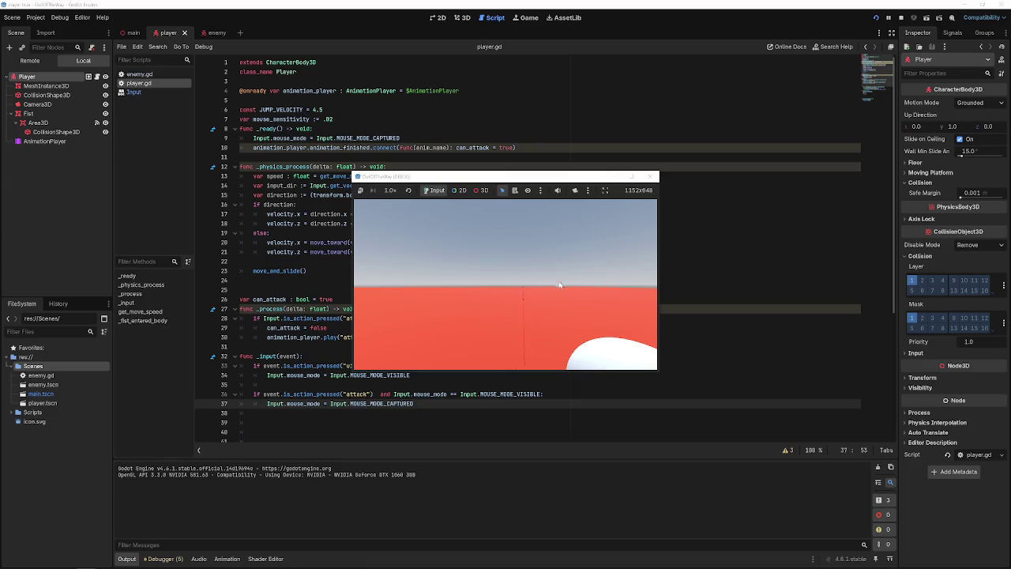
pyautogui.click(560, 285)
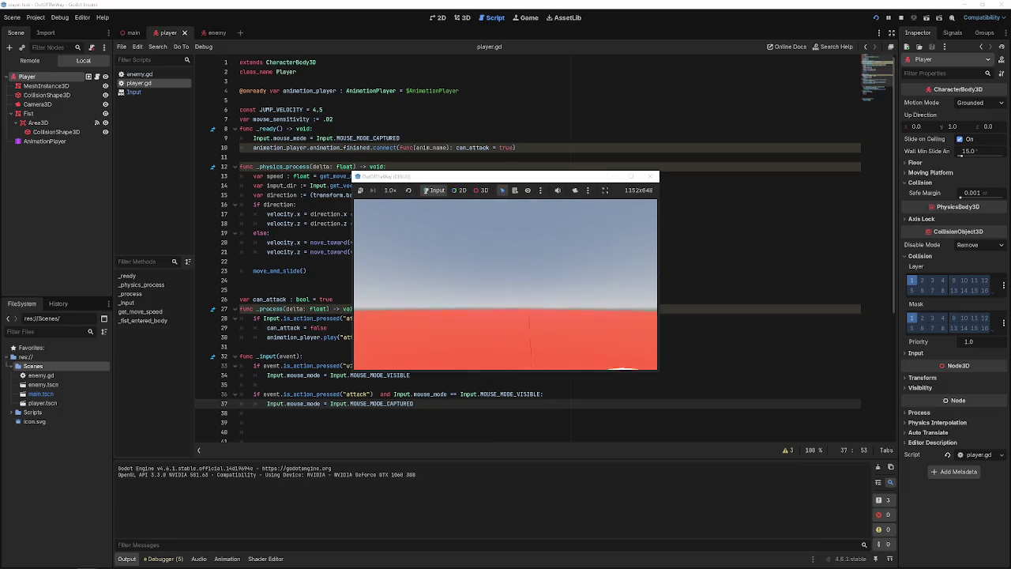
pyautogui.press('Escape')
pyautogui.click(653, 175)
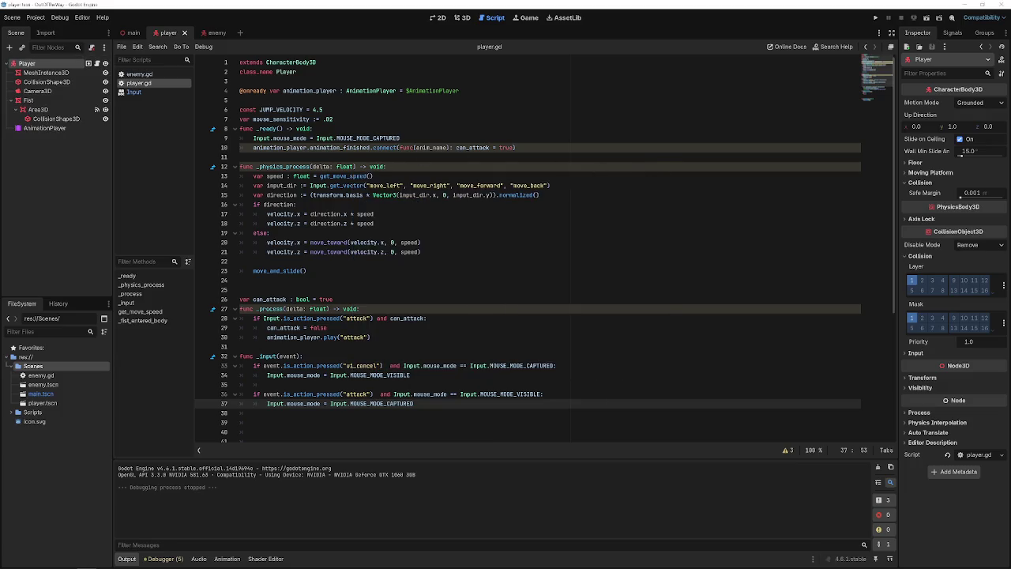
# - Set mouse_sensitivity to .002 and test the new sensitivity in a game run
pyautogui.click(338, 118)
pyautogui.write('0')
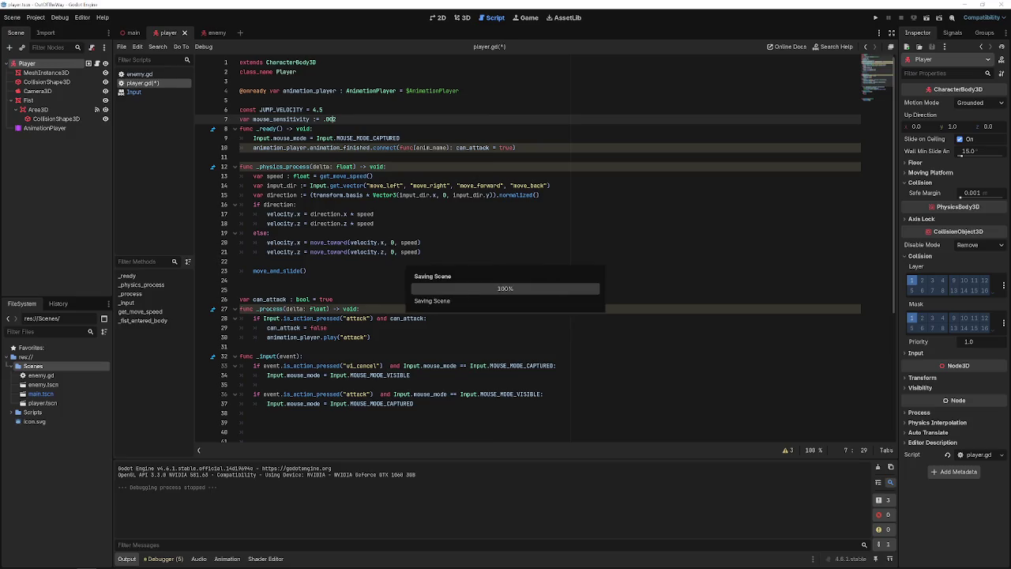
pyautogui.click(875, 17)
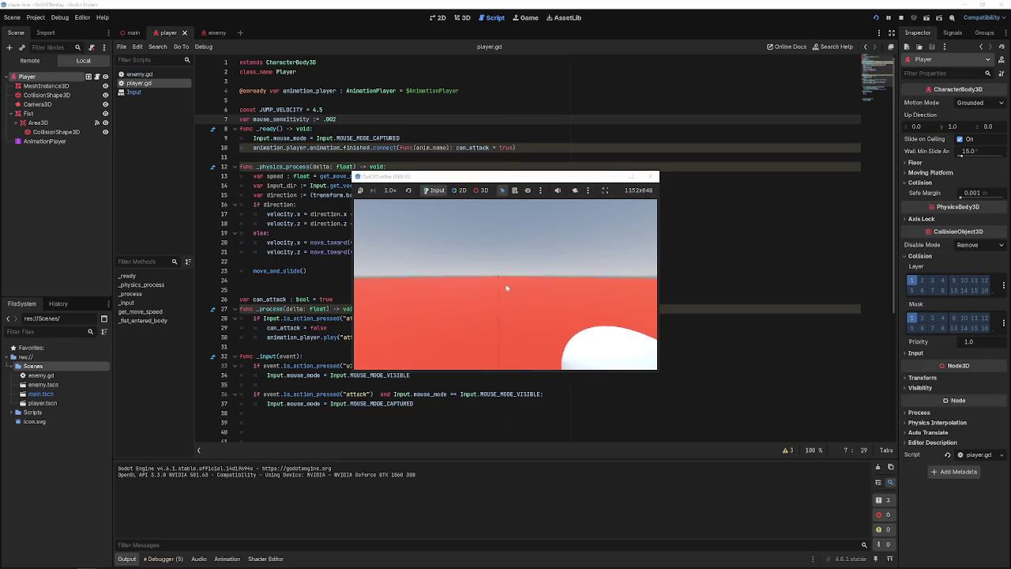
pyautogui.click(653, 175)
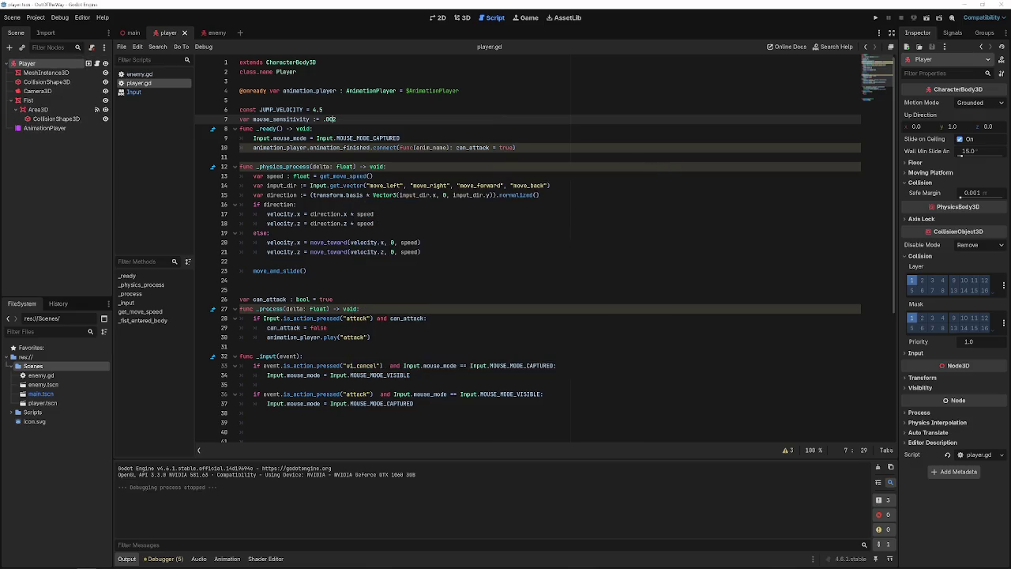
# - Change both pitch clamp limits from deg_to_rad(70) to 90 and test looking up and down
pyautogui.scroll(-5, 440, 319)
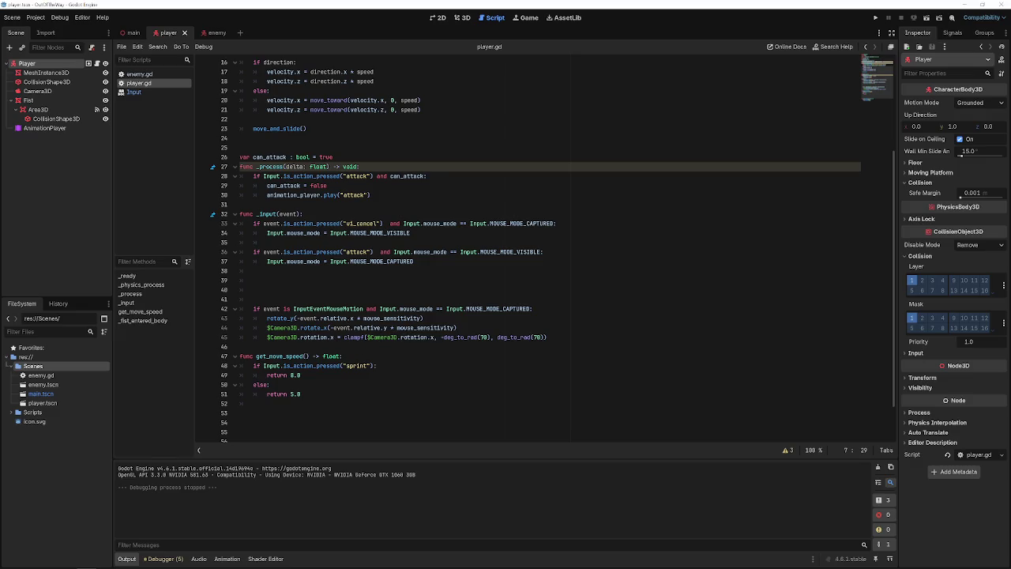
pyautogui.doubleClick(477, 336)
pyautogui.write('9')
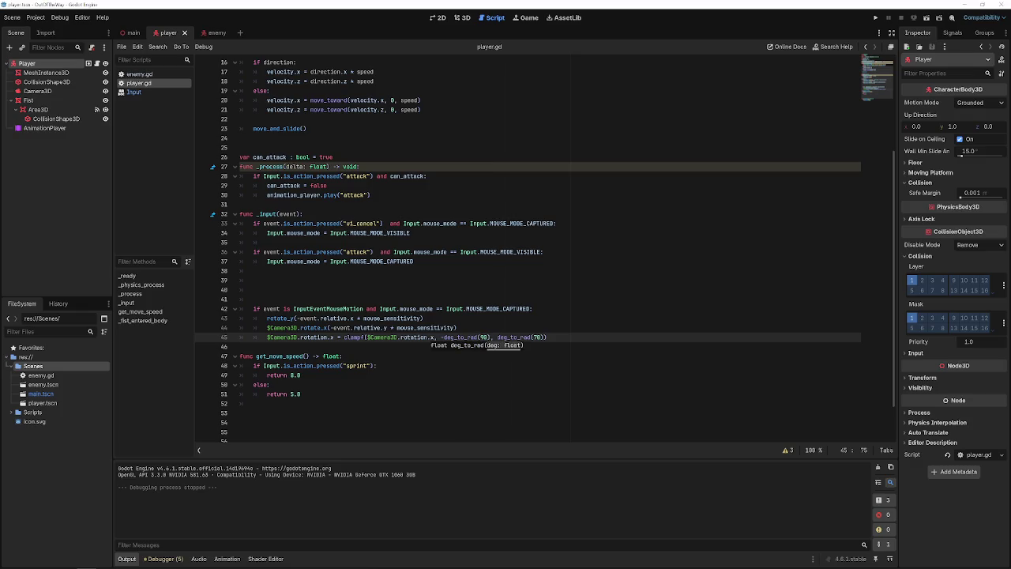
pyautogui.doubleClick(483, 336)
pyautogui.doubleClick(537, 337)
pyautogui.write('90')
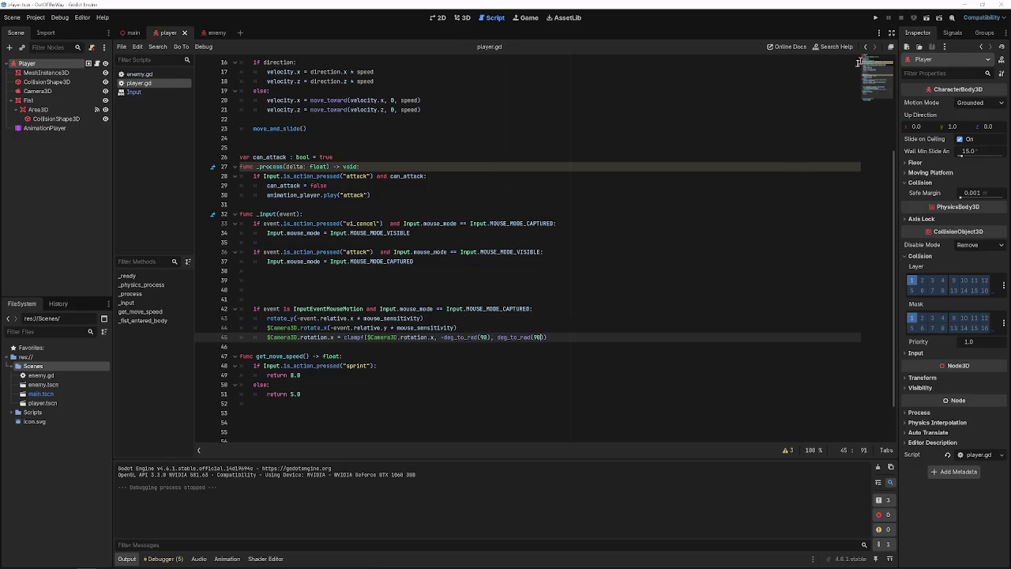
pyautogui.click(875, 17)
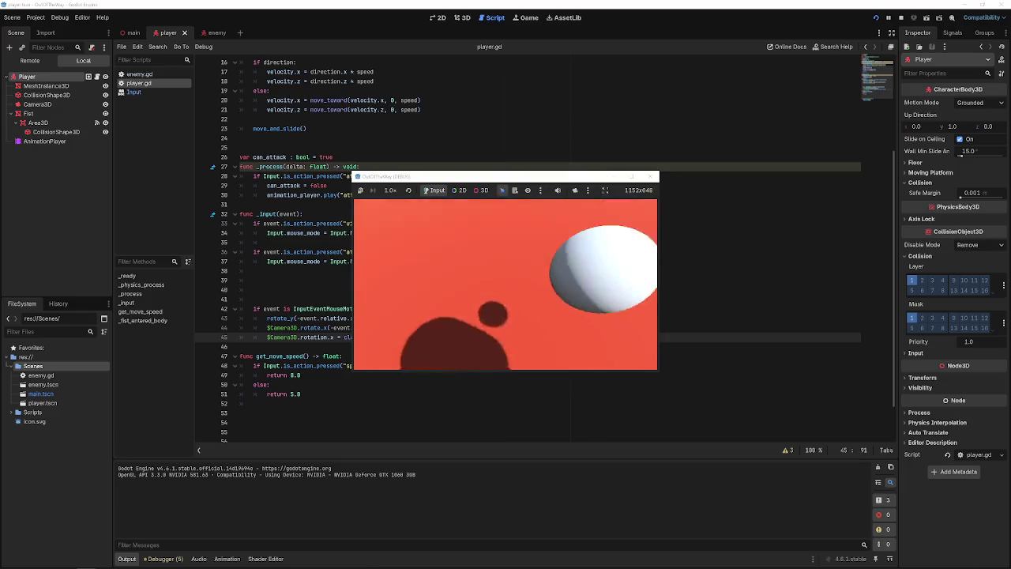
pyautogui.press('Escape')
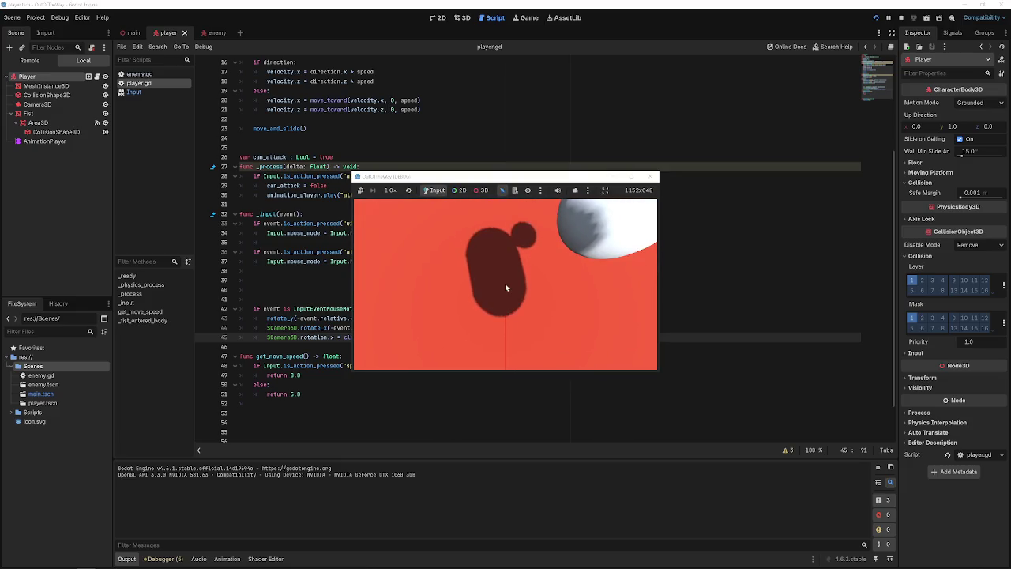
pyautogui.click(654, 176)
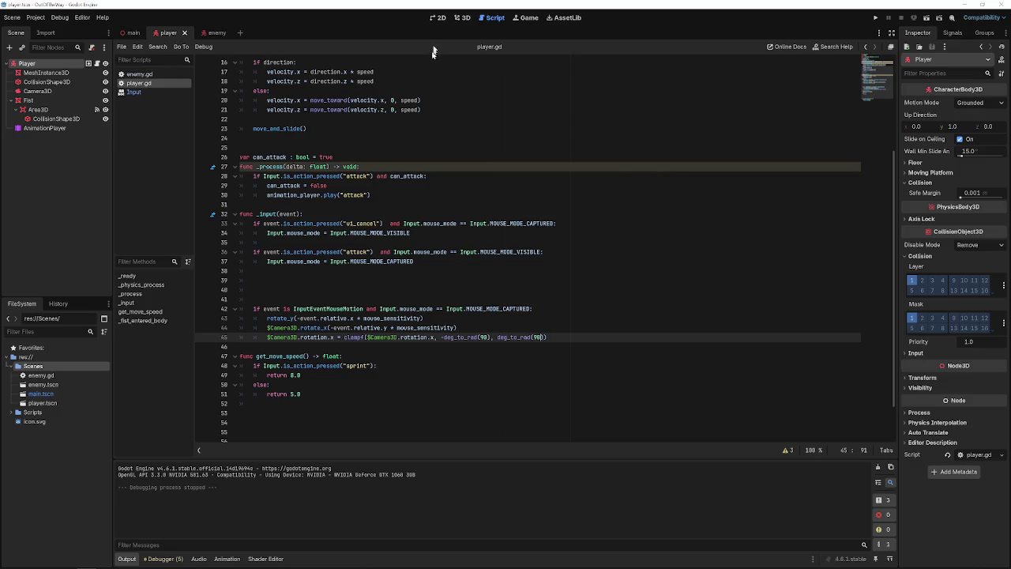
# - Open main.tscn in the 3D view and frame the view on the player
pyautogui.click(462, 19)
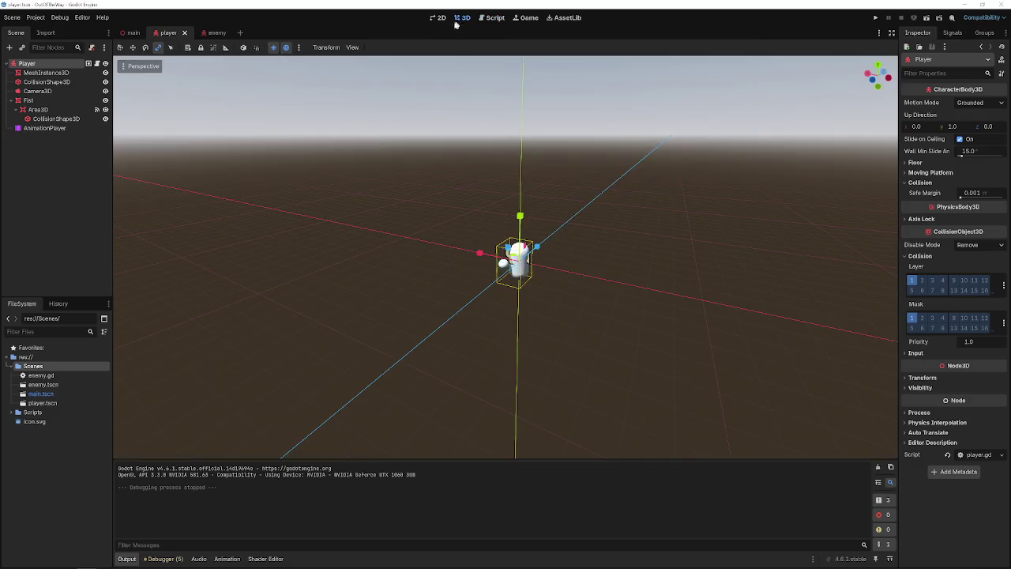
pyautogui.click(134, 33)
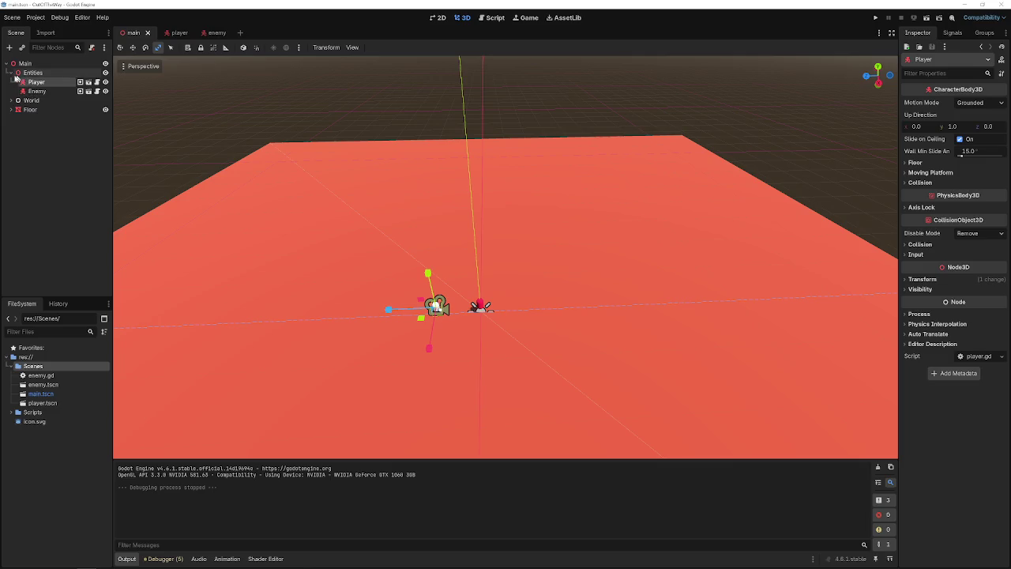
pyautogui.click(12, 73)
pyautogui.press('f')
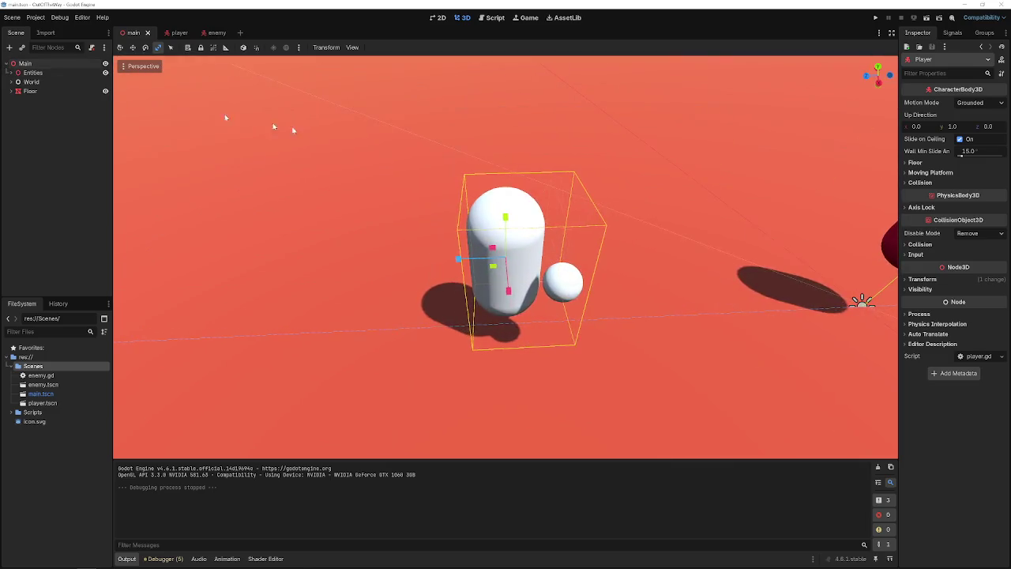
pyautogui.scroll(-6, 469, 178)
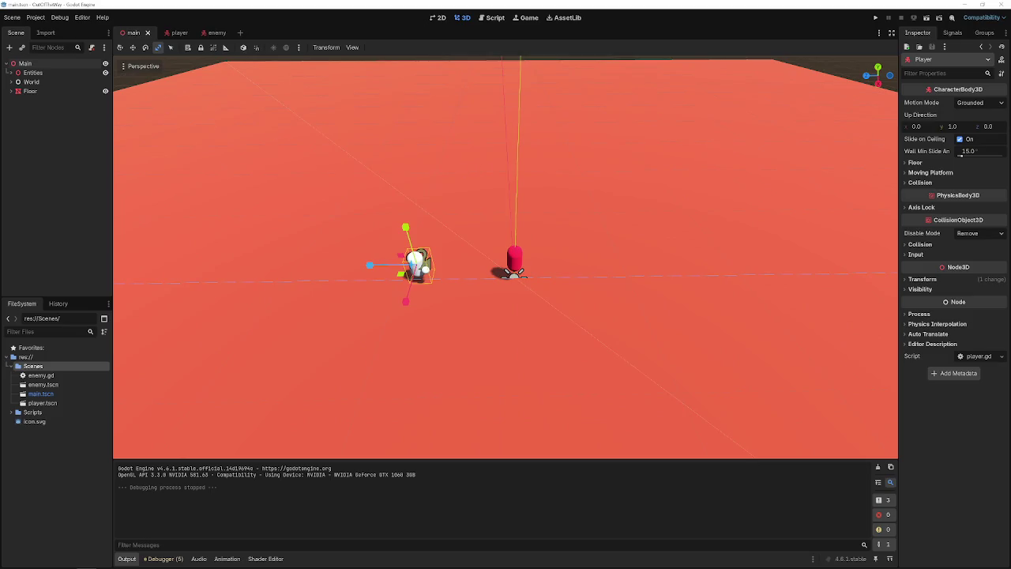
# - Add a MeshInstance3D child under Main and give it a BoxMesh
pyautogui.rightClick(48, 65)
pyautogui.click(103, 72)
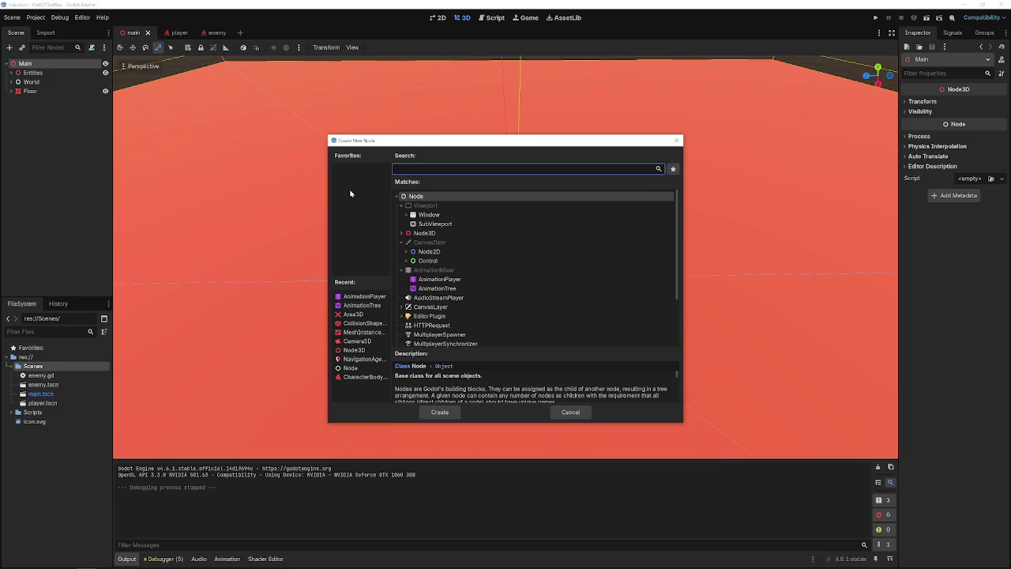
pyautogui.write('mesh')
pyautogui.press('Return')
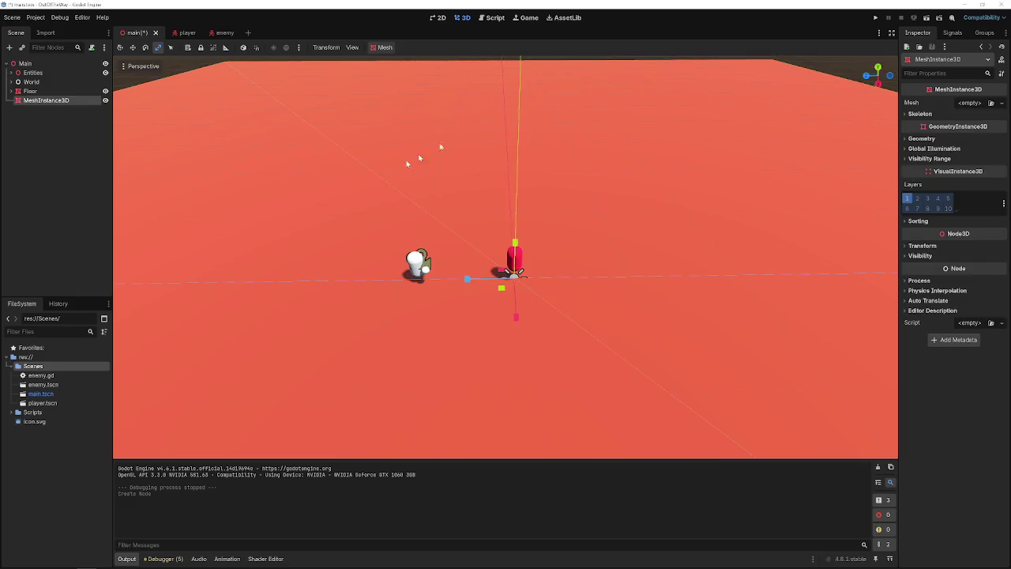
pyautogui.click(970, 103)
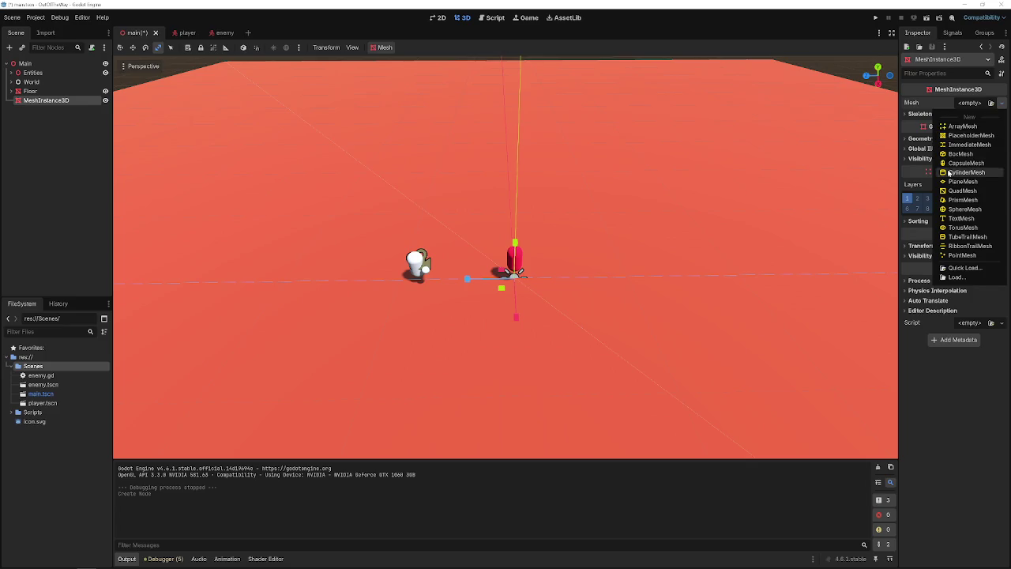
pyautogui.click(952, 154)
# - Scale the box into a long, tall wall and move it back across the floor
pyautogui.moveTo(509, 258); pyautogui.dragTo(516, 219)
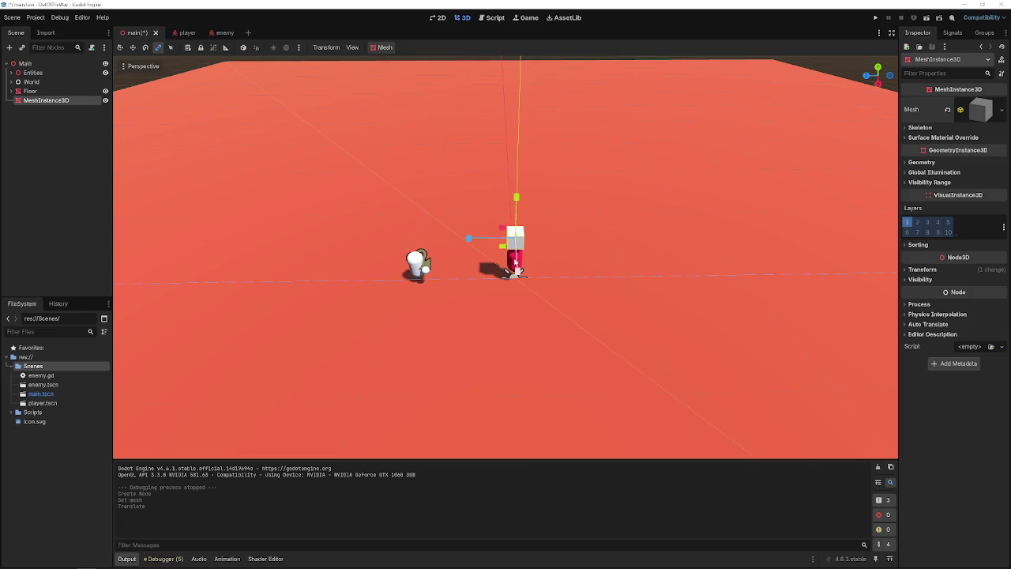
pyautogui.moveTo(515, 265); pyautogui.dragTo(581, 540)
pyautogui.moveTo(505, 273); pyautogui.dragTo(507, 277)
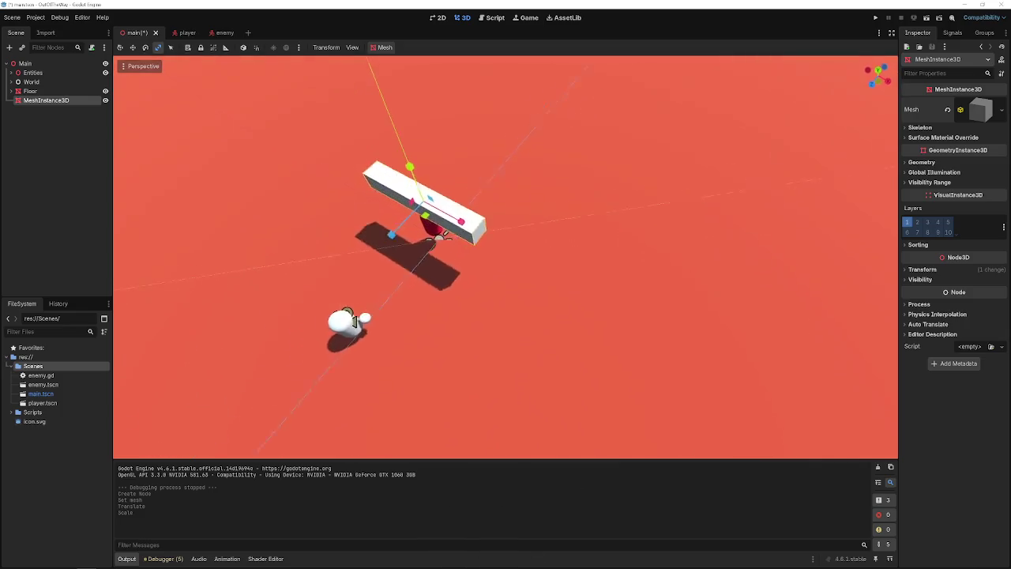
pyautogui.moveTo(521, 215); pyautogui.dragTo(547, 208)
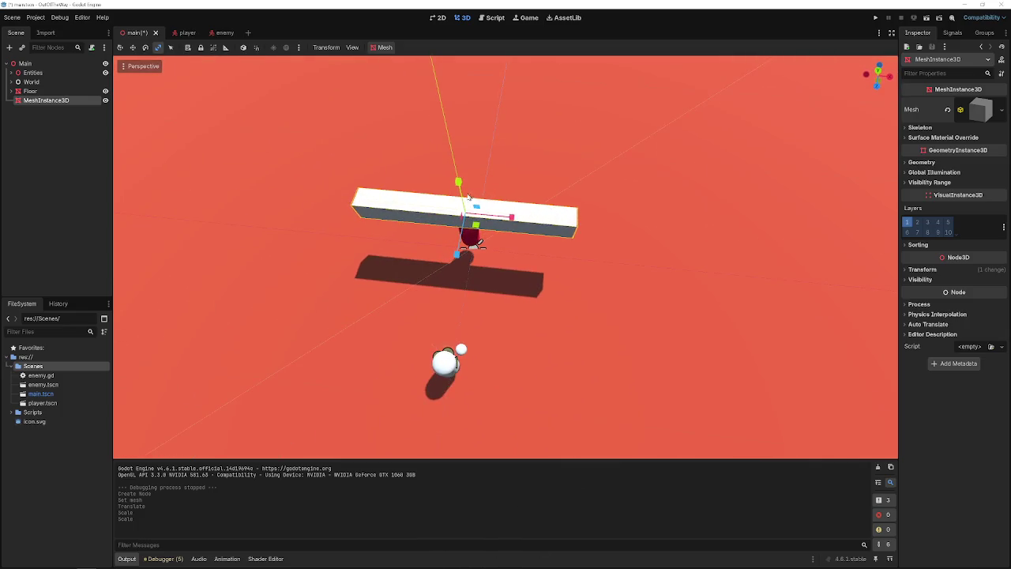
pyautogui.press('w')
pyautogui.moveTo(464, 196); pyautogui.dragTo(460, 191)
pyautogui.moveTo(457, 257); pyautogui.dragTo(473, 178)
pyautogui.moveTo(479, 98); pyautogui.dragTo(480, 108)
pyautogui.moveTo(477, 188); pyautogui.dragTo(481, 170)
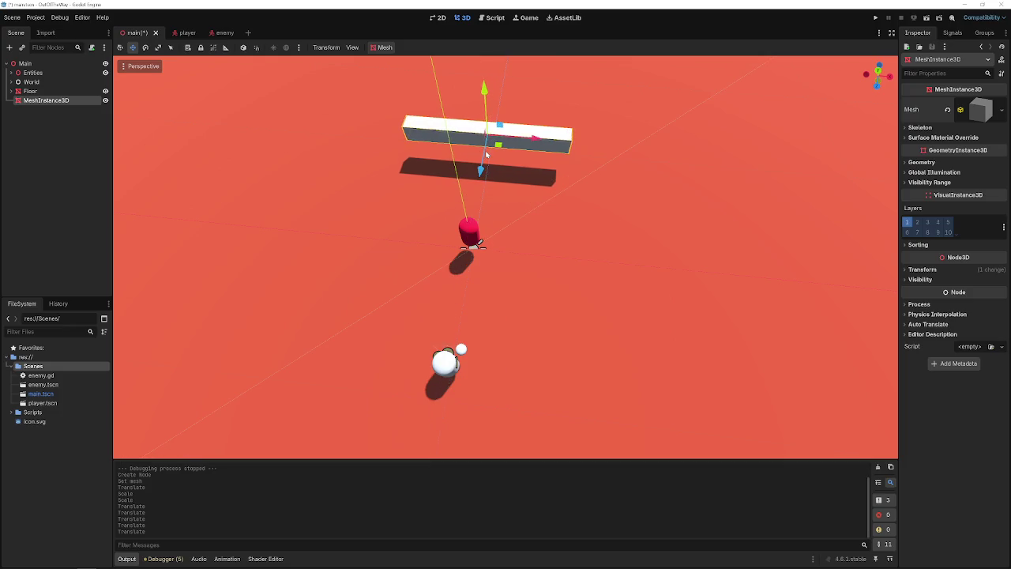
# - Duplicate the wall as MeshInstance3D2 and lift the copy upward
pyautogui.hotkey('ctrl', 'd')
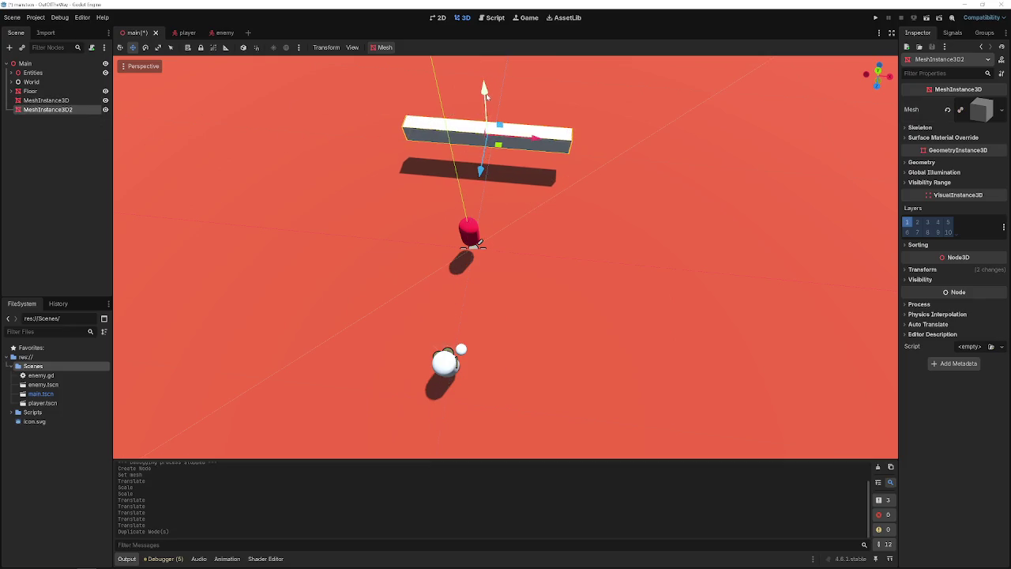
pyautogui.moveTo(486, 94); pyautogui.dragTo(484, 70)
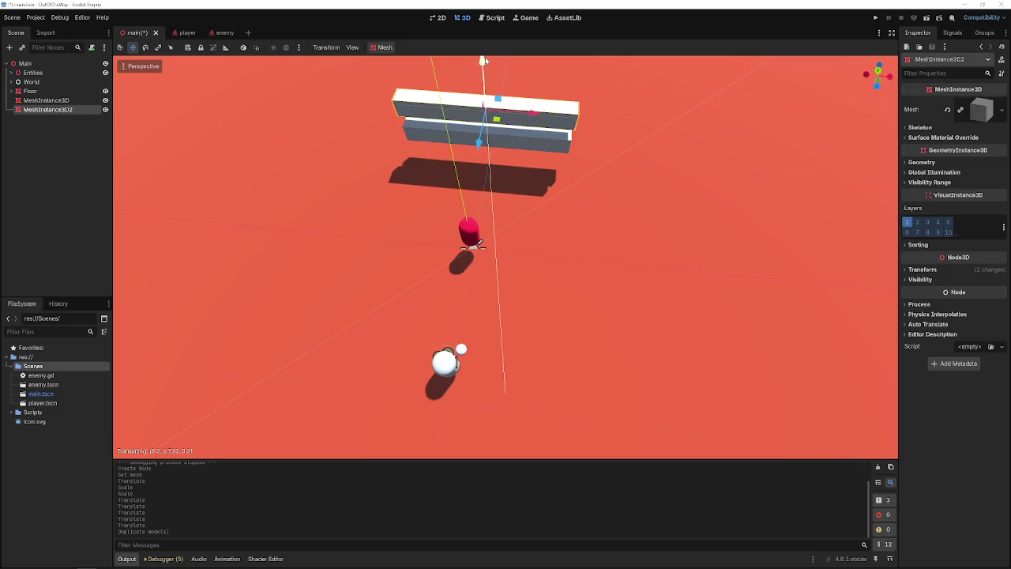
pyautogui.keyDown('shift'); pyautogui.click(48, 101); pyautogui.keyUp('shift')
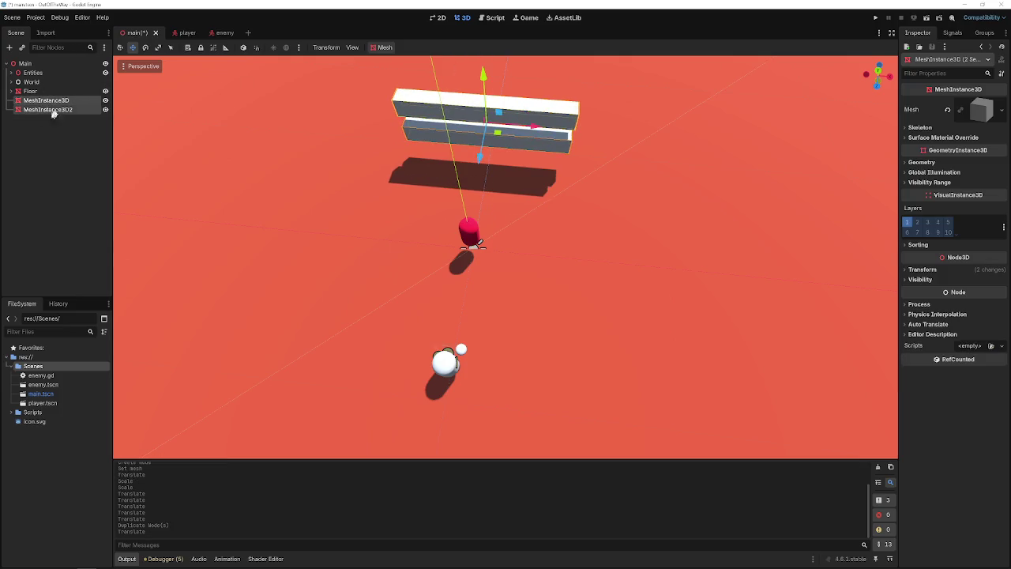
pyautogui.rightClick(61, 106)
pyautogui.click(47, 146)
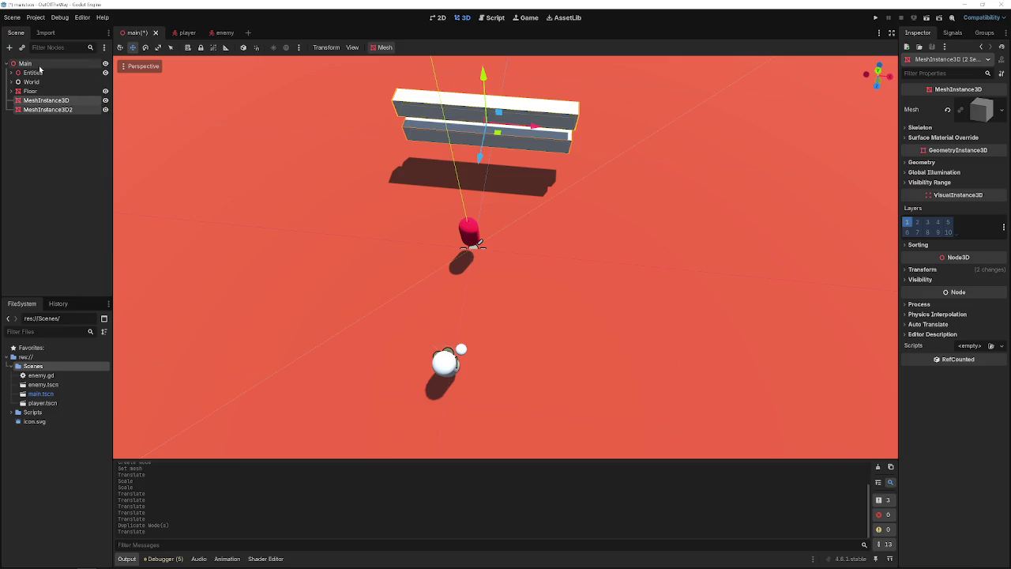
pyautogui.click(38, 152)
pyautogui.hotkey('ctrl', 'a')
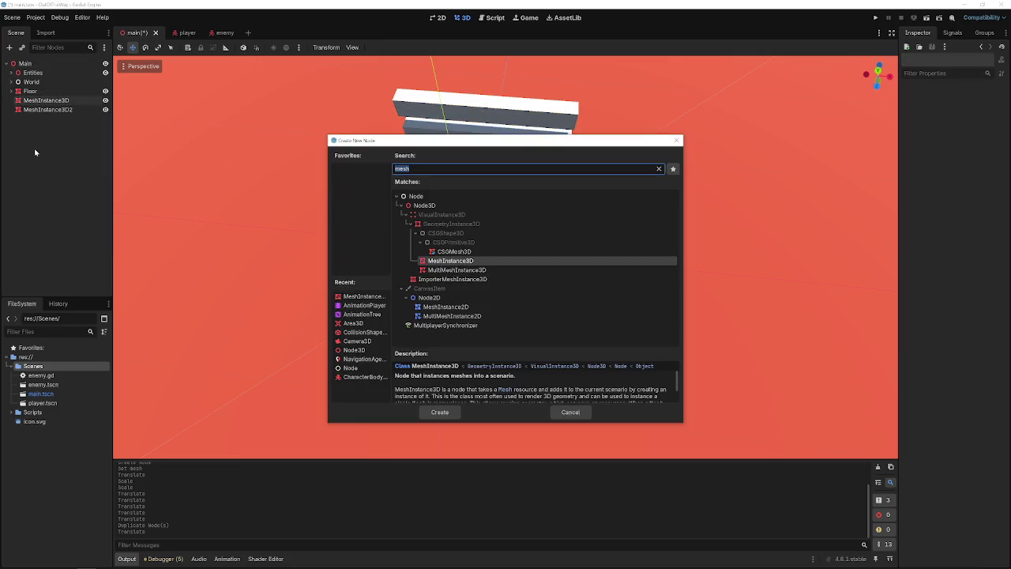
# - Create a Node3D under Main and name it Obstical
pyautogui.write('node3')
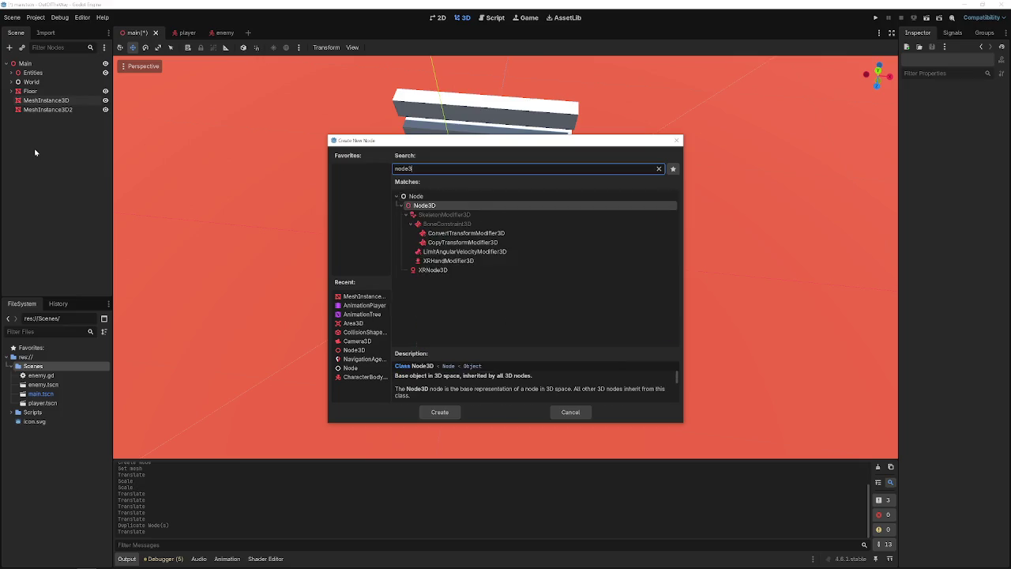
pyautogui.press('Return')
pyautogui.doubleClick(65, 119)
pyautogui.write('Obstical')
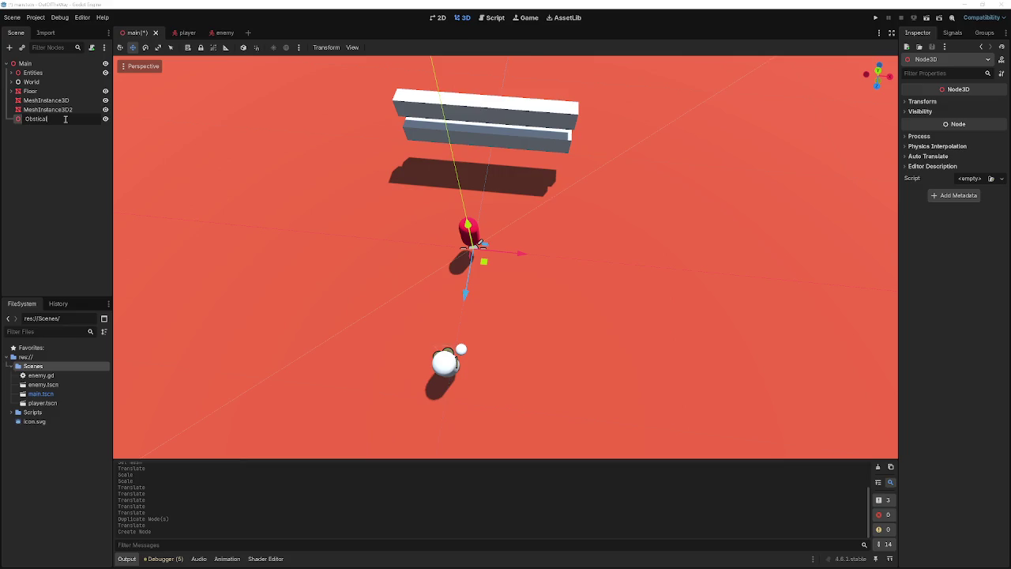
pyautogui.press('Return')
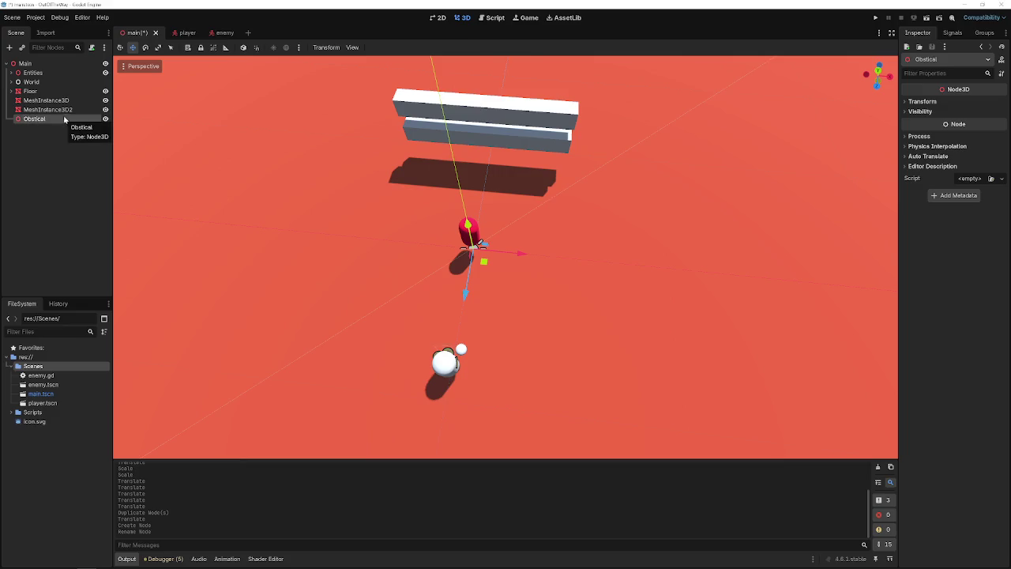
# - Move both wall meshes under the new node, rename it BlenderObstical, and save
pyautogui.click(55, 109)
pyautogui.keyDown('shift'); pyautogui.click(62, 100); pyautogui.keyUp('shift')
pyautogui.moveTo(62, 101)
pyautogui.mouseDown()
pyautogui.moveTo(63, 120)
pyautogui.moveTo(54, 119)
pyautogui.mouseUp()
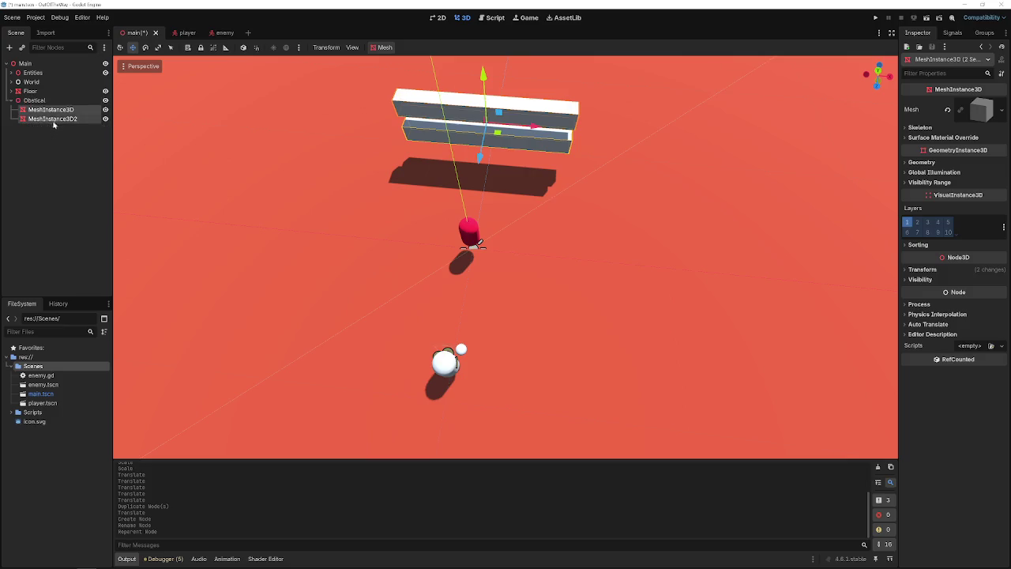
pyautogui.click(40, 101)
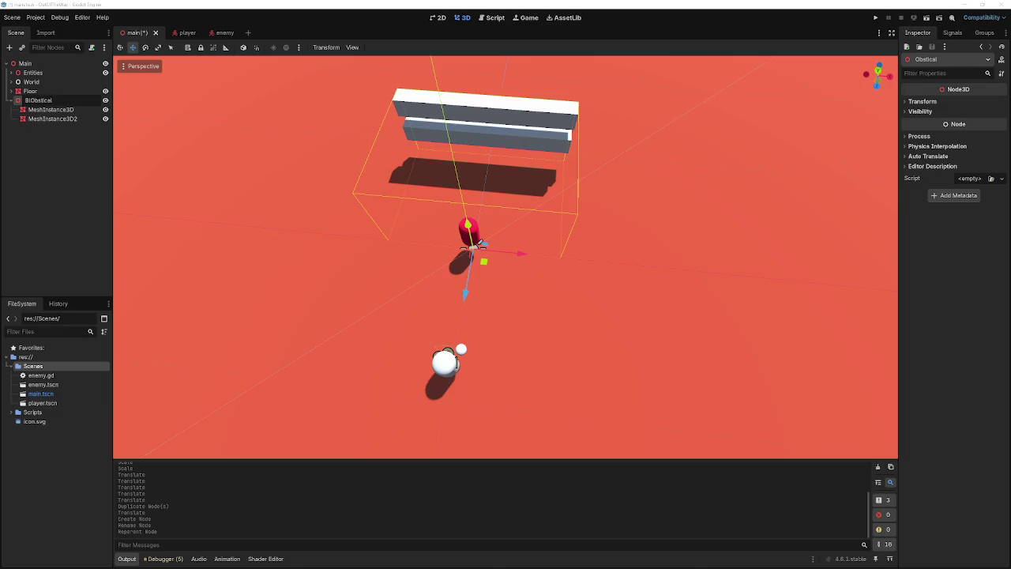
pyautogui.write('r')
pyautogui.press('Return')
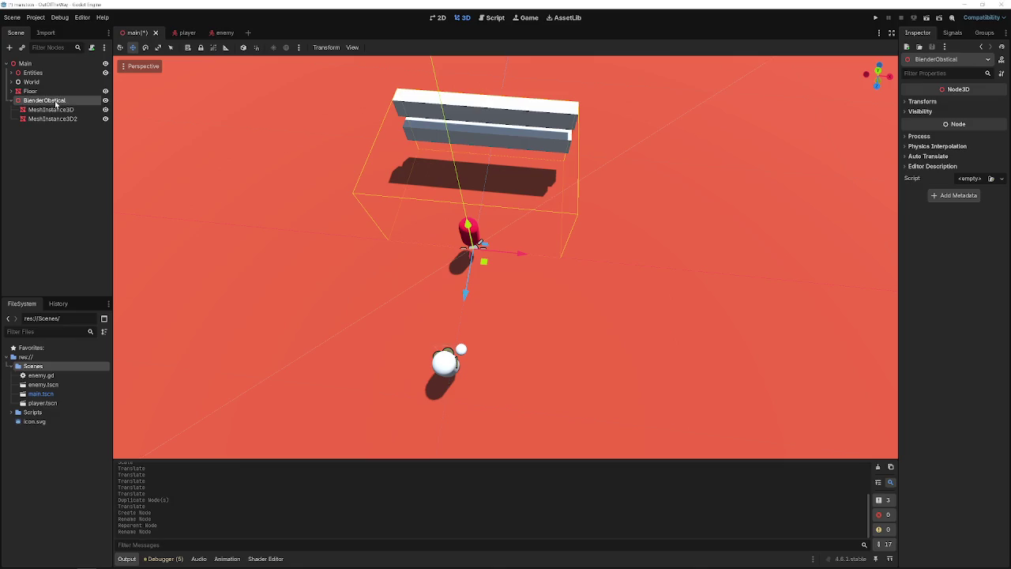
pyautogui.hotkey('ctrl', 's')
# - Rename the parent node to BlenderWallObstical
pyautogui.doubleClick(58, 100)
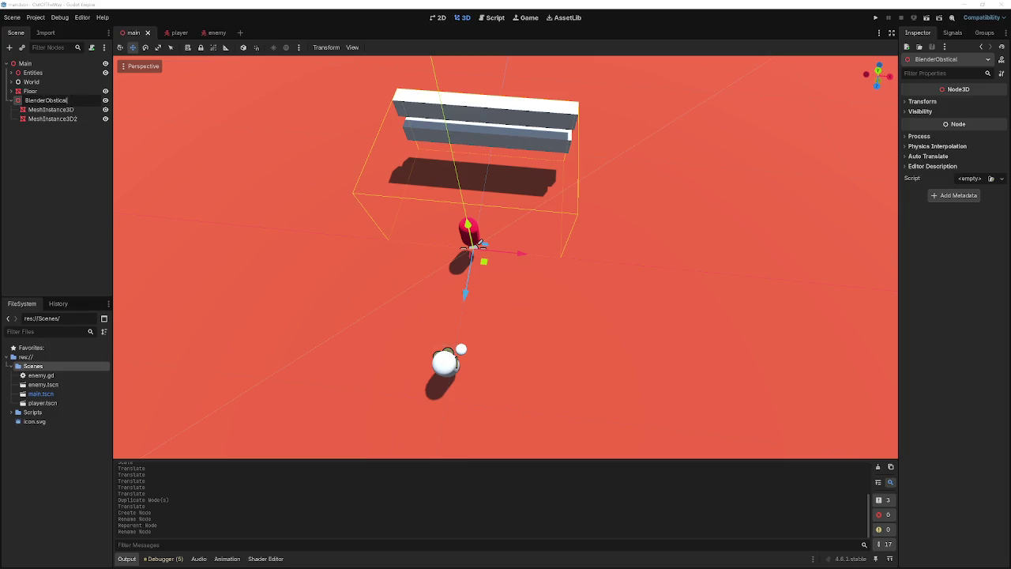
pyautogui.write('Wall')
pyautogui.press('Return')
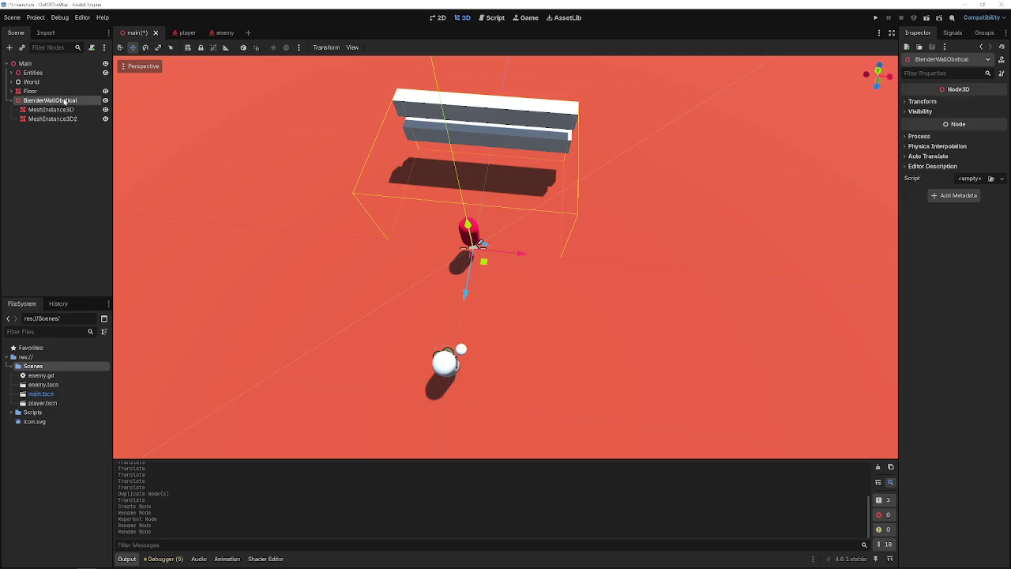
pyautogui.click(68, 126)
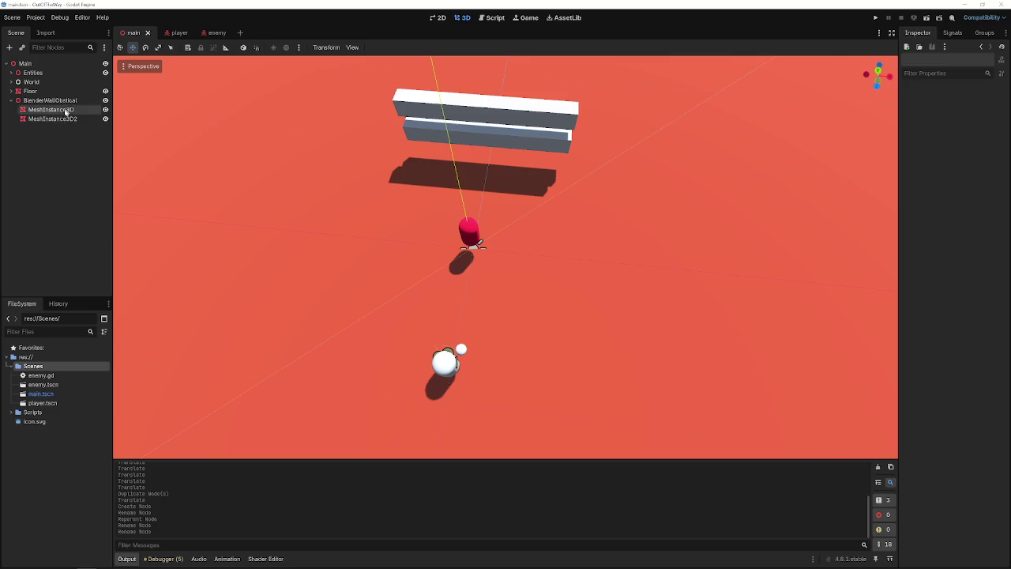
pyautogui.click(63, 109)
# - Add an Area3D child to BlenderWallObstical, keeping its default name
pyautogui.rightClick(63, 101)
pyautogui.click(89, 108)
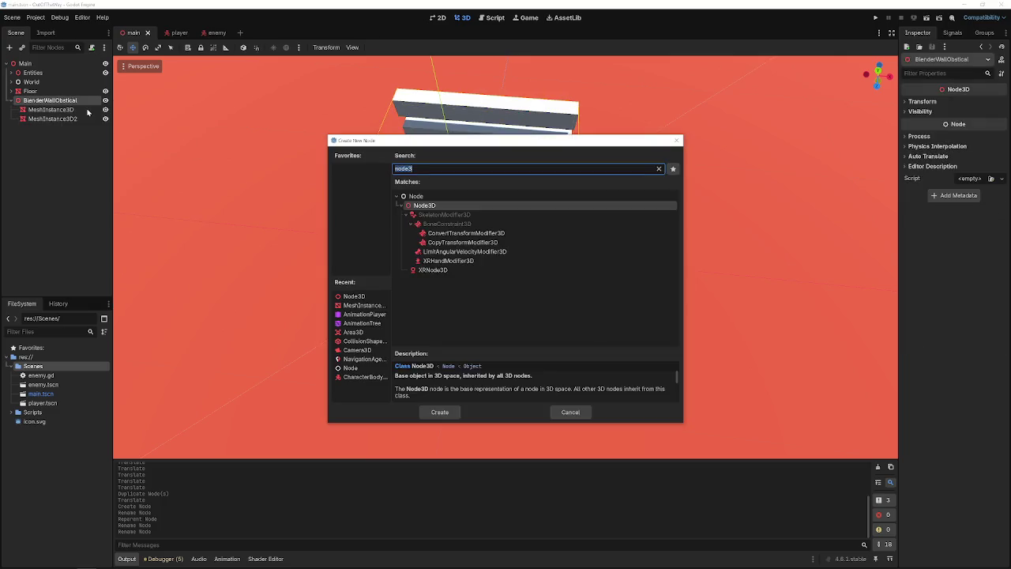
pyautogui.write('static')
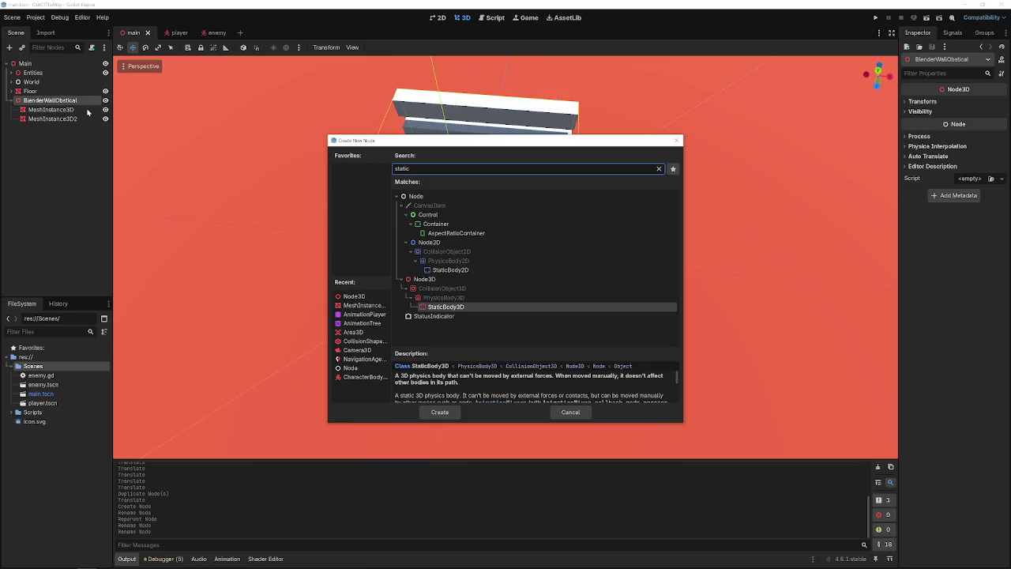
pyautogui.press('BackSpace')
pyautogui.press('BackSpace')
pyautogui.press('BackSpace')
pyautogui.write('area')
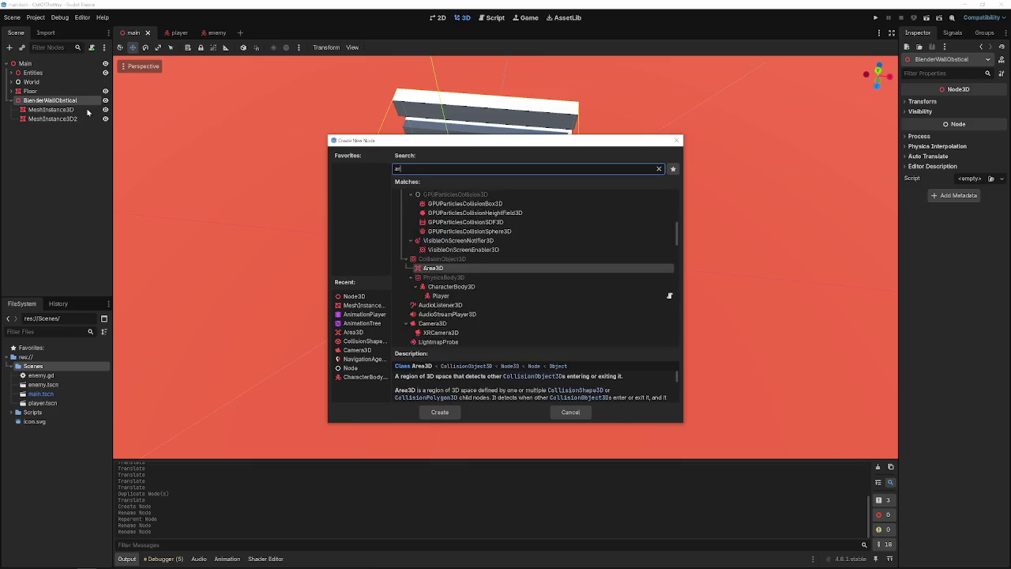
pyautogui.press('Return')
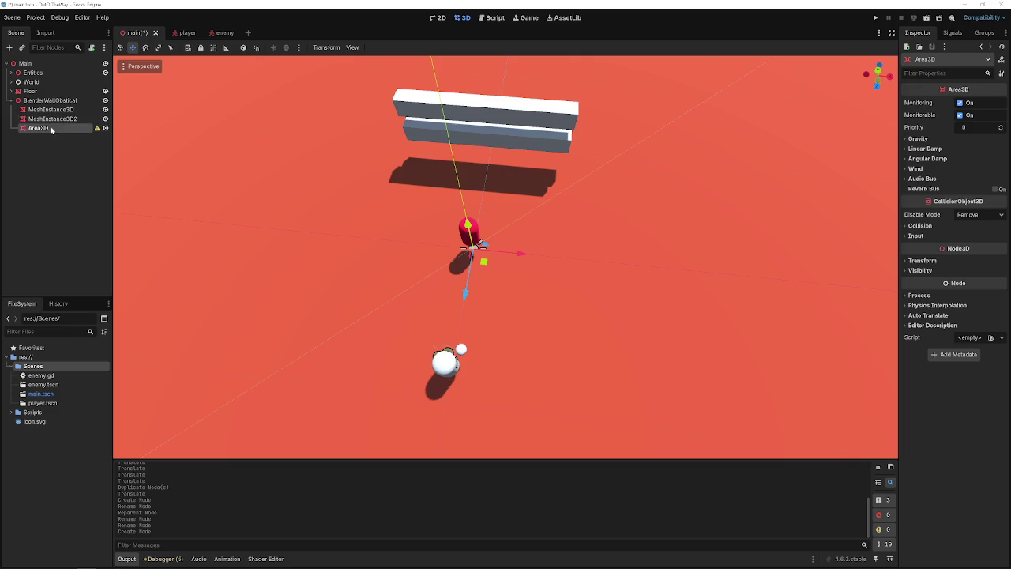
pyautogui.doubleClick(52, 128)
pyautogui.press('Escape')
# - Add an enabled CollisionShape3D with a new BoxShape3D under the Area3D
pyautogui.rightClick(82, 132)
pyautogui.click(85, 138)
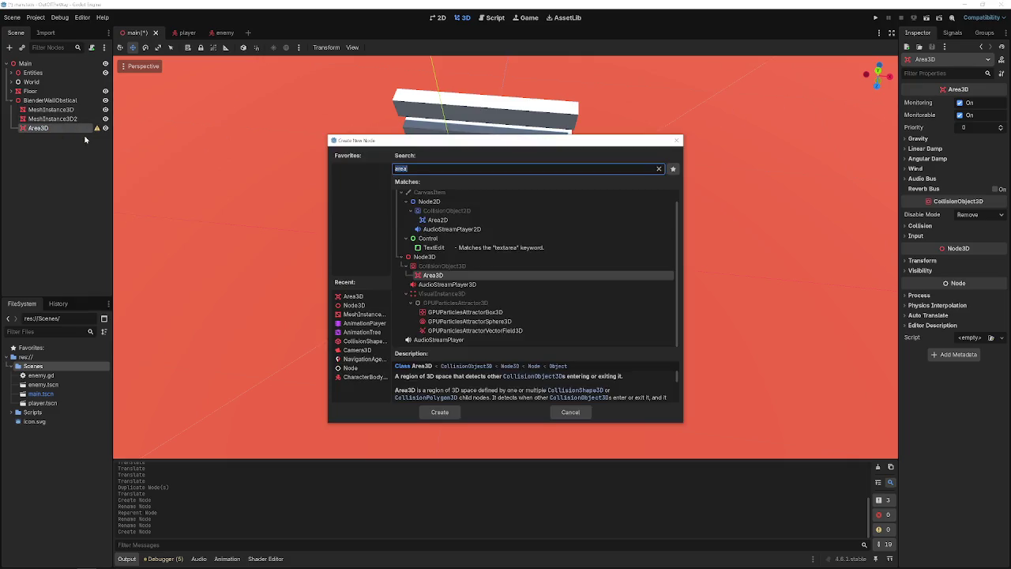
pyautogui.write('collision')
pyautogui.press('Return')
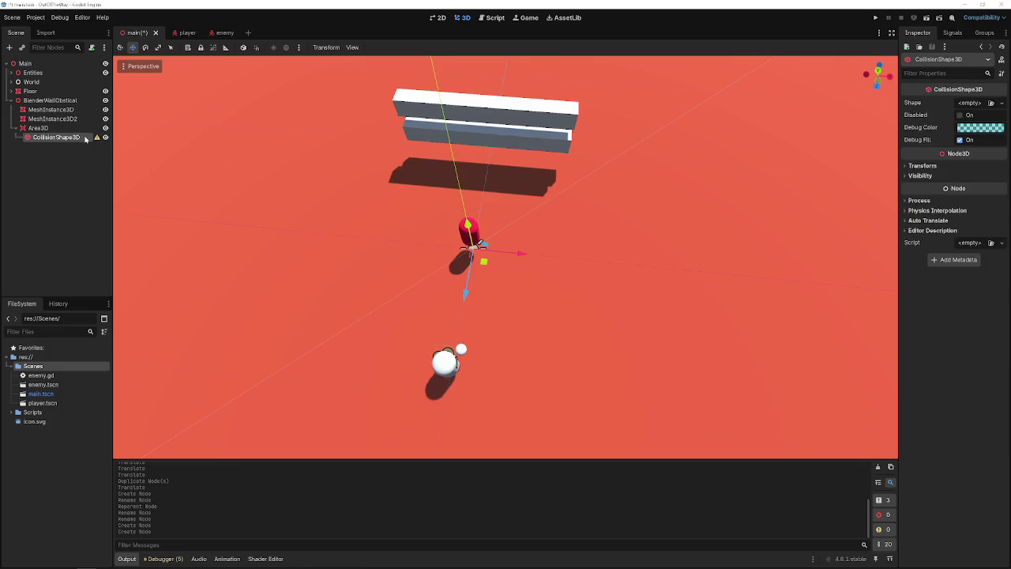
pyautogui.click(963, 115)
pyautogui.click(972, 103)
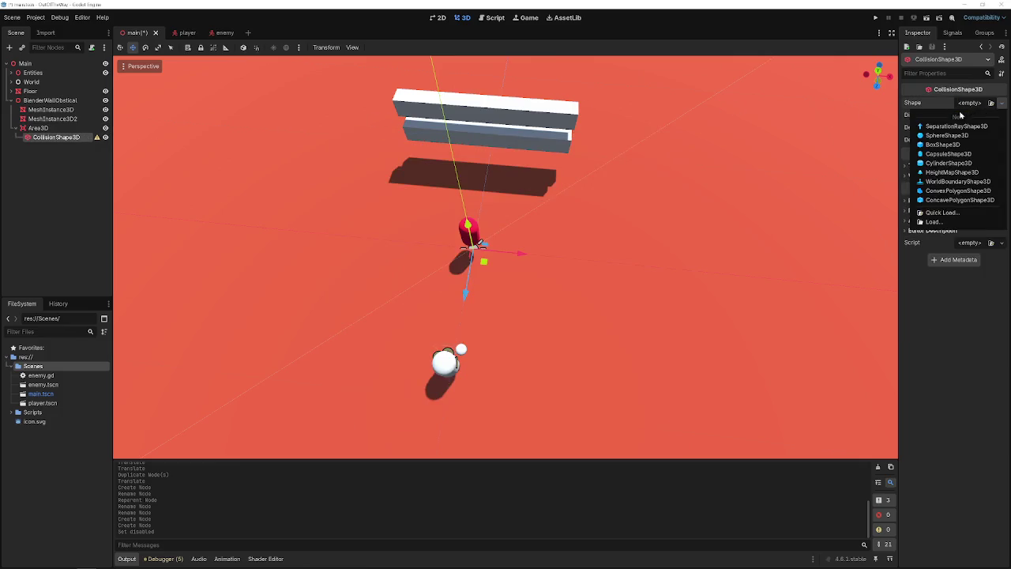
pyautogui.press('Escape')
pyautogui.click(948, 115)
pyautogui.click(972, 103)
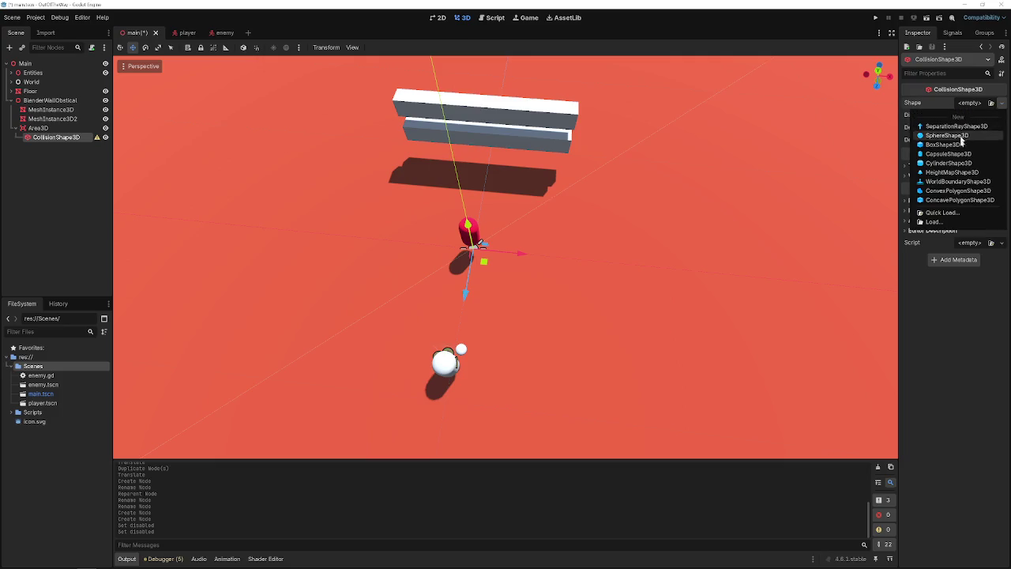
pyautogui.click(948, 144)
pyautogui.moveTo(605, 190); pyautogui.dragTo(482, 302)
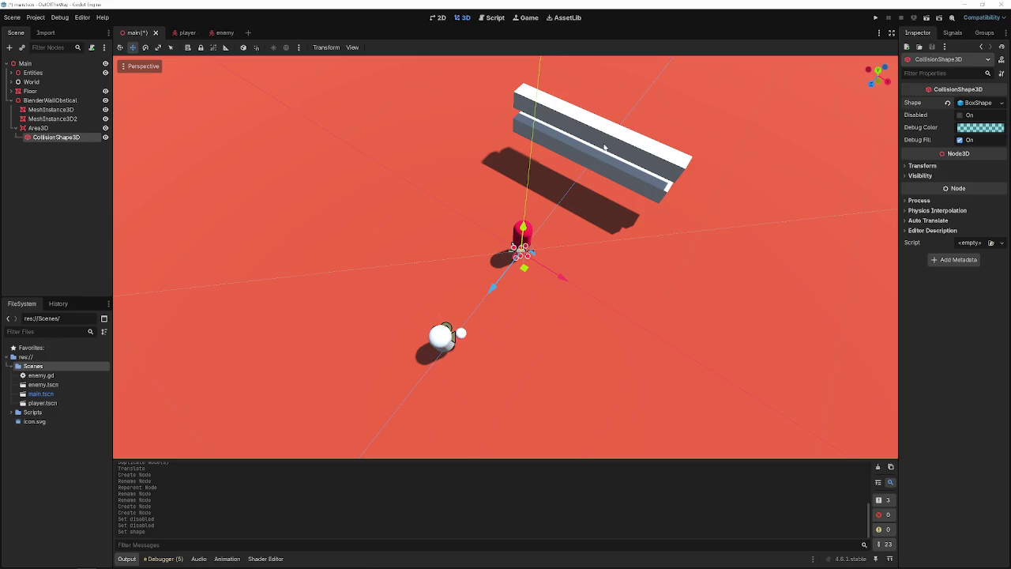
# - Save the BlenderWallObstical branch as blender_wall_obstical.tscn and open that scene
pyautogui.rightClick(71, 101)
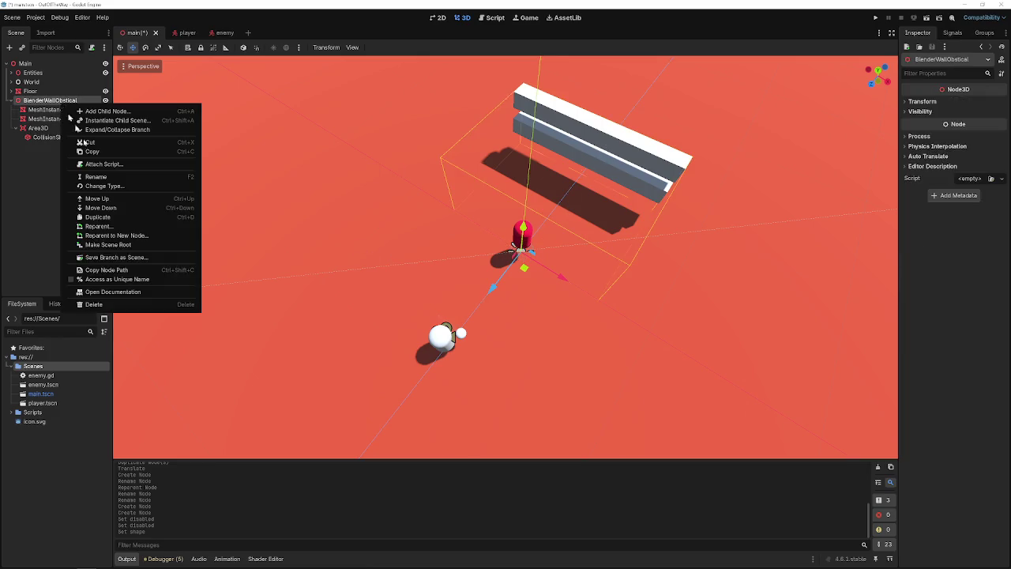
pyautogui.click(116, 256)
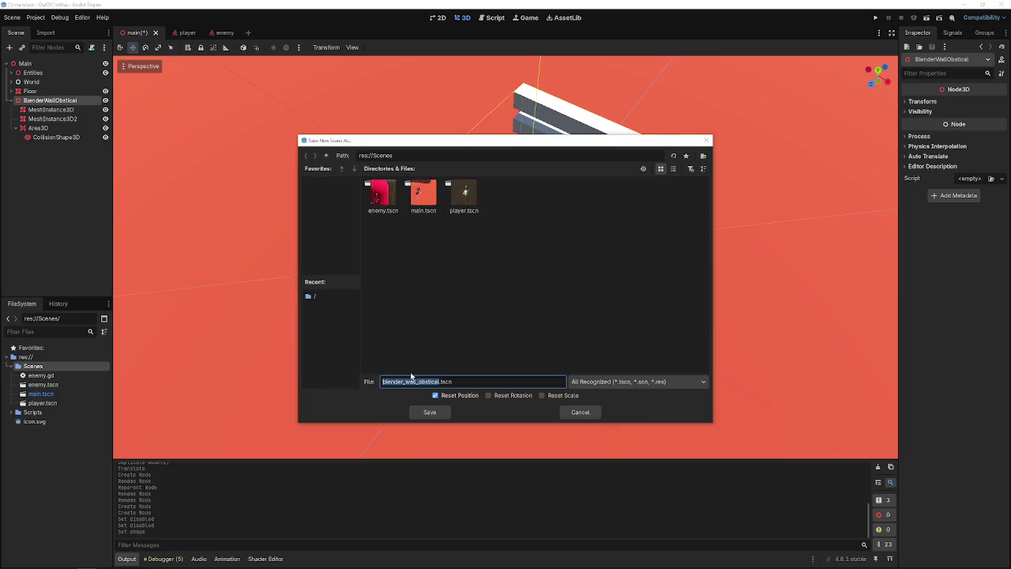
pyautogui.press('Return')
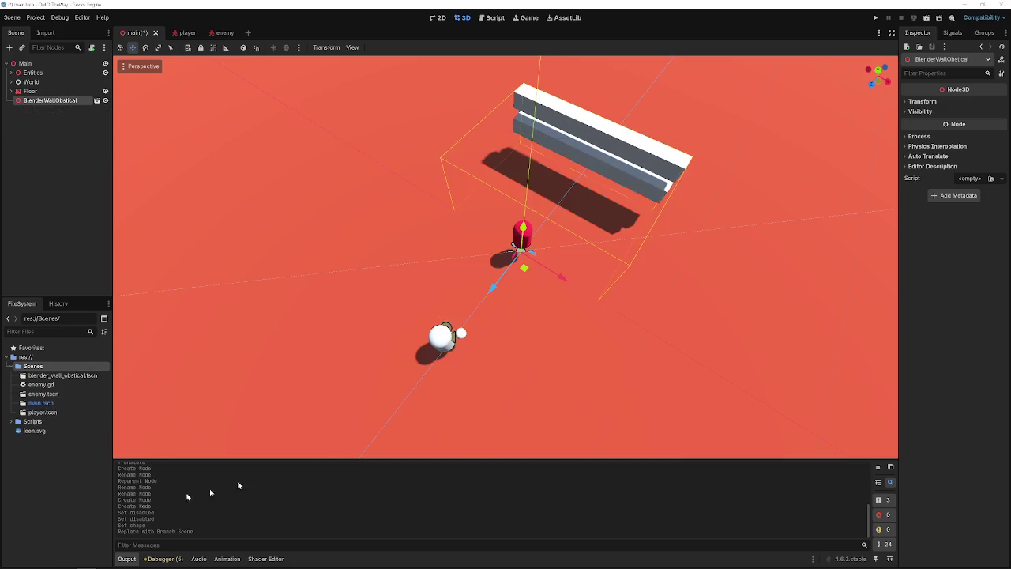
pyautogui.doubleClick(47, 375)
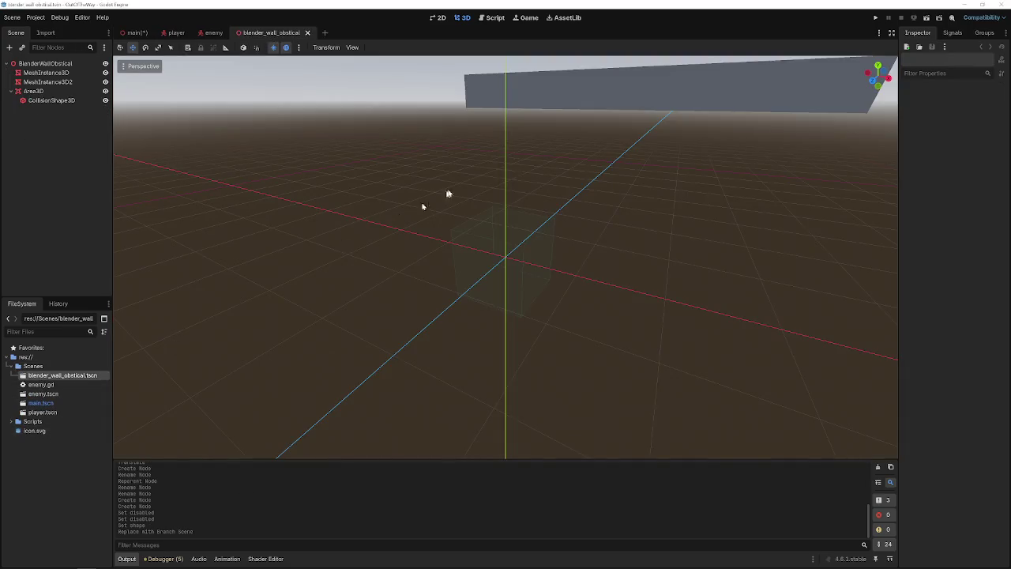
# - Reset the two wall meshes' position to the origin
pyautogui.click(69, 72)
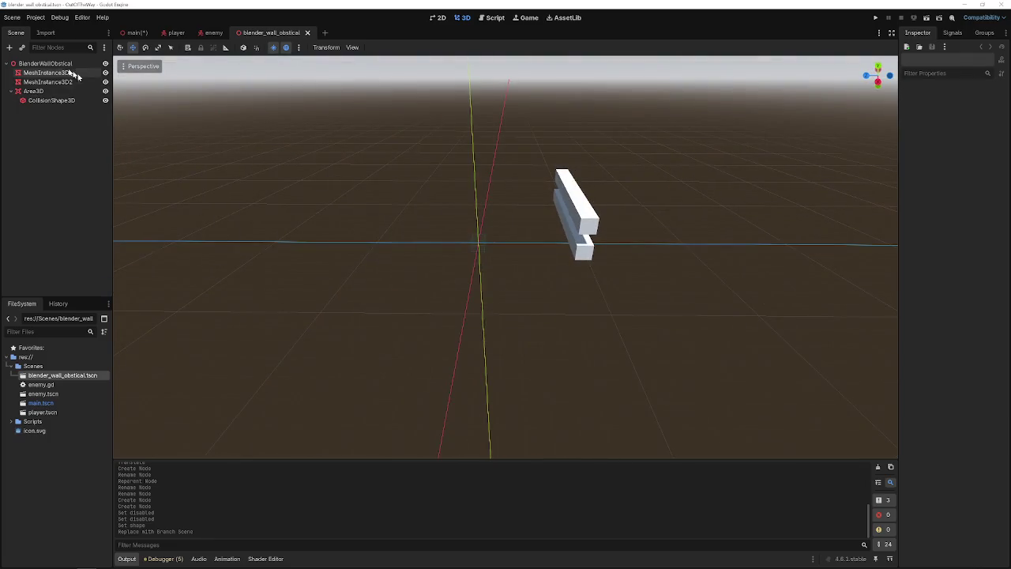
pyautogui.click(67, 64)
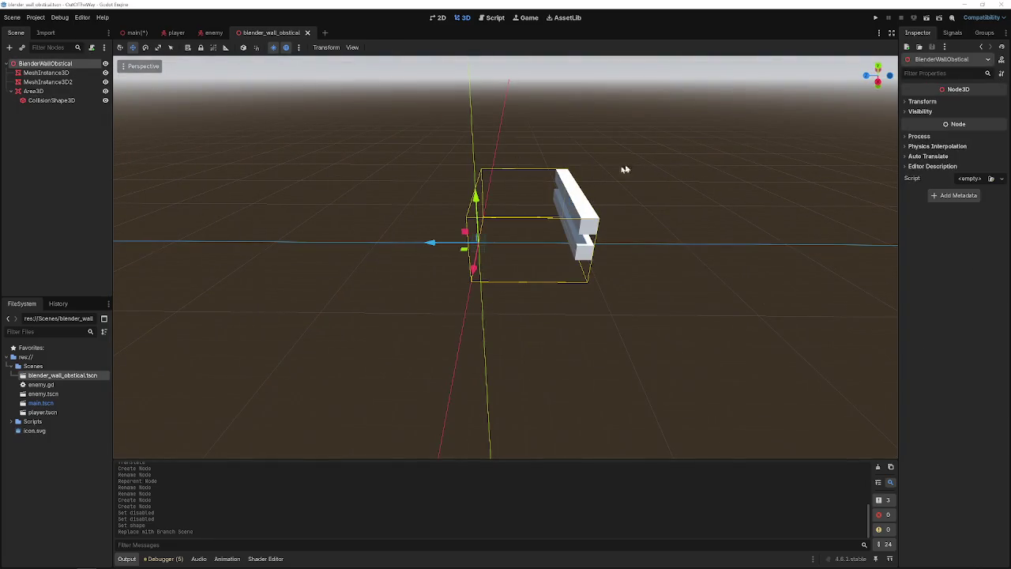
pyautogui.keyDown('shift'); pyautogui.click(69, 101); pyautogui.keyUp('shift')
pyautogui.click(921, 101)
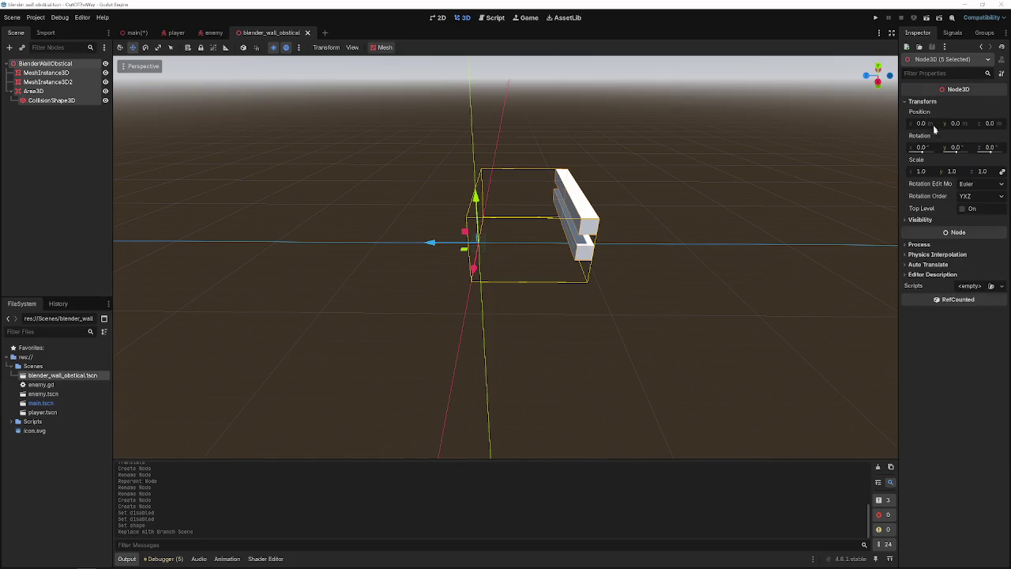
pyautogui.rightClick(924, 111)
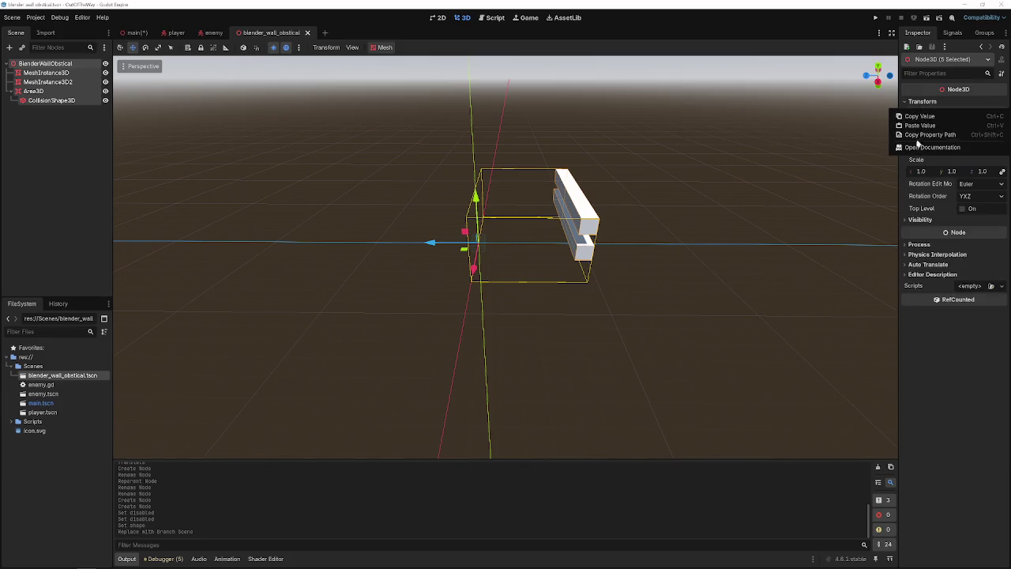
pyautogui.rightClick(70, 81)
pyautogui.rightClick(70, 79)
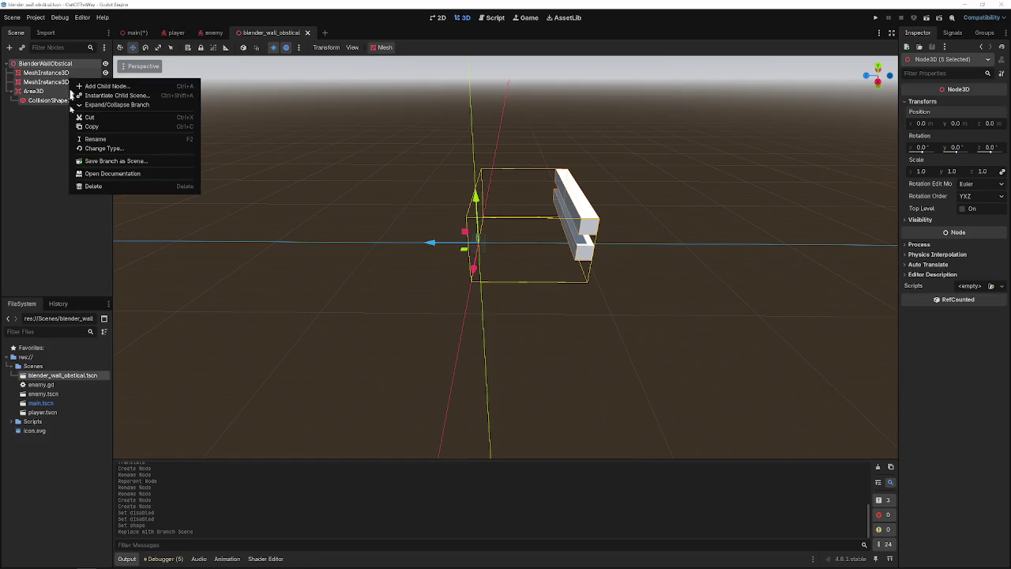
pyautogui.click(59, 173)
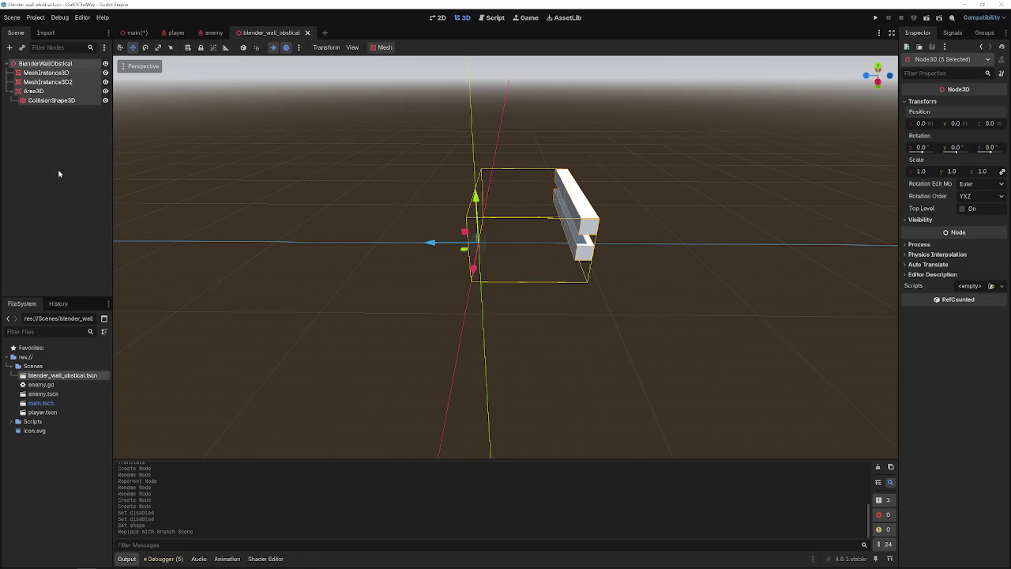
pyautogui.keyDown('shift'); pyautogui.click(35, 81); pyautogui.keyUp('shift')
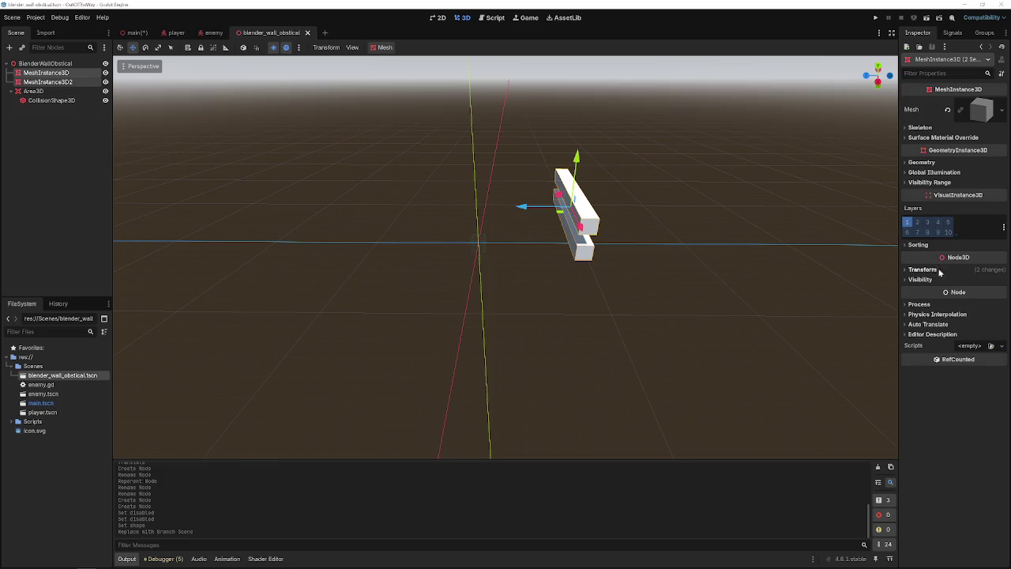
pyautogui.click(939, 270)
pyautogui.click(1002, 282)
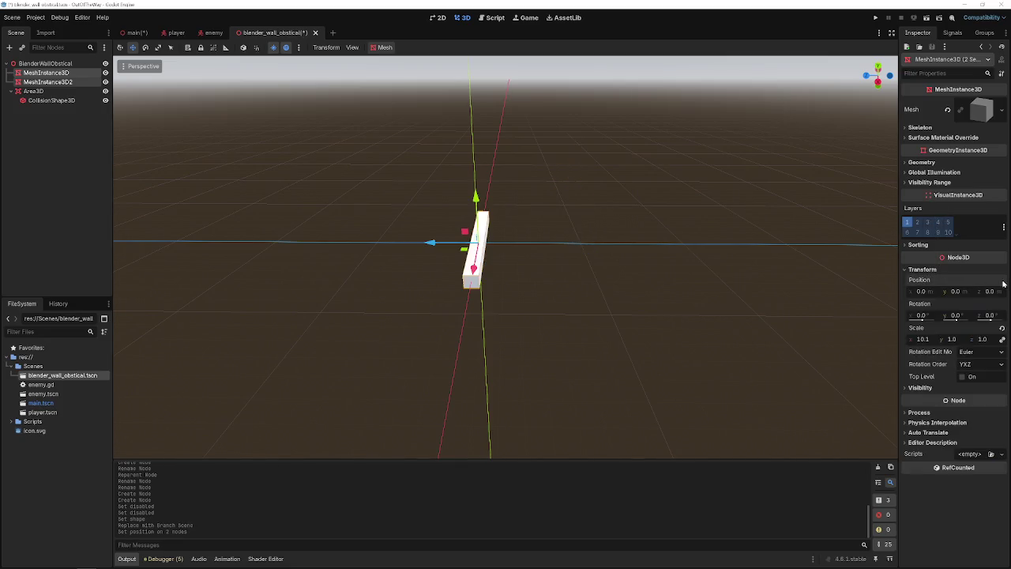
# - Raise the second wall and enlarge the collision box to about 10.17 units around both walls
pyautogui.click(47, 82)
pyautogui.moveTo(476, 197); pyautogui.dragTo(474, 170)
pyautogui.click(51, 93)
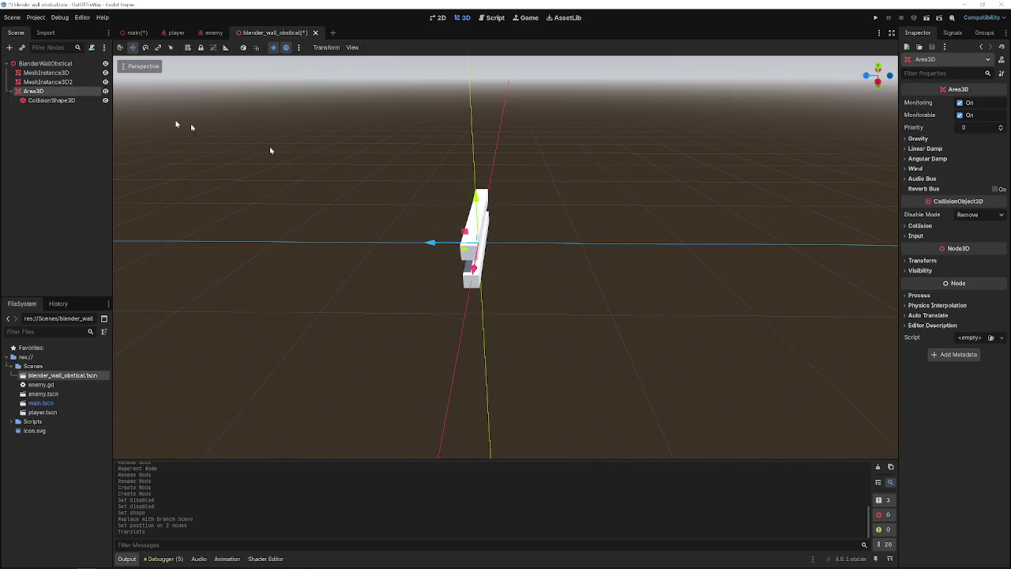
pyautogui.moveTo(359, 219); pyautogui.dragTo(190, 218)
pyautogui.click(52, 100)
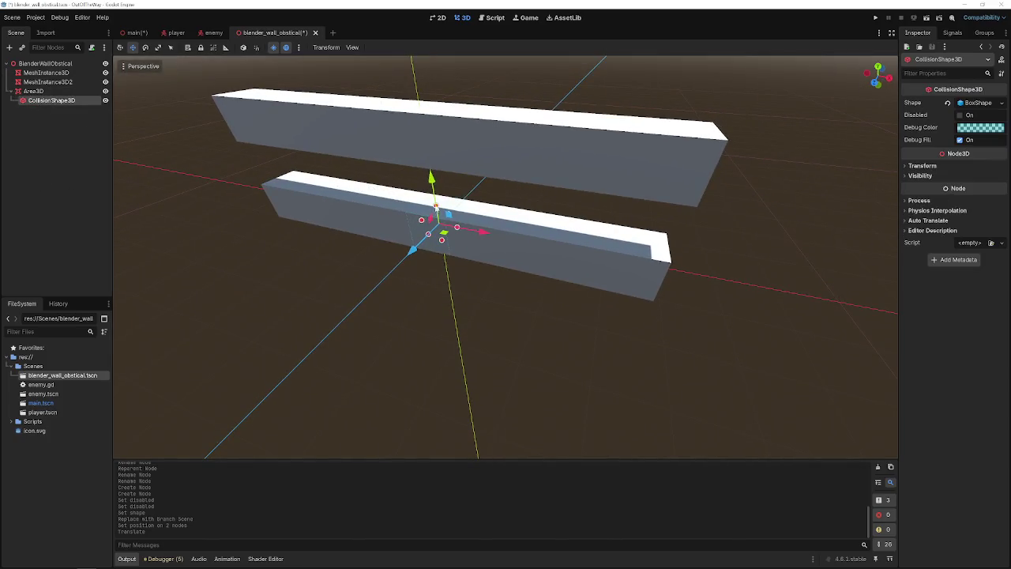
pyautogui.moveTo(435, 207); pyautogui.dragTo(420, 106)
pyautogui.moveTo(476, 186); pyautogui.dragTo(677, 214)
pyautogui.moveTo(684, 214); pyautogui.dragTo(678, 220)
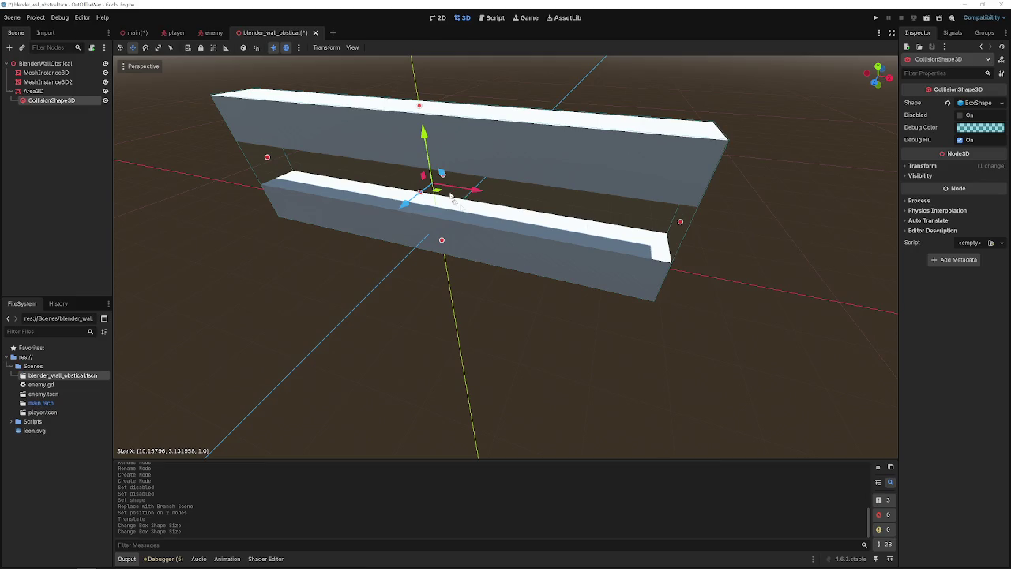
# - Scale both wall meshes taller along Y with the Scale tool
pyautogui.click(46, 73)
pyautogui.keyDown('shift'); pyautogui.click(46, 82); pyautogui.keyUp('shift')
pyautogui.press('r')
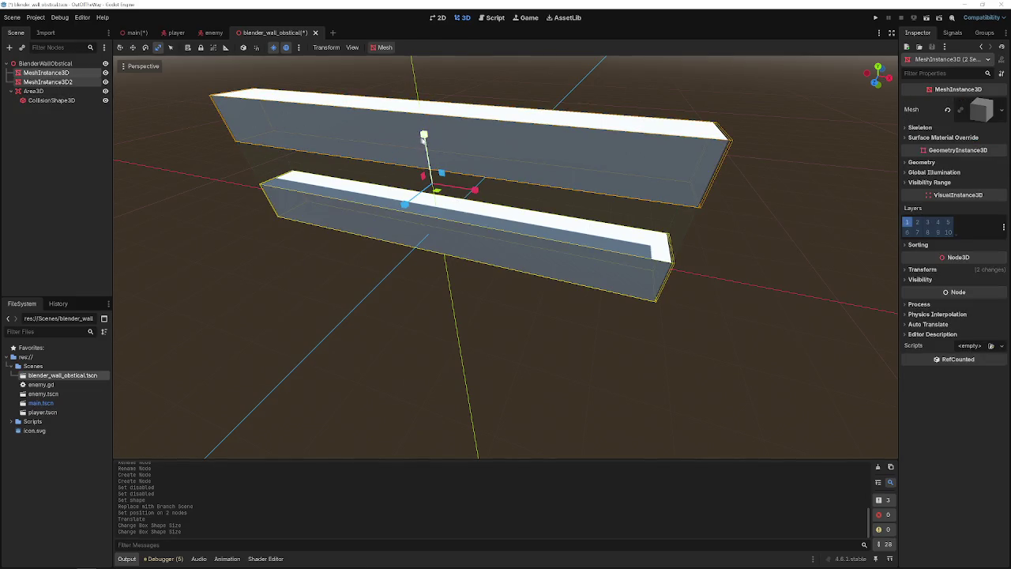
pyautogui.moveTo(423, 136); pyautogui.dragTo(435, 232)
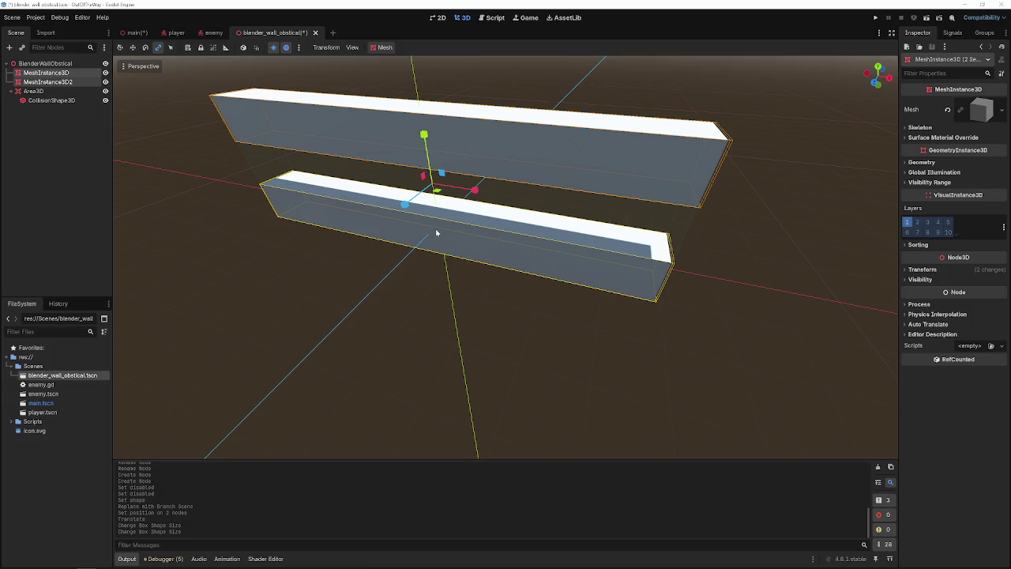
pyautogui.click(58, 103)
pyautogui.click(46, 82)
pyautogui.keyDown('shift'); pyautogui.click(46, 73); pyautogui.keyUp('shift')
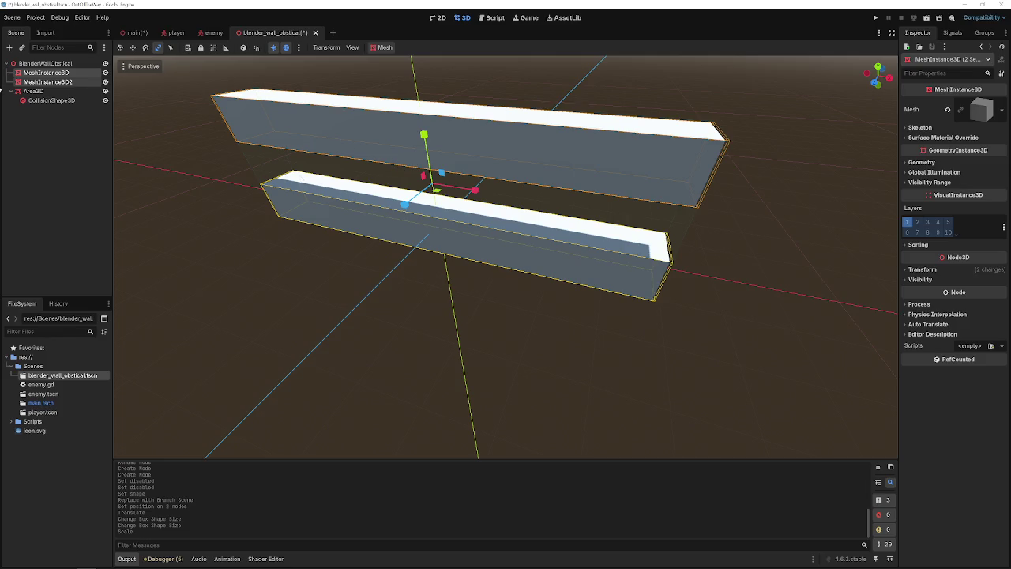
pyautogui.click(48, 64)
# - Add an AnimationPlayer child to the obstacle's root node
pyautogui.rightClick(57, 65)
pyautogui.click(71, 73)
pyautogui.write('tra')
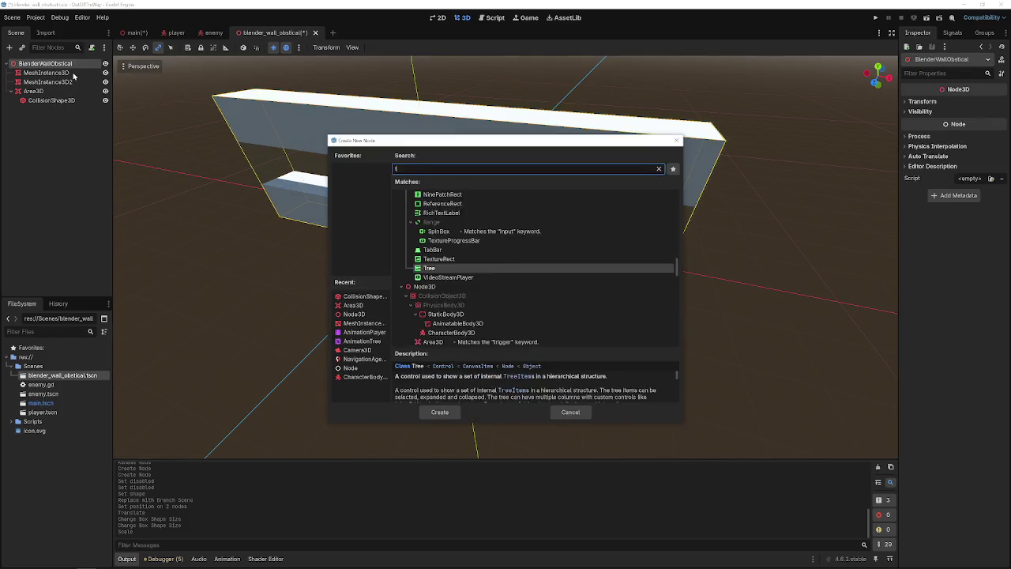
pyautogui.press('BackSpace')
pyautogui.press('BackSpace')
pyautogui.write('re')
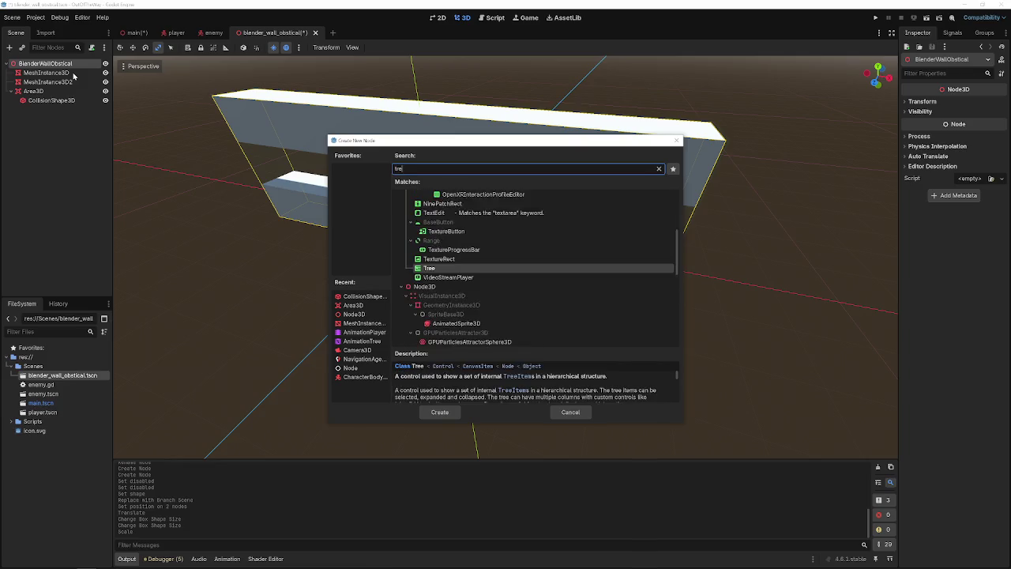
pyautogui.press('BackSpace')
pyautogui.press('BackSpace')
pyautogui.press('BackSpace')
pyautogui.write('player')
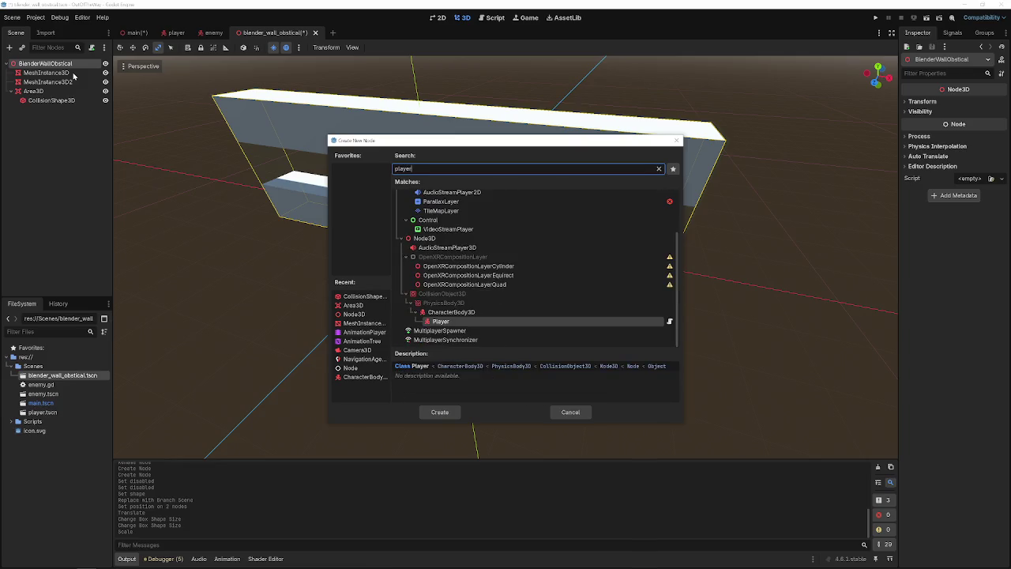
pyautogui.press('Up')
pyautogui.press('Up')
pyautogui.press('Up')
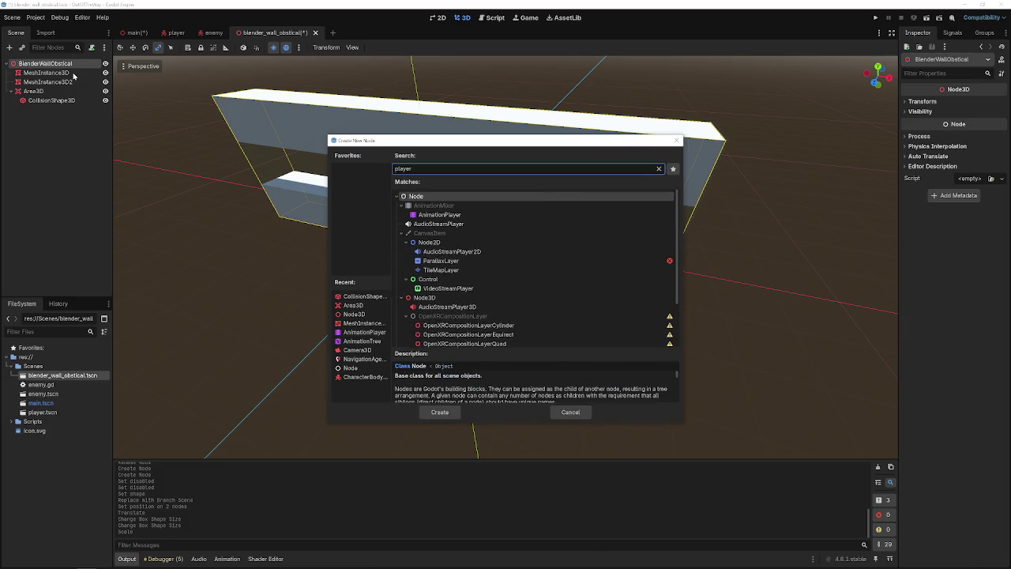
pyautogui.press('Return')
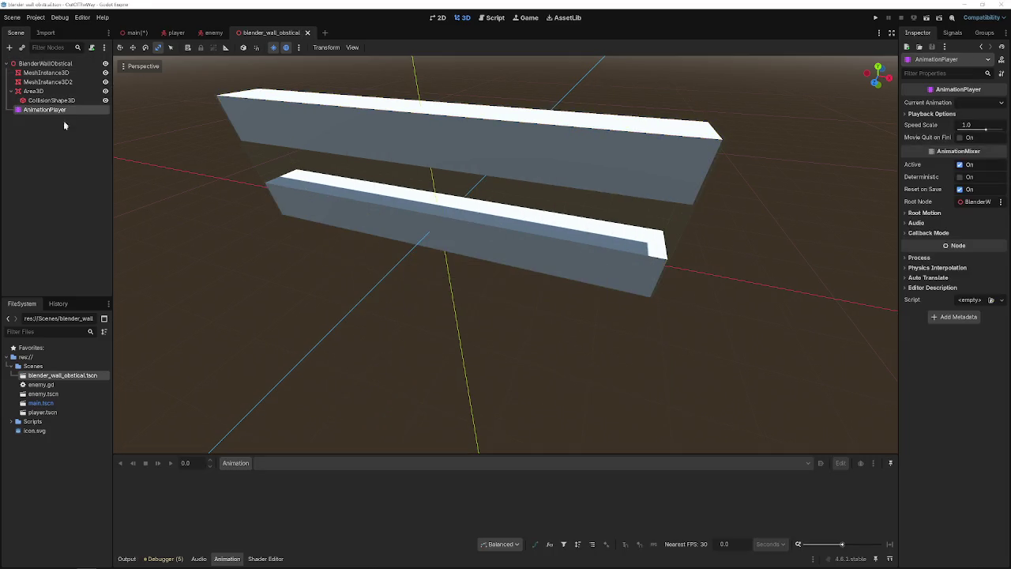
# - Create a new animation named 'spin', then select both wall meshes' transform properties
pyautogui.click(241, 462)
pyautogui.click(239, 476)
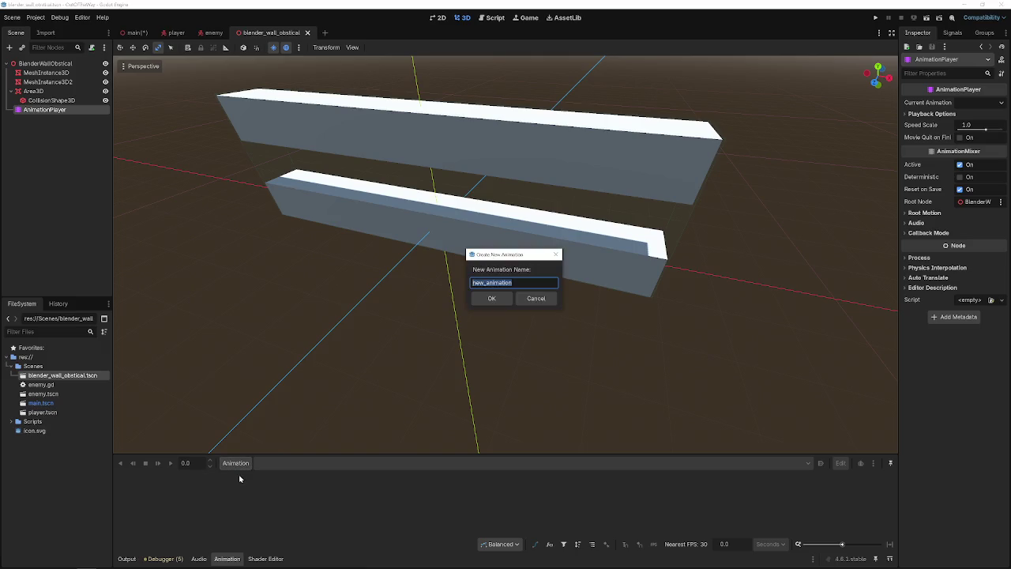
pyautogui.write('spin')
pyautogui.press('Return')
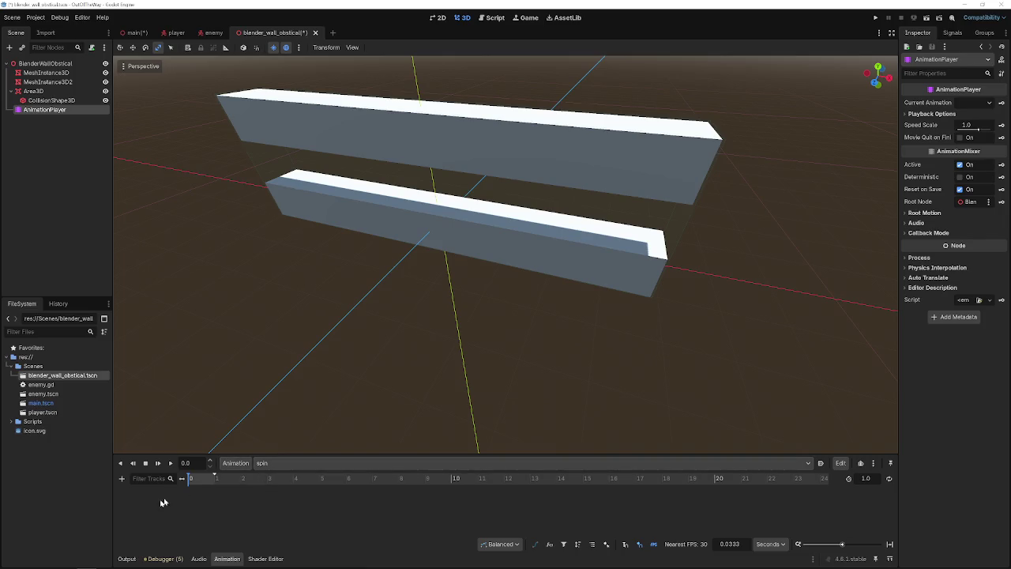
pyautogui.click(45, 73)
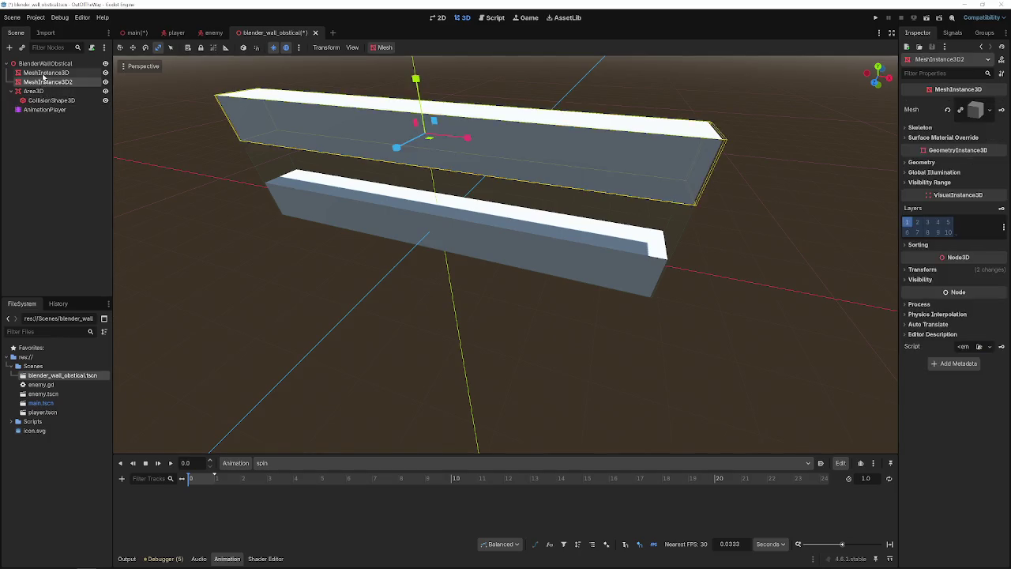
pyautogui.keyDown('shift'); pyautogui.click(48, 82); pyautogui.keyUp('shift')
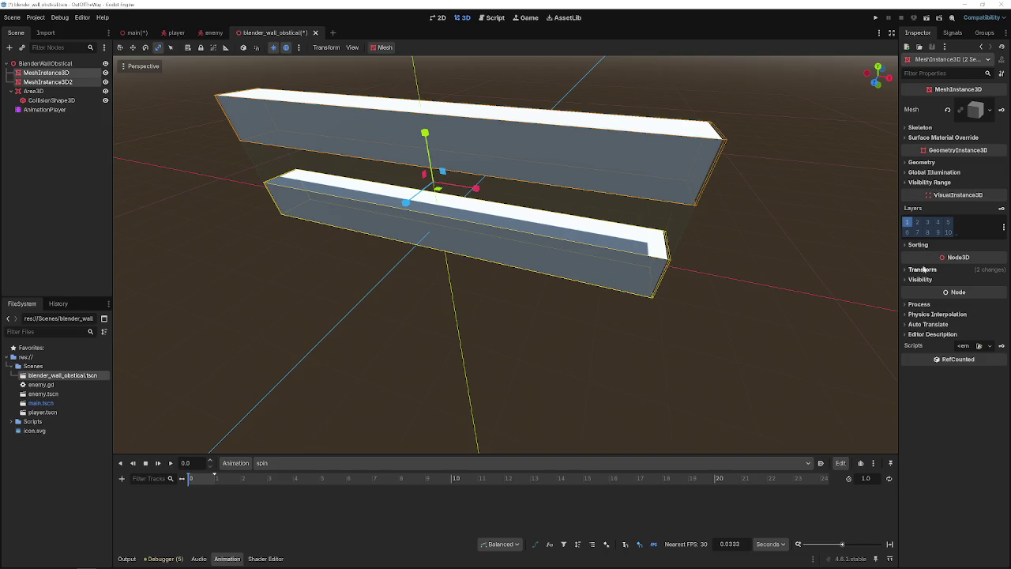
pyautogui.click(925, 270)
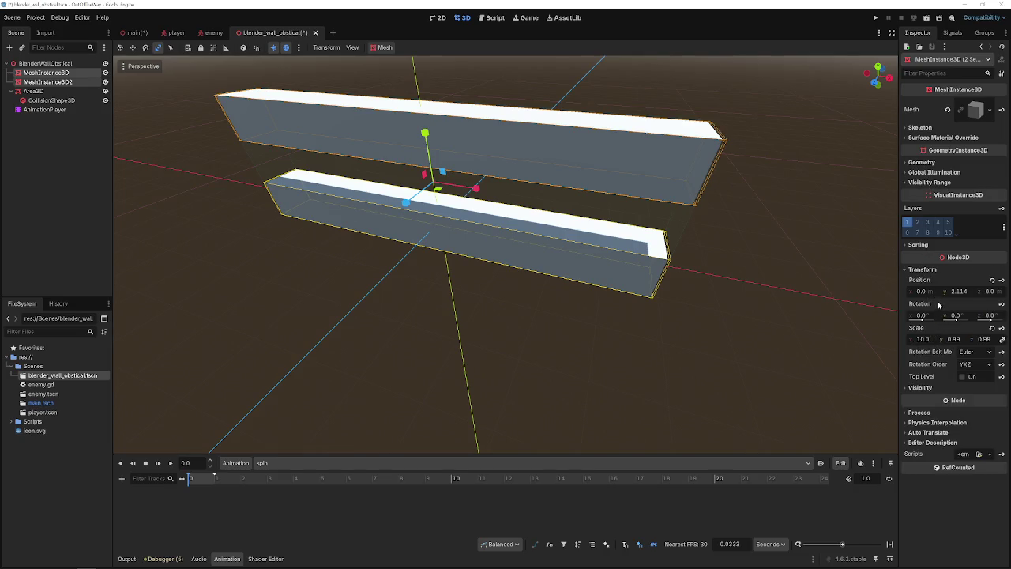
# - Key both walls' rotation at 0 s and at 1.0 s in the spin animation
pyautogui.click(1002, 304)
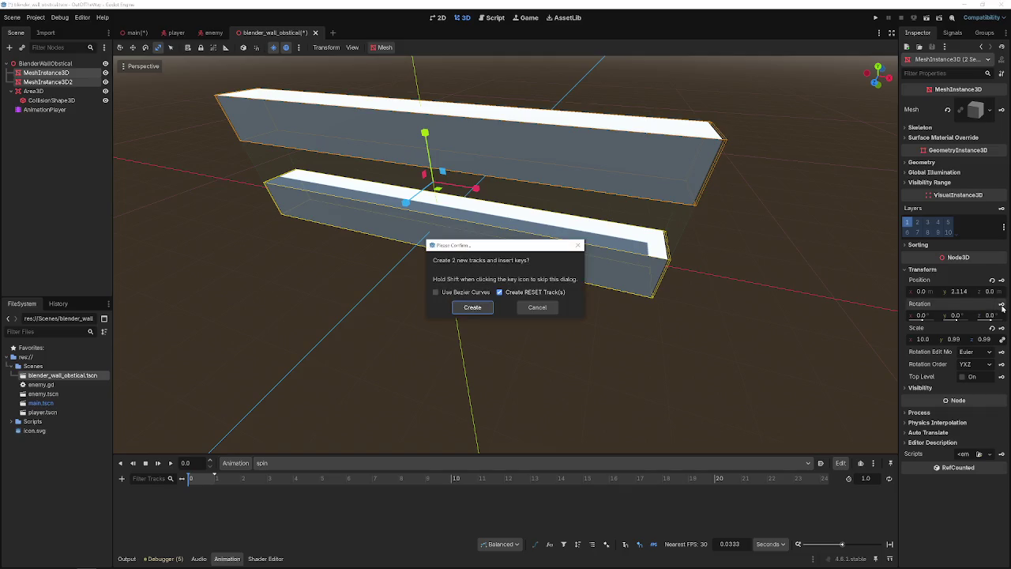
pyautogui.click(472, 307)
pyautogui.scroll(-3, 262, 415)
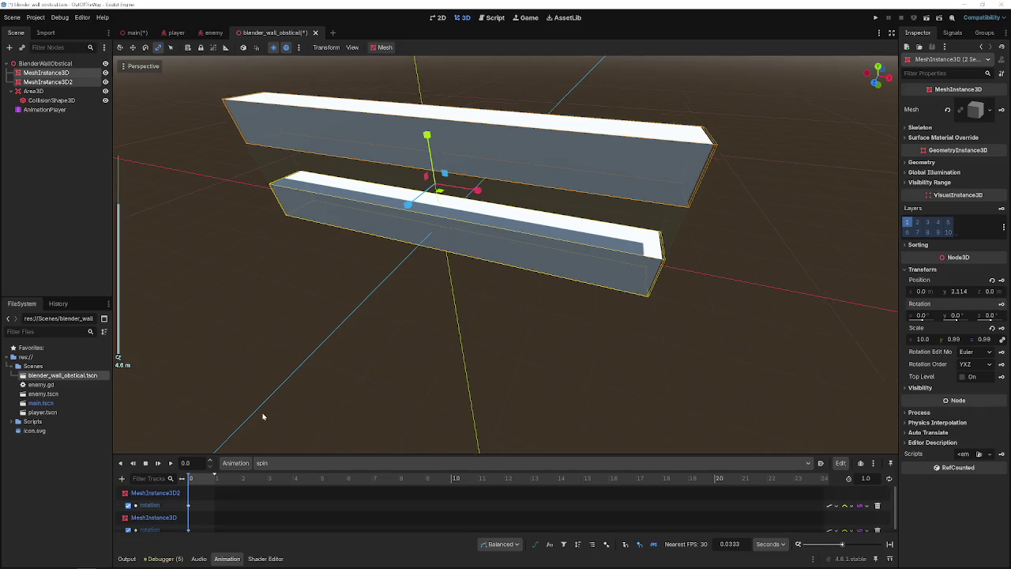
pyautogui.click(214, 484)
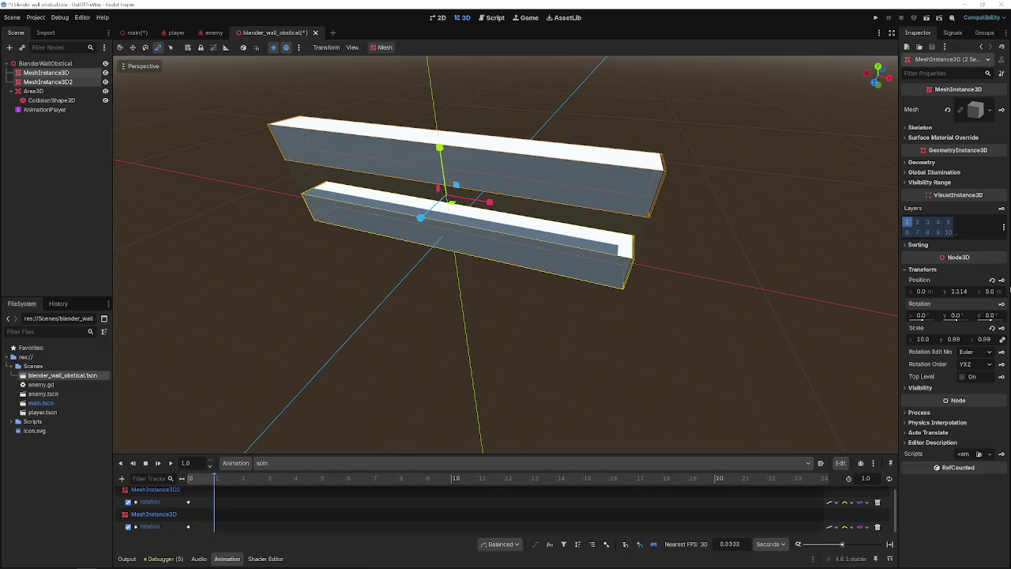
pyautogui.click(1002, 305)
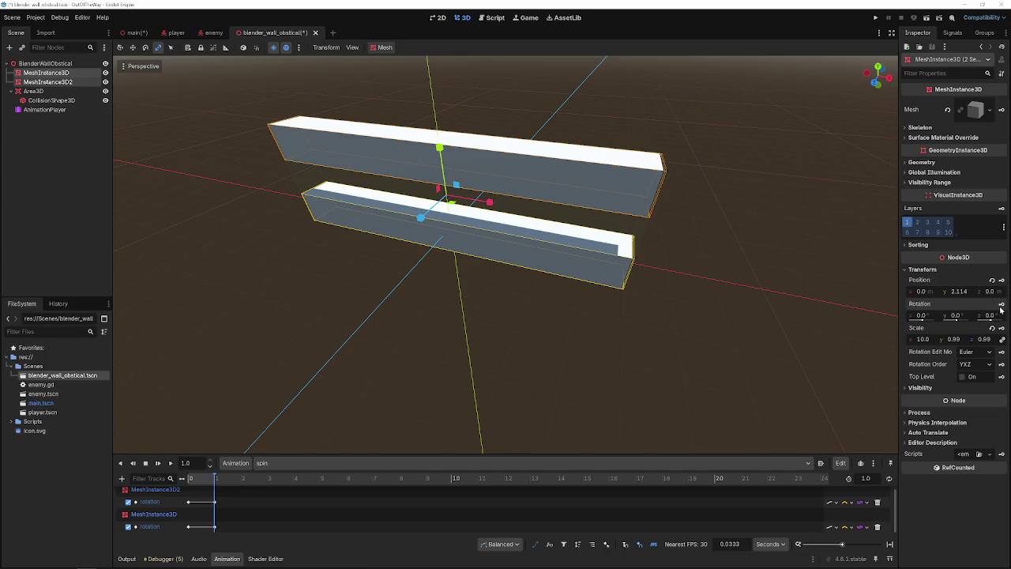
# - Set the upper wall's 1.0 s rotation key to 360° on X, leaving Y and Z at 0
pyautogui.click(214, 501)
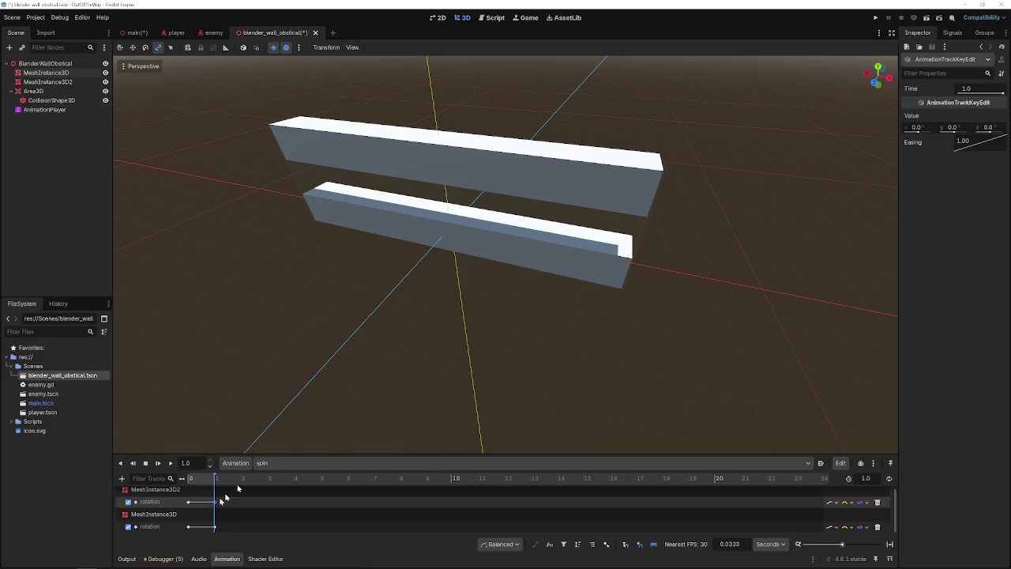
pyautogui.click(987, 127)
pyautogui.write('20')
pyautogui.press('Return')
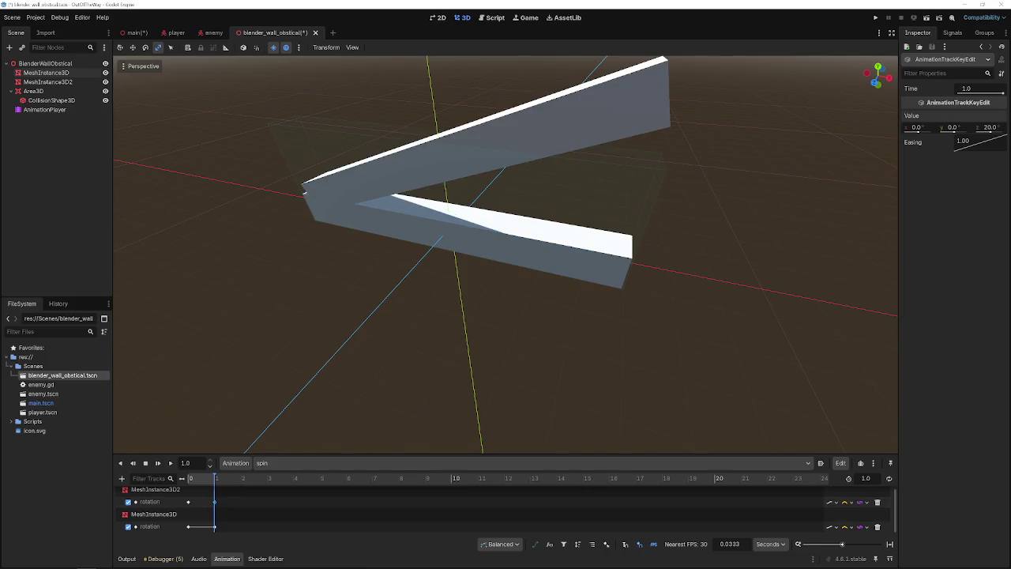
pyautogui.moveTo(991, 131); pyautogui.dragTo(965, 138)
pyautogui.click(993, 128)
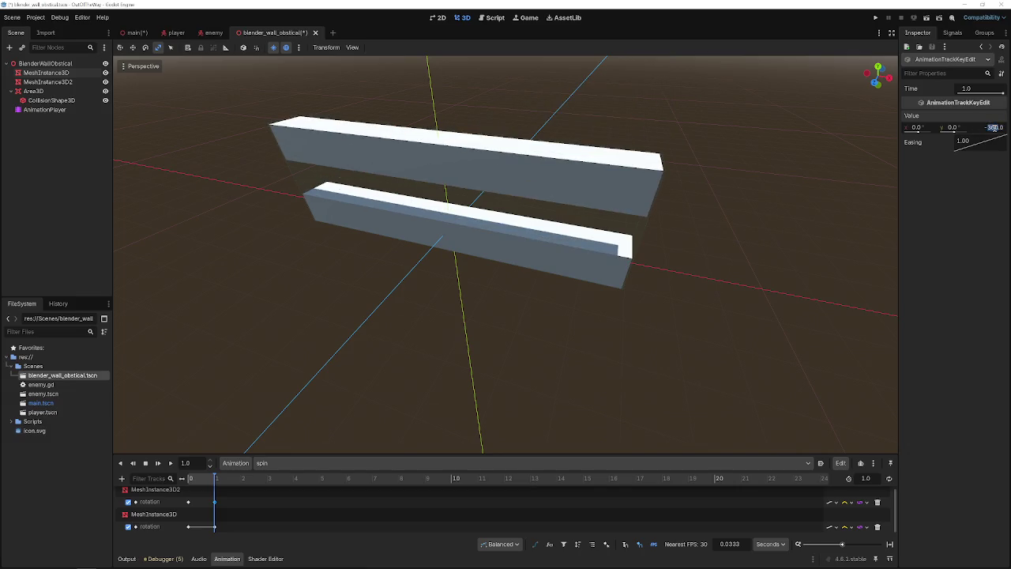
pyautogui.write('0')
pyautogui.press('Return')
pyautogui.moveTo(961, 128)
pyautogui.mouseDown()
pyautogui.moveTo(977, 129)
pyautogui.moveTo(924, 146)
pyautogui.moveTo(933, 162)
pyautogui.moveTo(922, 154)
pyautogui.mouseUp()
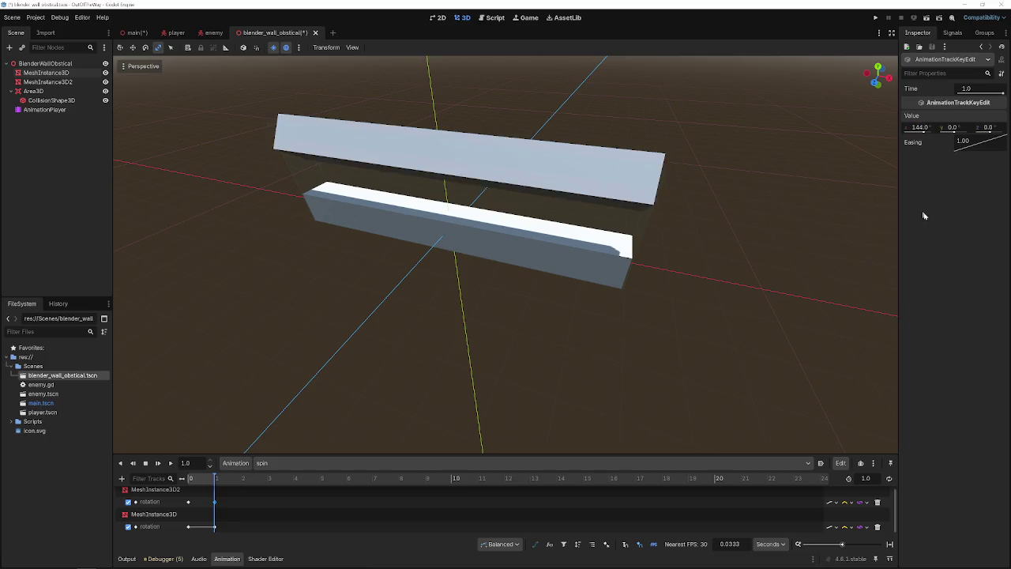
pyautogui.click(918, 128)
pyautogui.write('0')
pyautogui.write('36')
# - Set the lower wall's 1.0 s rotation key to -360° on X and save the scene
pyautogui.click(635, 231)
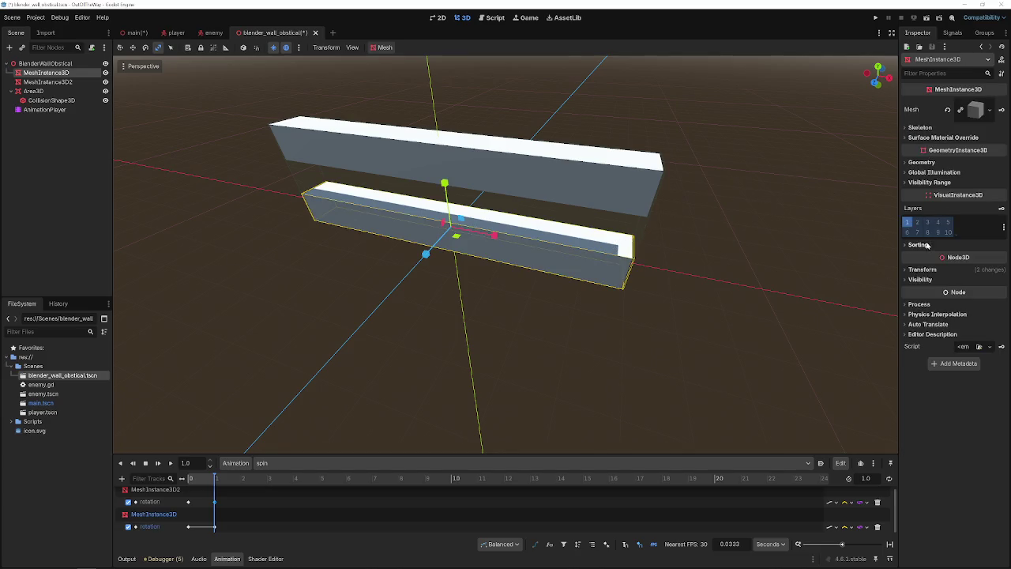
pyautogui.click(922, 270)
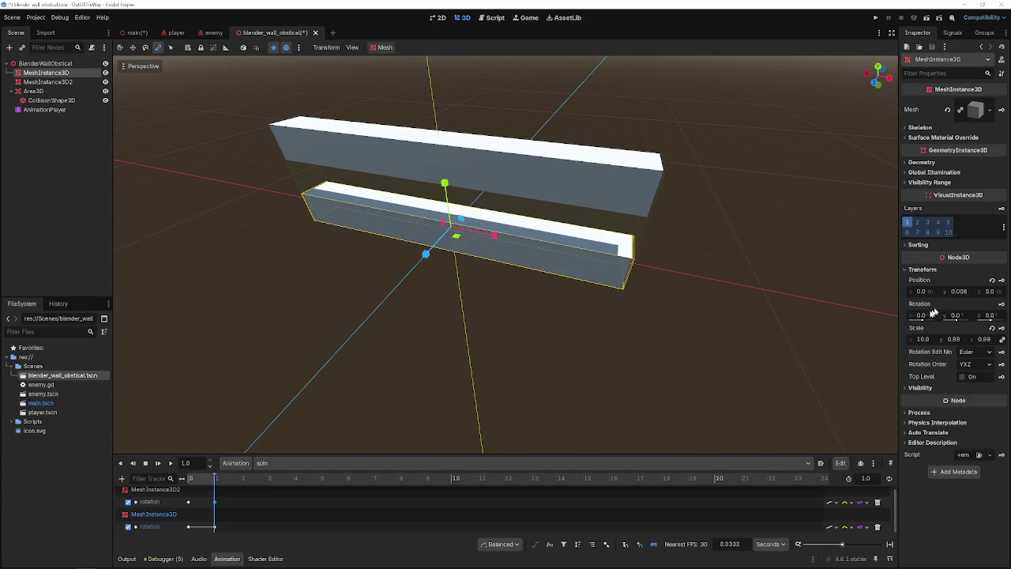
pyautogui.click(214, 526)
pyautogui.click(542, 182)
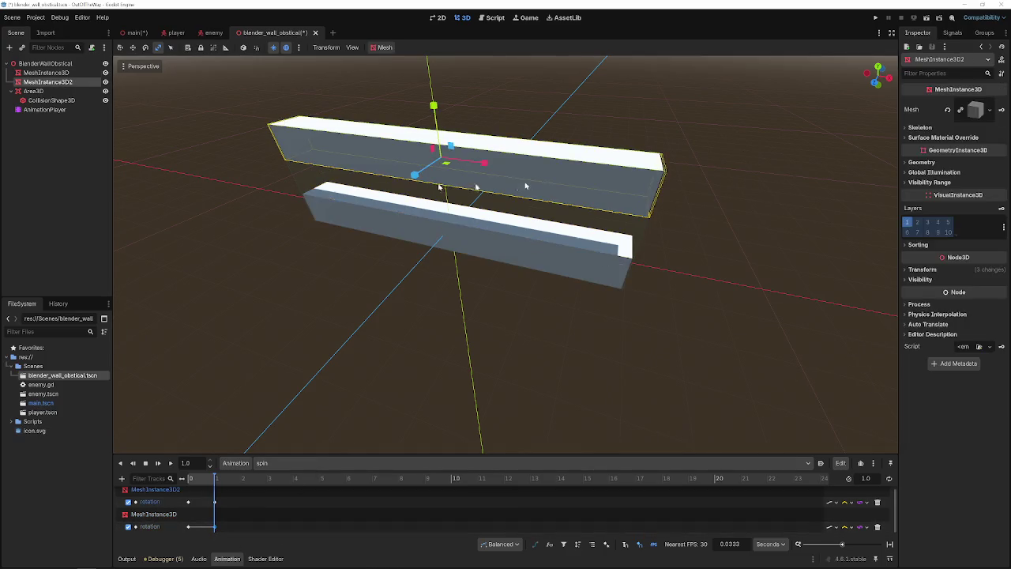
pyautogui.click(214, 503)
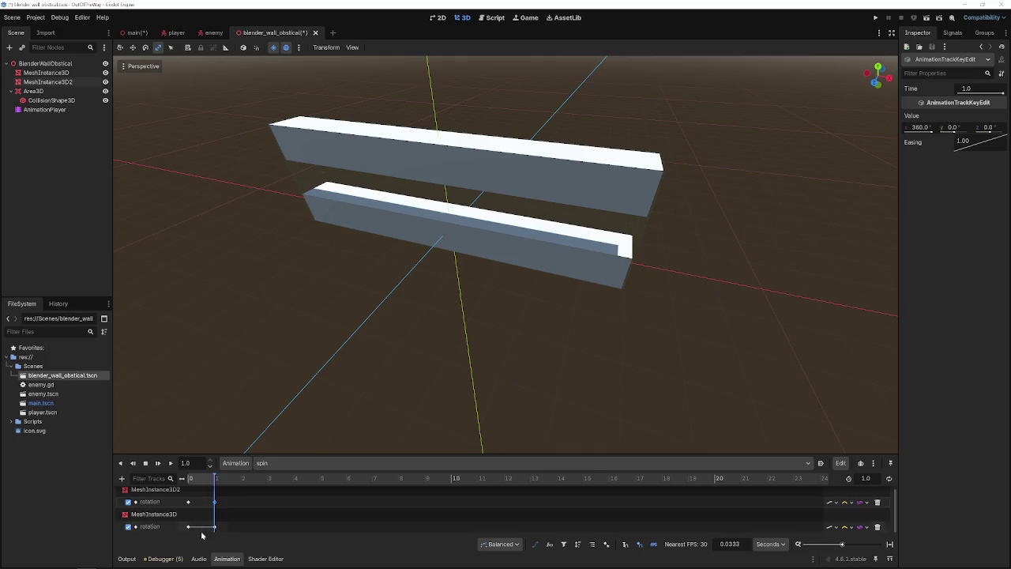
pyautogui.click(214, 526)
pyautogui.click(922, 129)
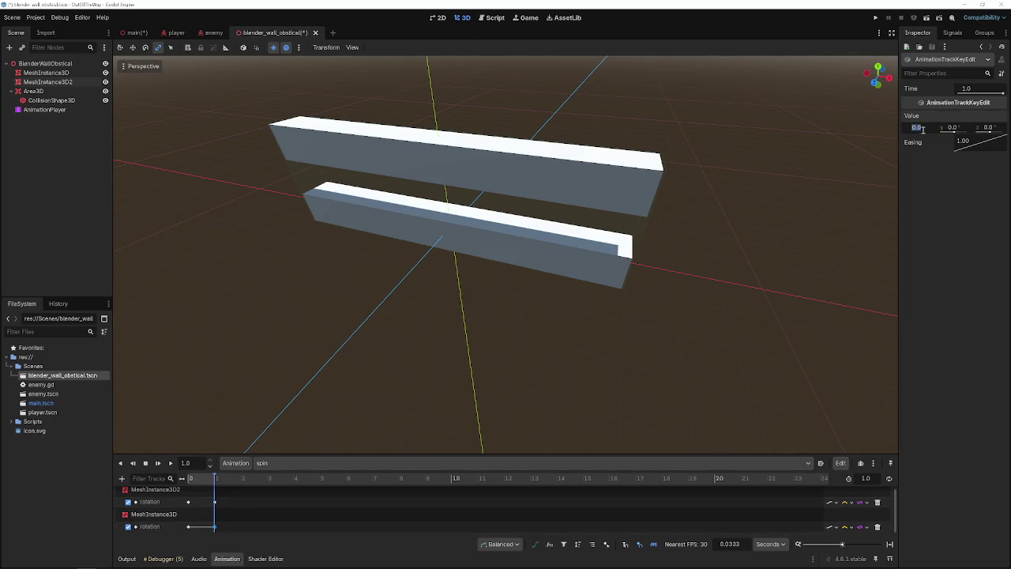
pyautogui.write('-3')
pyautogui.write('60')
pyautogui.press('Return')
pyautogui.hotkey('ctrl', 's')
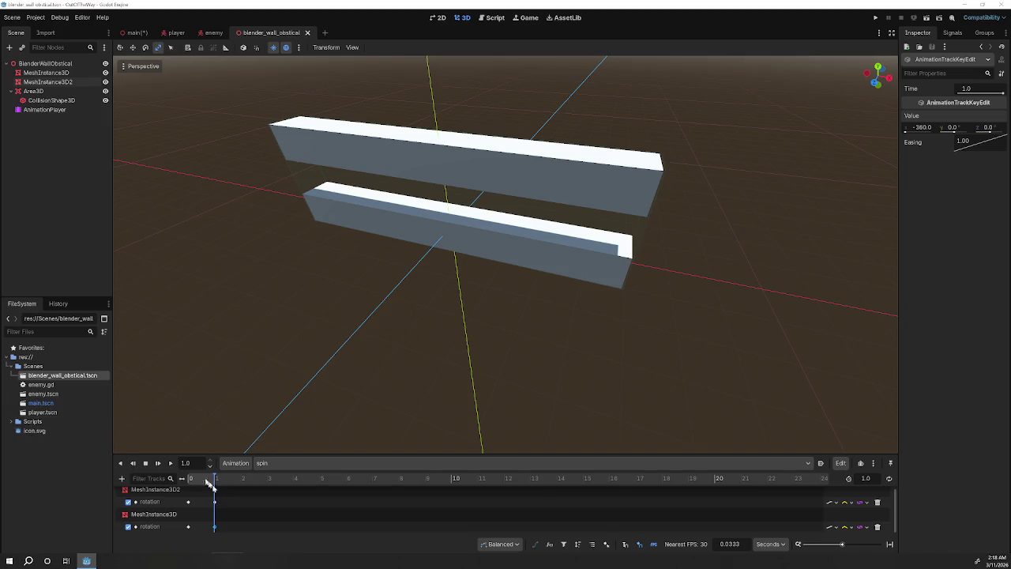
pyautogui.click(172, 464)
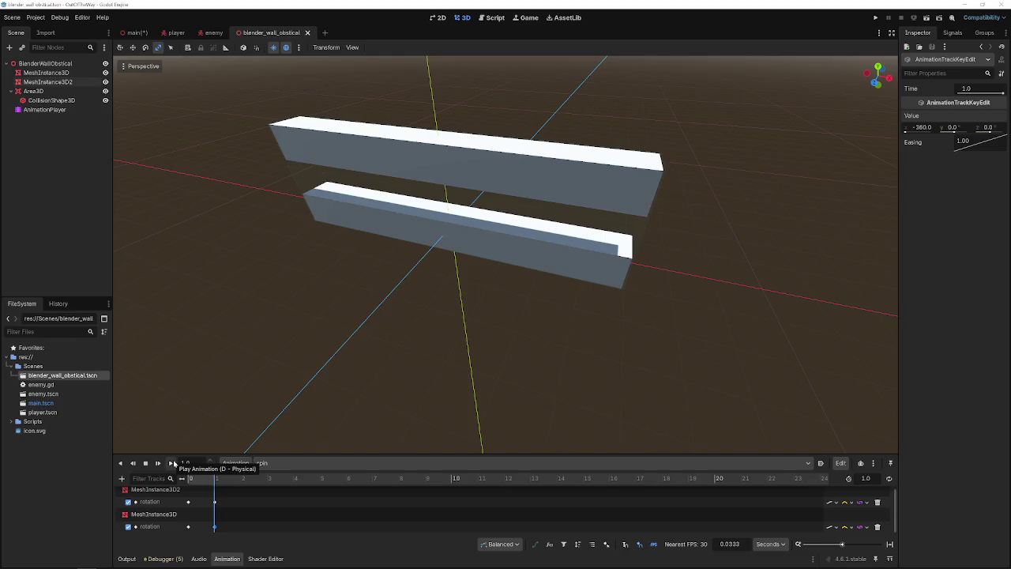
pyautogui.moveTo(252, 399)
pyautogui.mouseDown()
pyautogui.moveTo(267, 391)
pyautogui.moveTo(248, 406)
pyautogui.moveTo(209, 407)
pyautogui.moveTo(212, 382)
pyautogui.mouseUp()
pyautogui.click(171, 463)
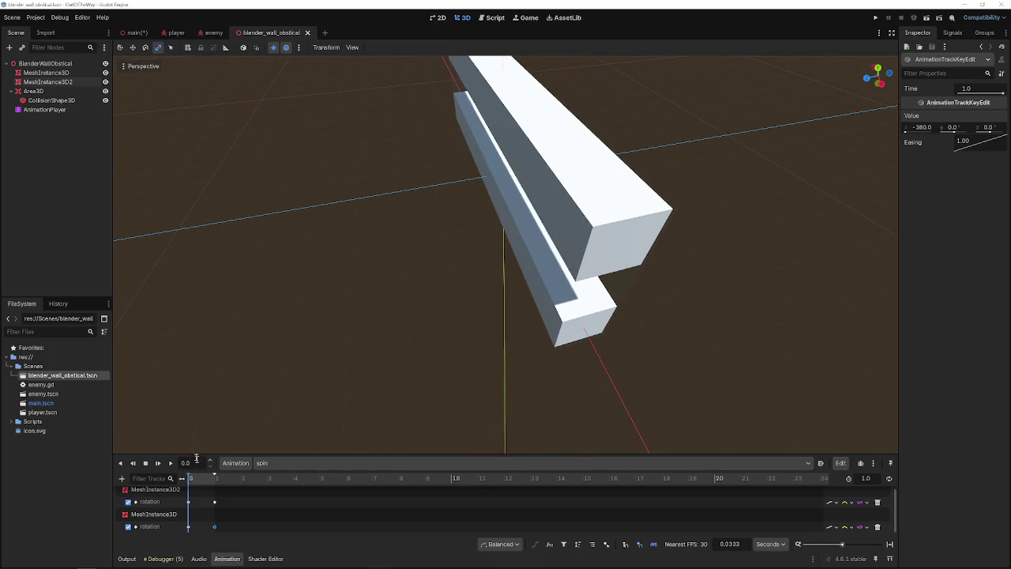
pyautogui.click(169, 464)
pyautogui.click(170, 464)
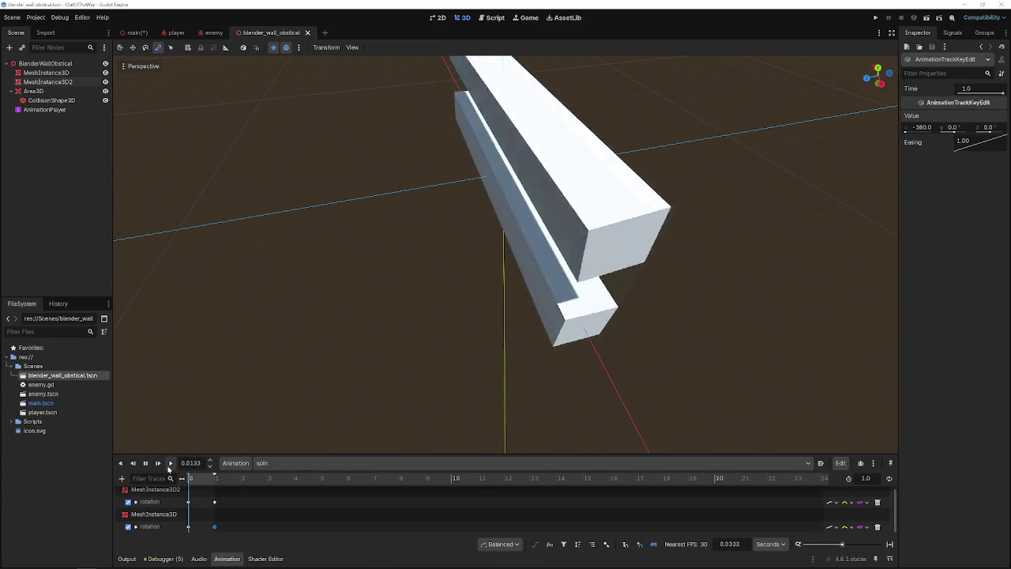
pyautogui.click(170, 464)
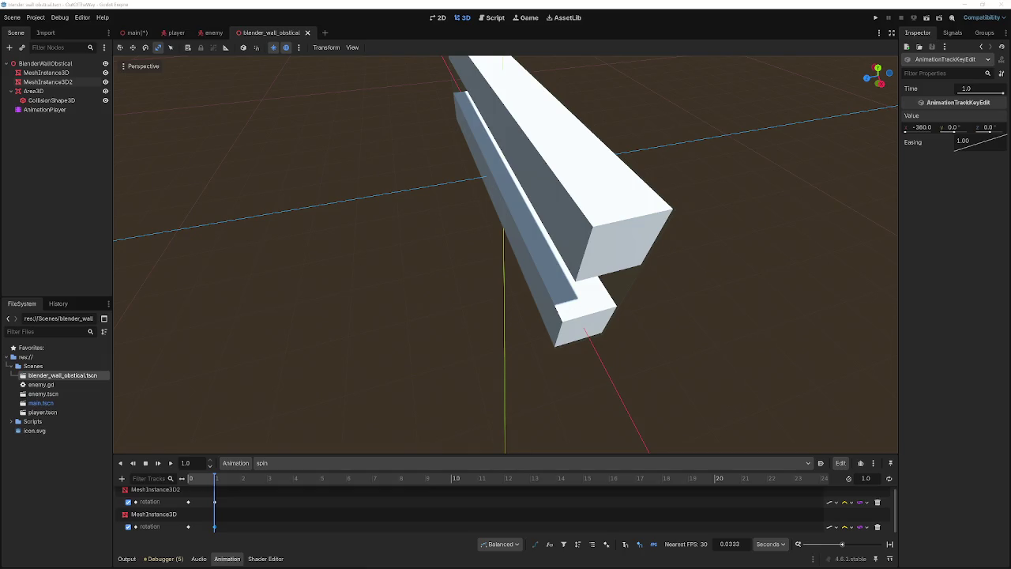
# - Take the obstacle's Area3D off collision layer 1 and clear mask layer 1
pyautogui.click(33, 90)
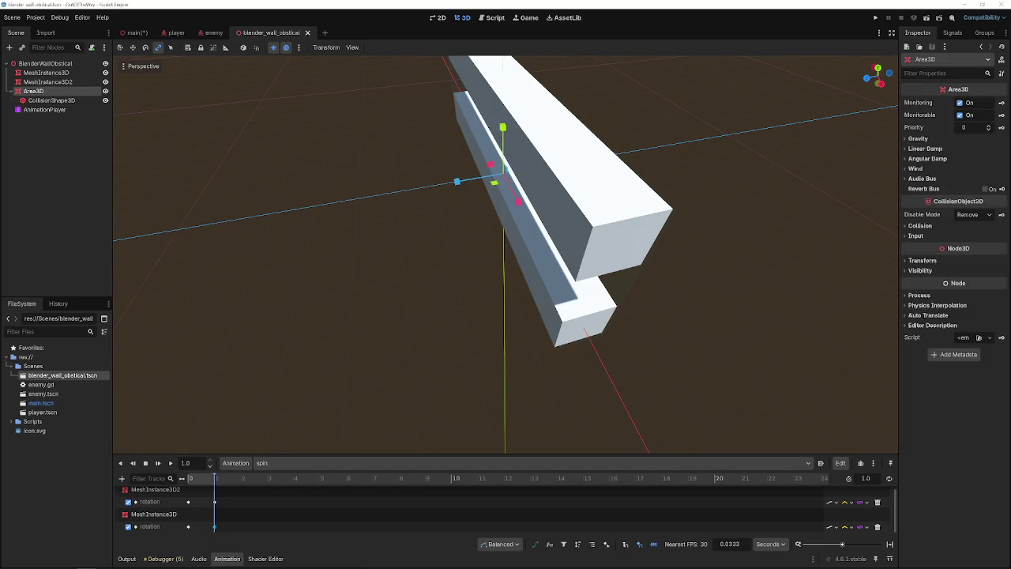
pyautogui.click(921, 260)
pyautogui.click(922, 259)
pyautogui.click(931, 225)
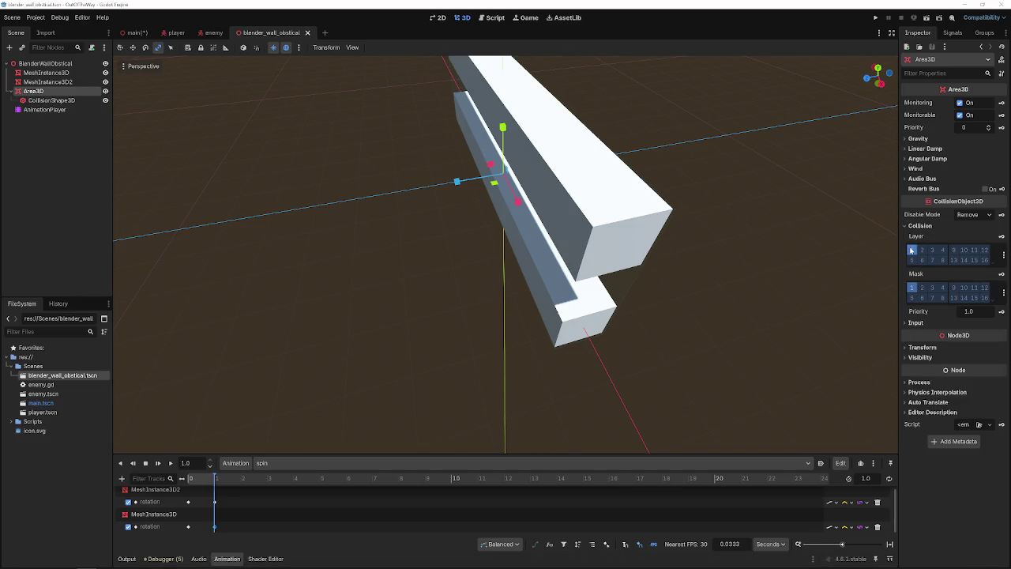
pyautogui.click(913, 251)
pyautogui.click(912, 288)
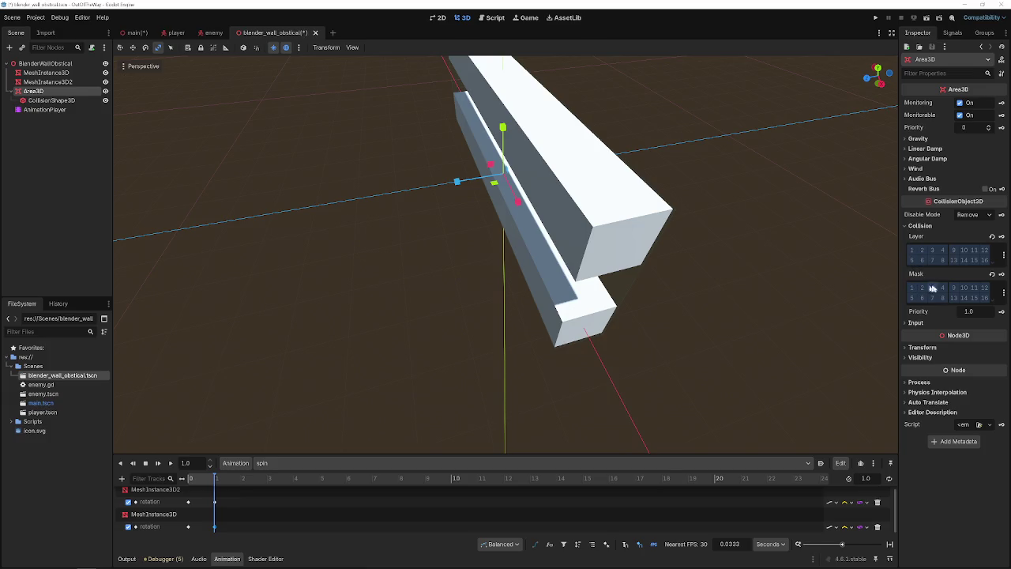
# - Set the Area3D's mask to layers 2 and 5 (Enemy) and save blender_wall_obstical.tscn
pyautogui.click(1002, 293)
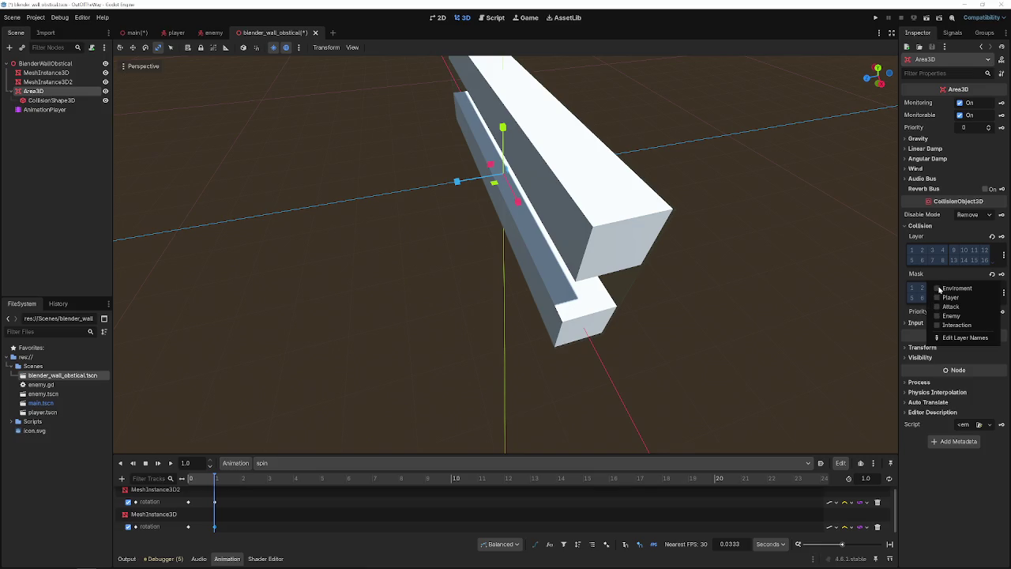
pyautogui.click(952, 261)
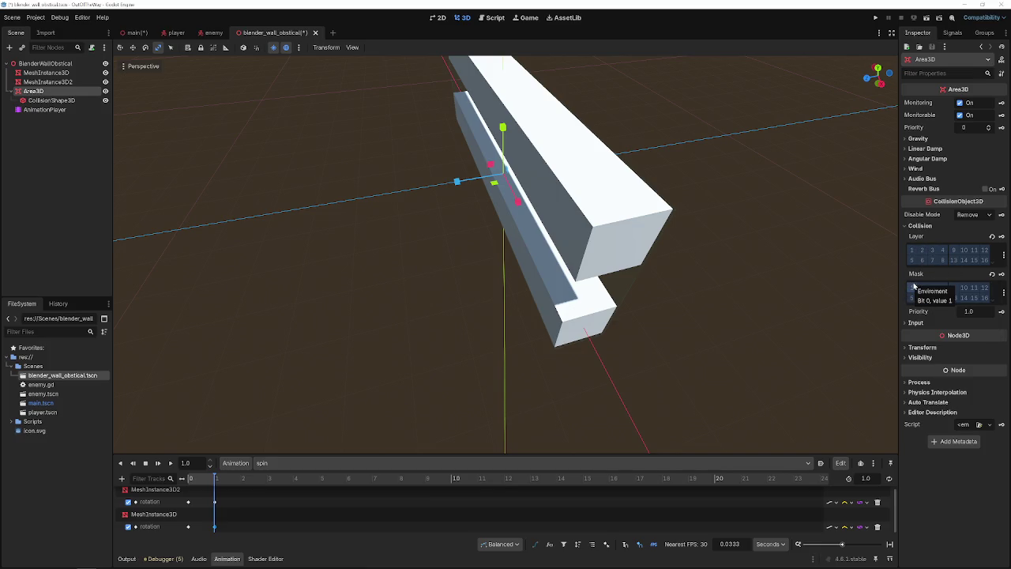
pyautogui.click(913, 287)
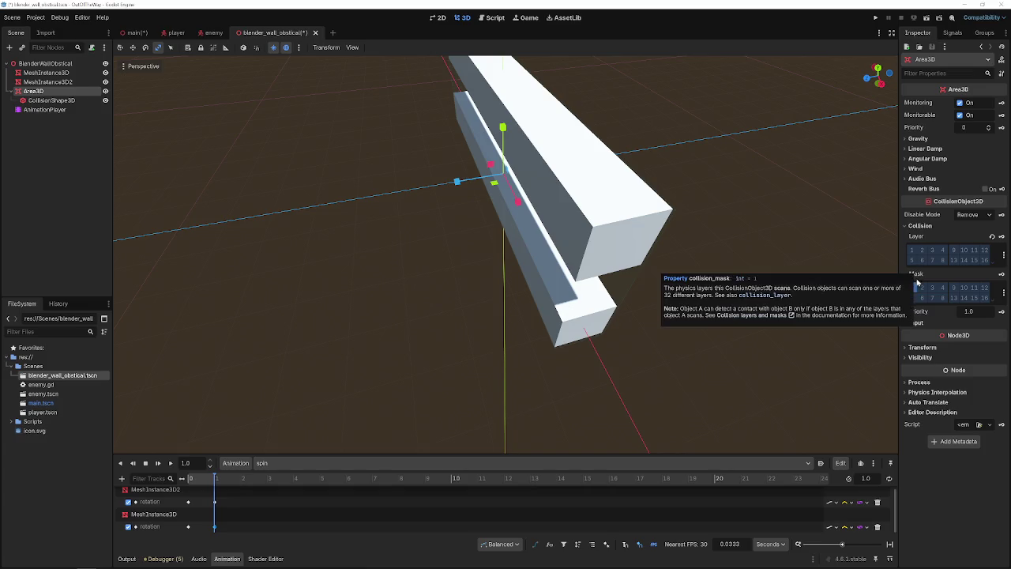
pyautogui.click(911, 289)
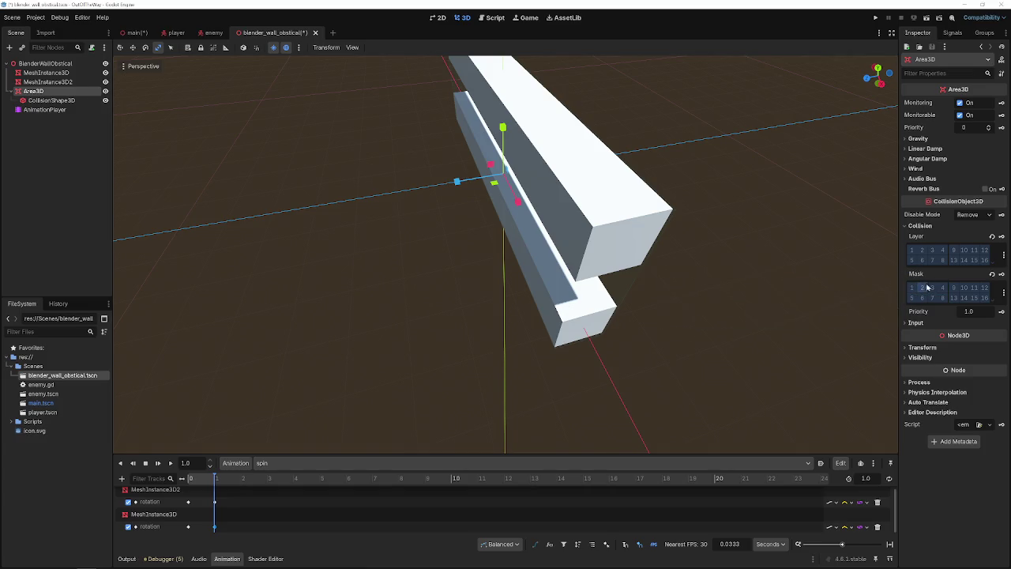
pyautogui.click(1003, 294)
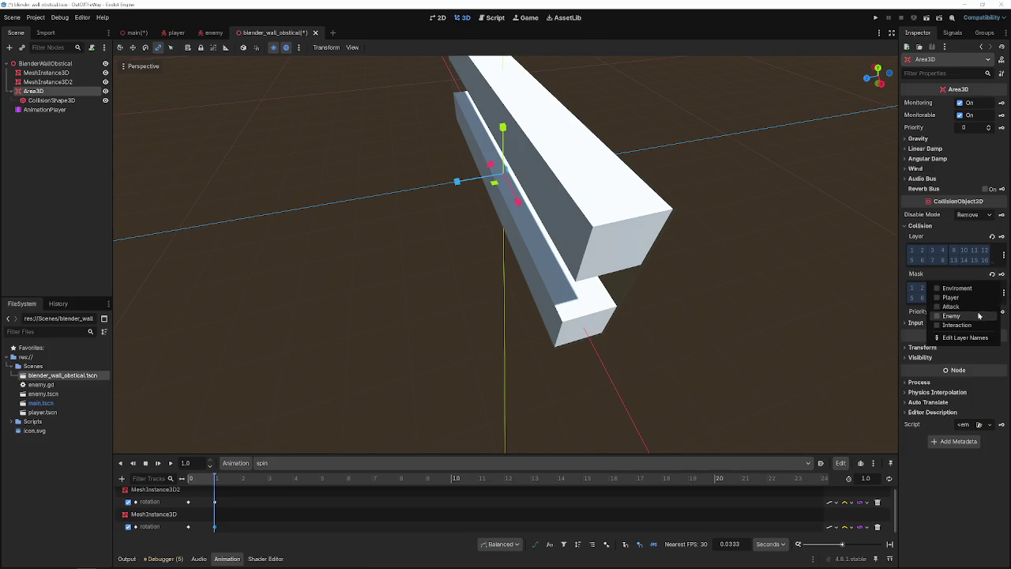
pyautogui.click(951, 315)
pyautogui.click(732, 399)
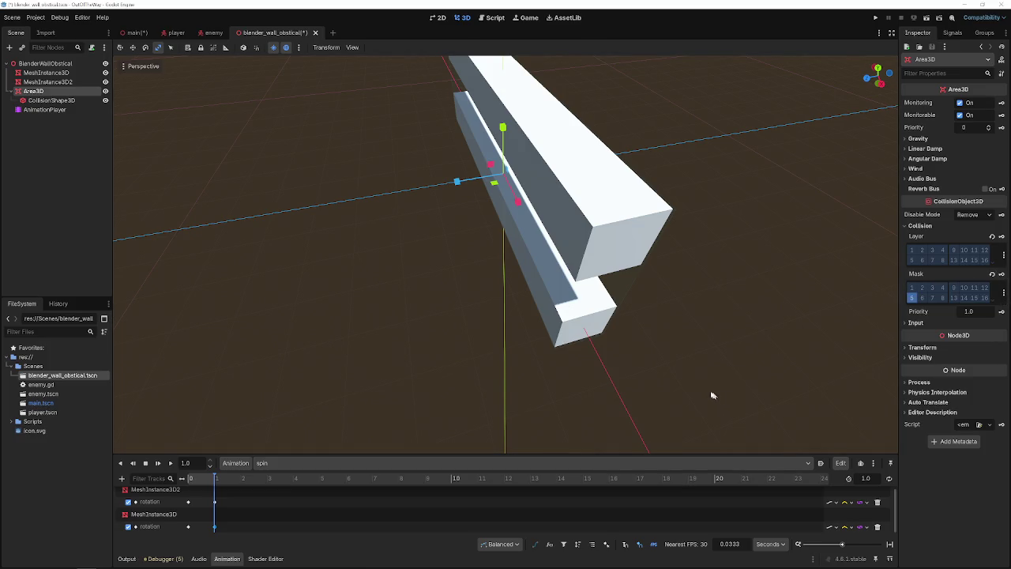
pyautogui.click(1003, 294)
pyautogui.click(951, 298)
pyautogui.click(814, 352)
pyautogui.hotkey('ctrl', 's')
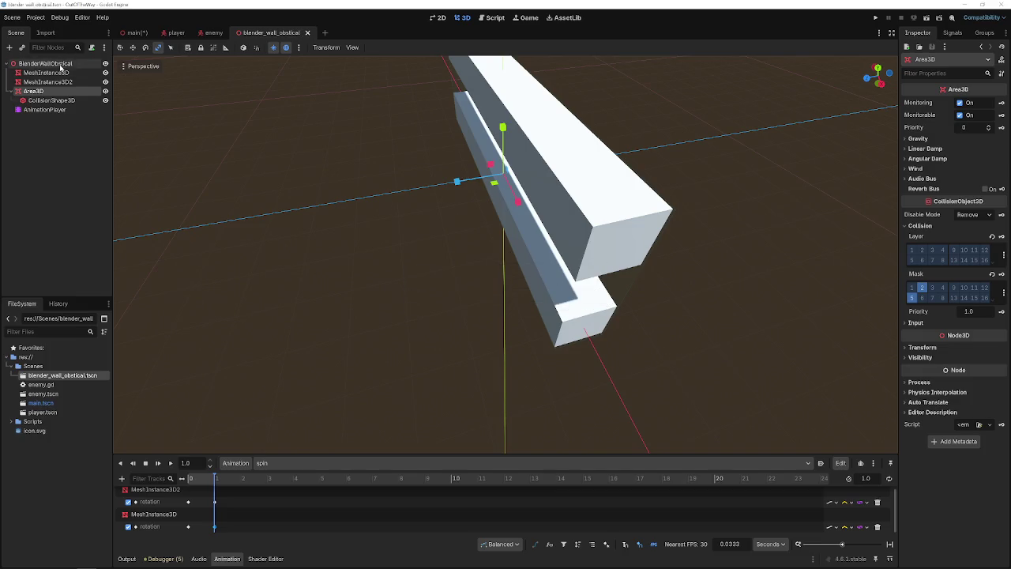
pyautogui.click(45, 63)
# - Attach a new death_obstical.gd script to BlenderWallObstical, leaving only extends Node3D
pyautogui.click(963, 180)
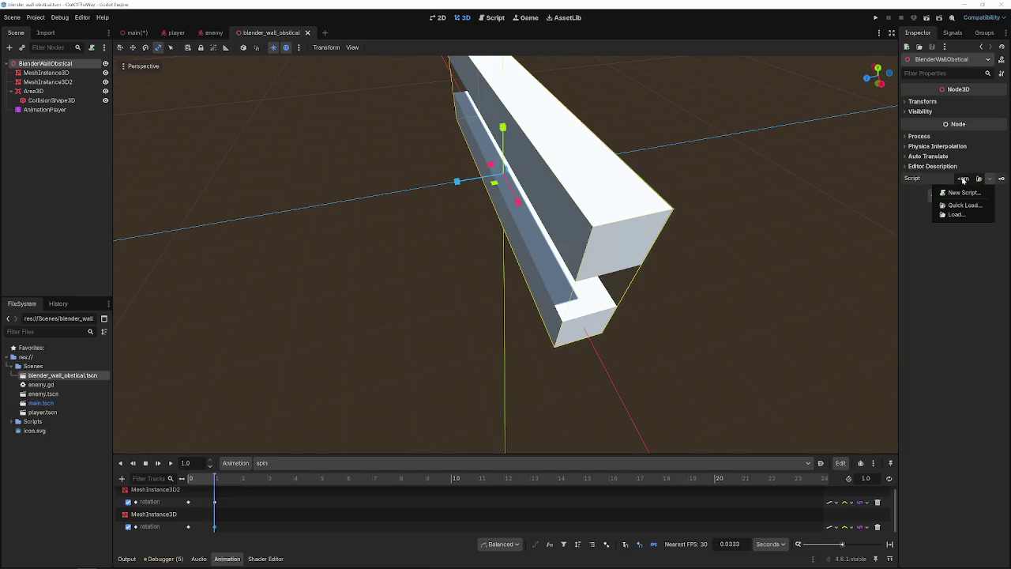
pyautogui.click(962, 192)
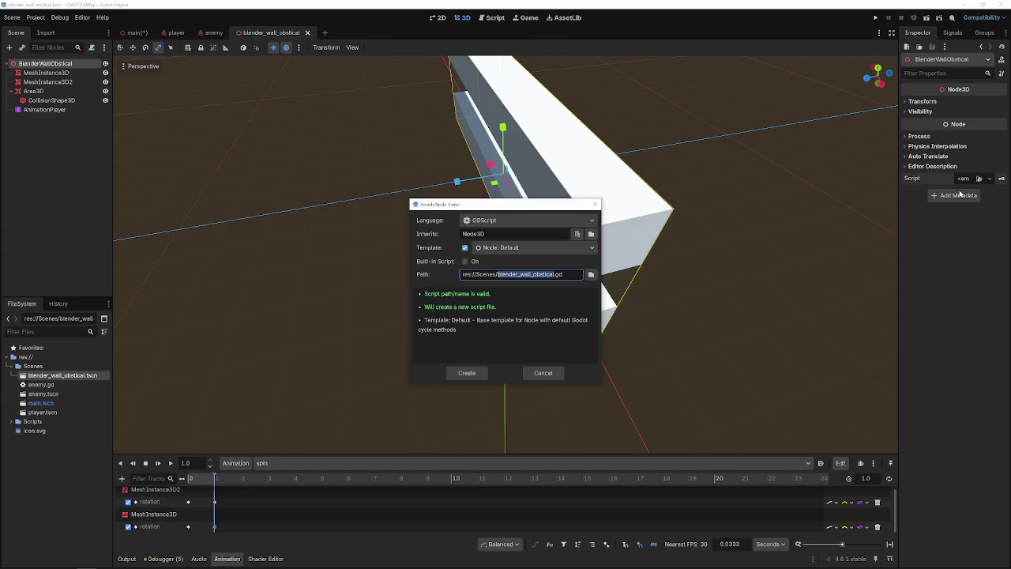
pyautogui.write('death')
pyautogui.write('bstical')
pyautogui.press('Return')
pyautogui.hotkey('ctrl', 's')
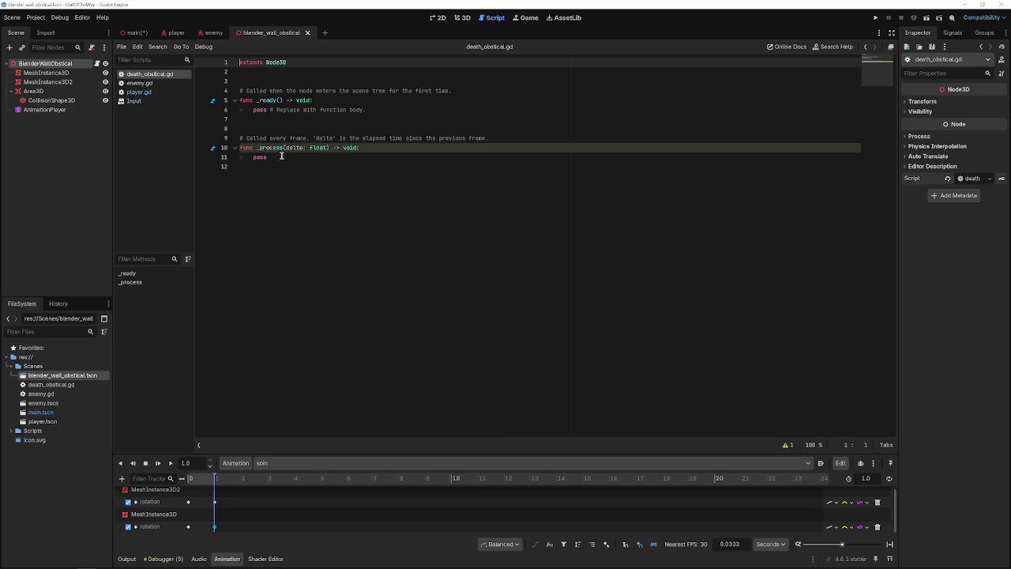
pyautogui.moveTo(281, 166); pyautogui.dragTo(227, 98)
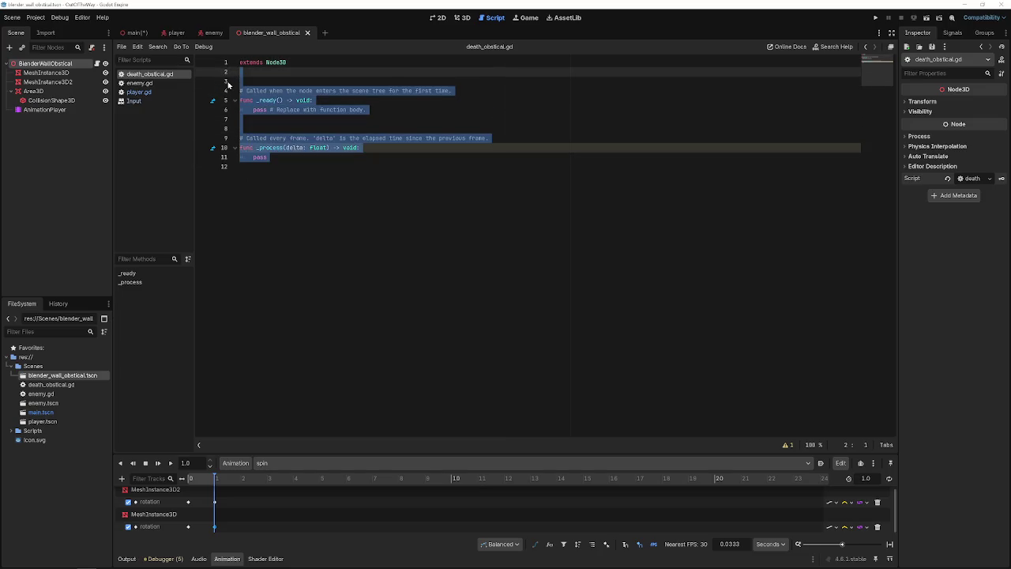
pyautogui.press('BackSpace')
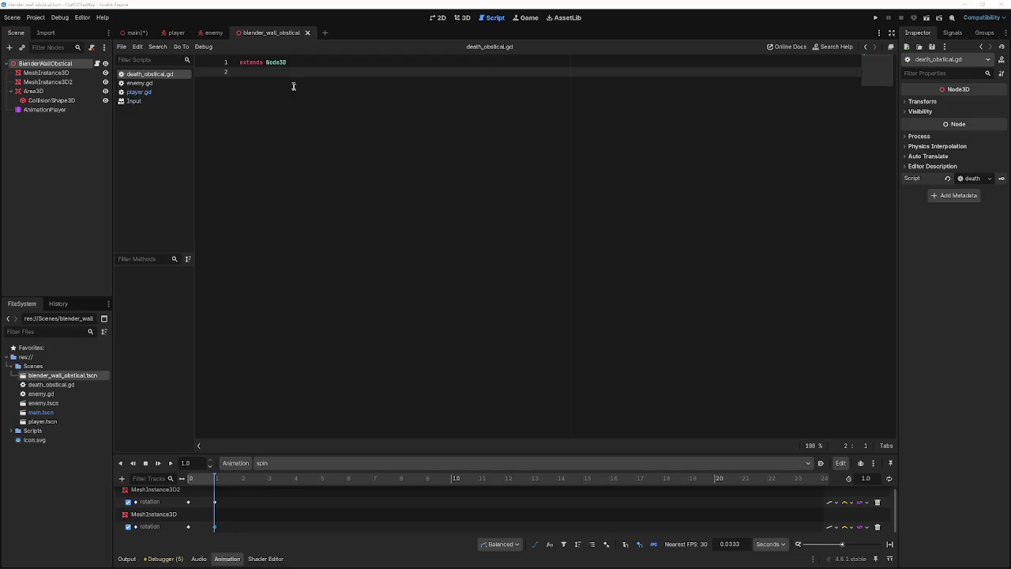
pyautogui.press('Return')
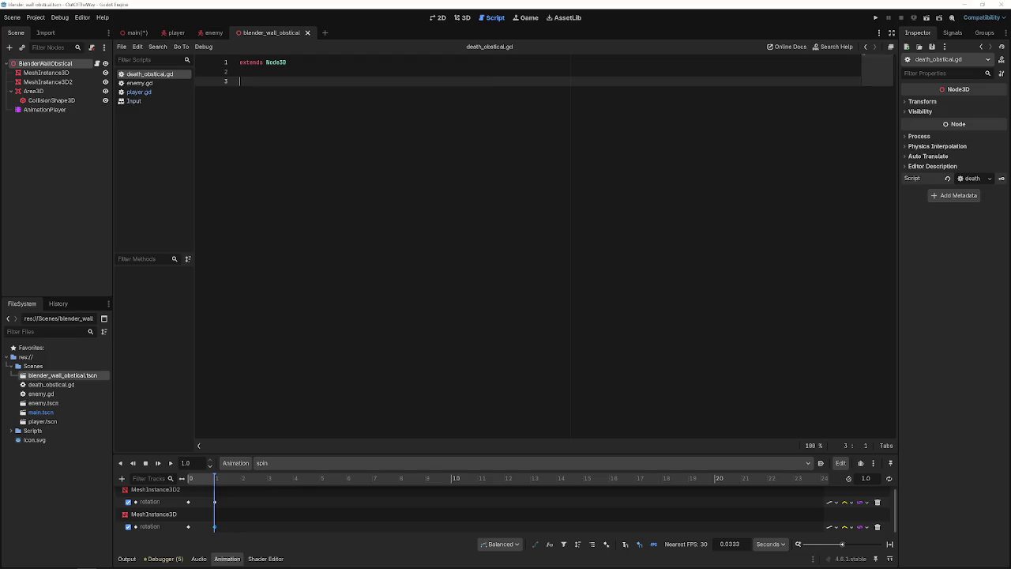
# - Connect the Area3D's body_shape_entered signal to _on_body_entered in death_obstical.gd and save
pyautogui.click(47, 81)
pyautogui.click(33, 90)
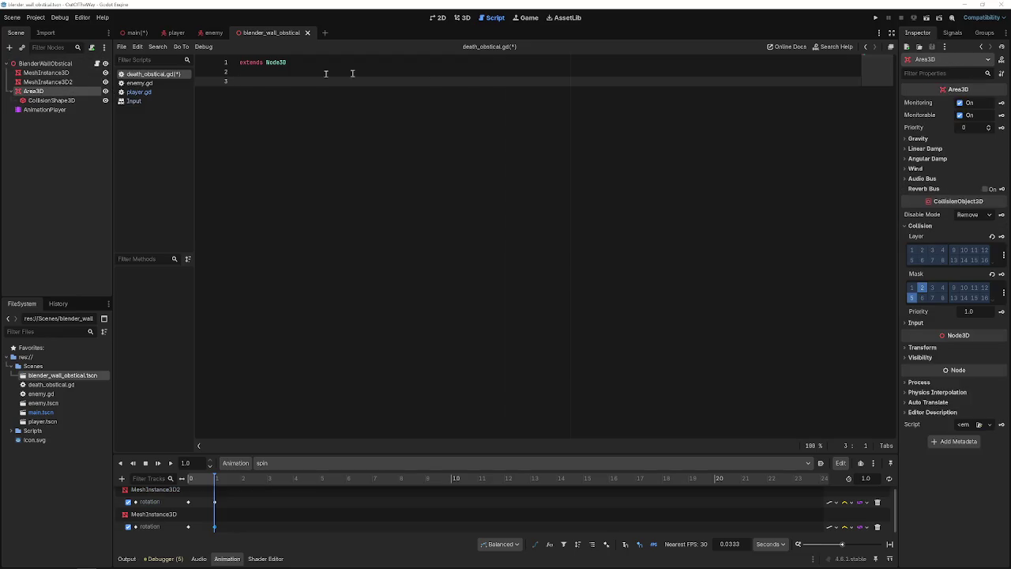
pyautogui.click(953, 32)
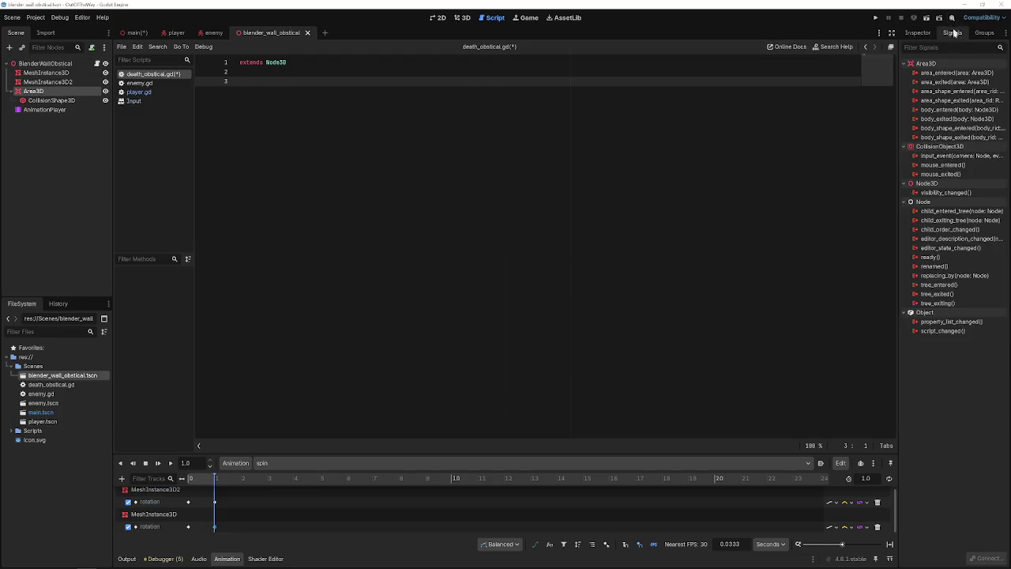
pyautogui.rightClick(936, 129)
pyautogui.click(945, 135)
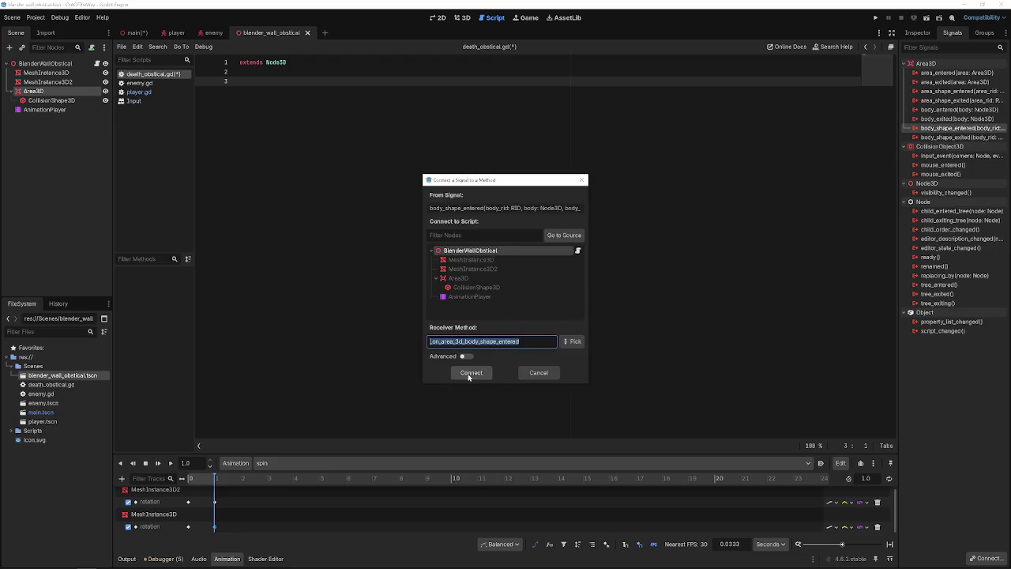
pyautogui.click(463, 343)
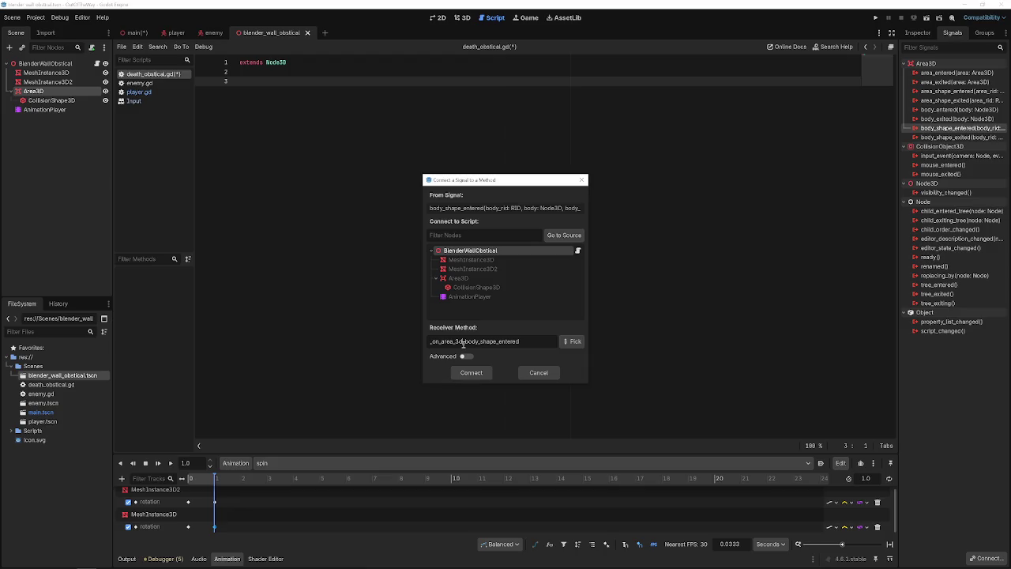
pyautogui.moveTo(524, 340); pyautogui.dragTo(389, 331)
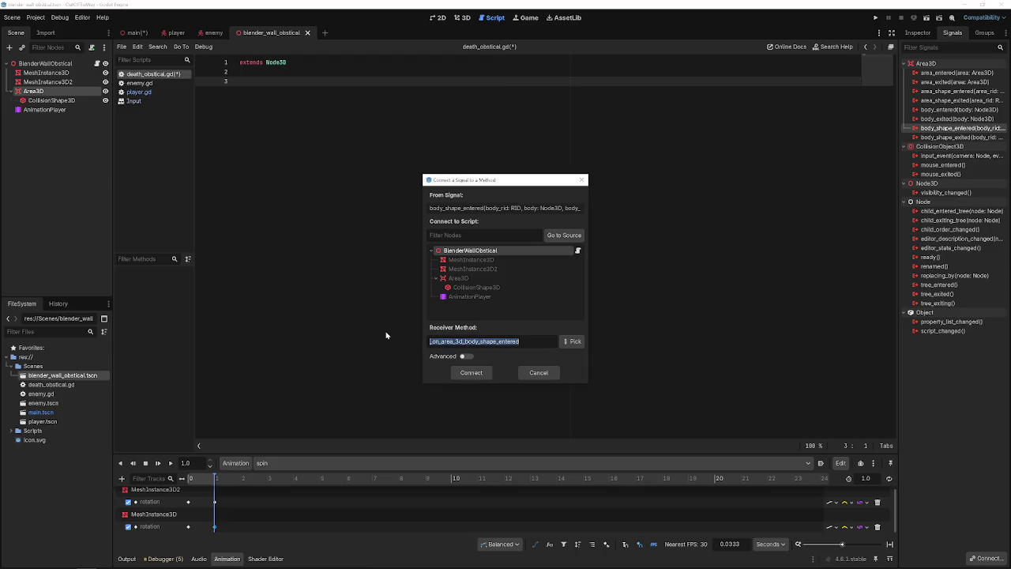
pyautogui.write('on_b')
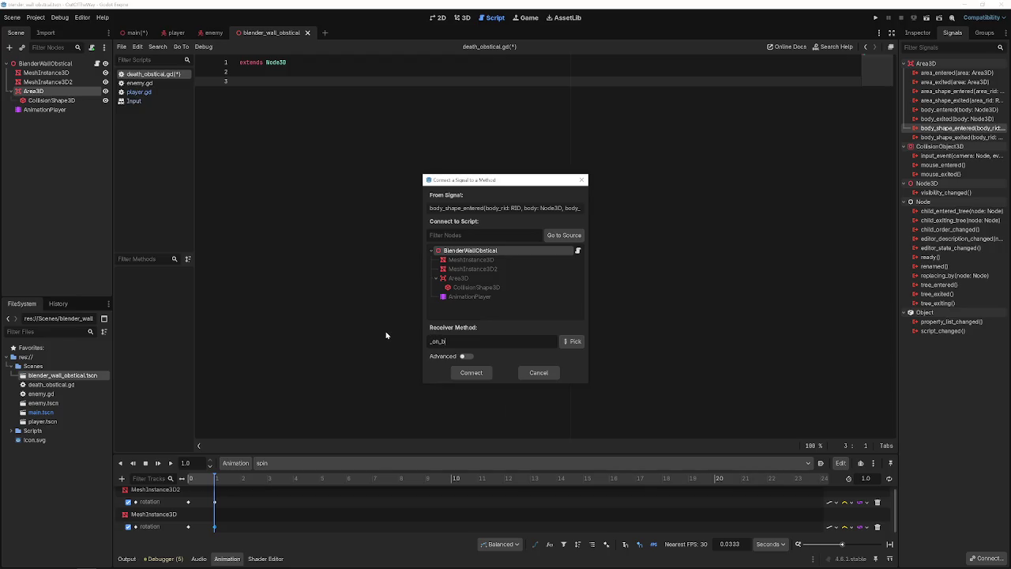
pyautogui.write('ody_entere')
pyautogui.press('Return')
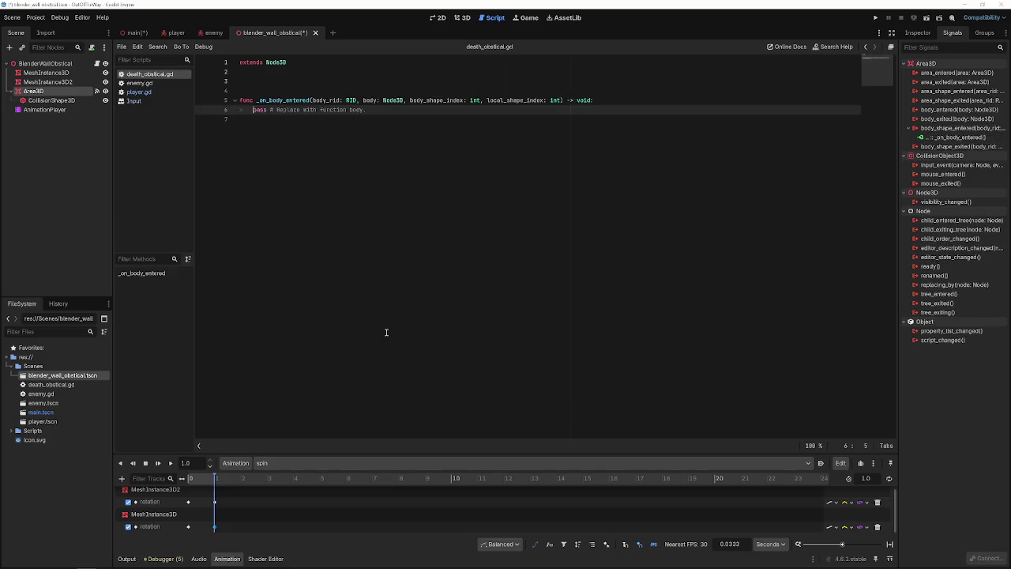
pyautogui.hotkey('ctrl', 's')
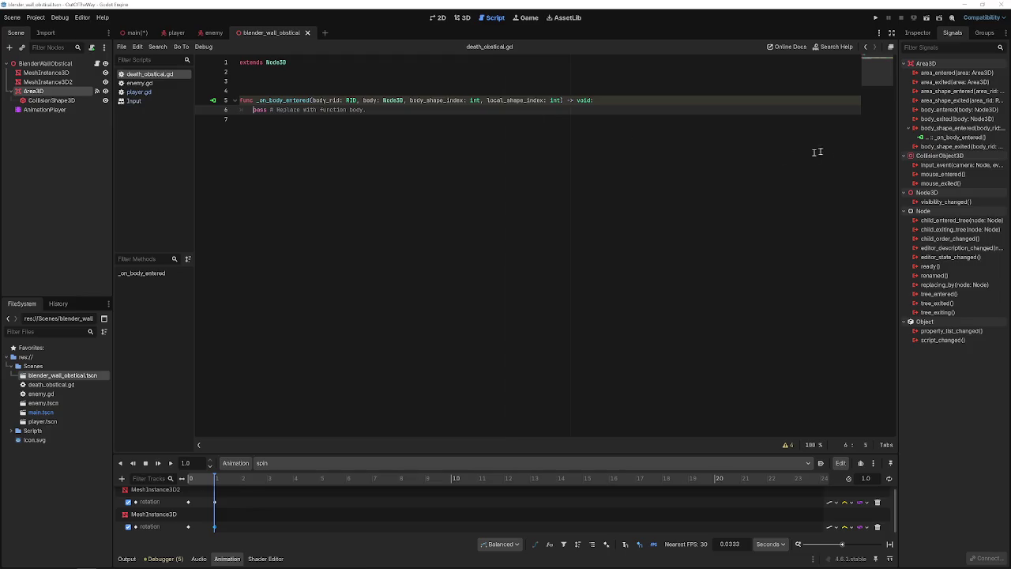
# - Disconnect the body_shape_entered connection and delete its generated _on_body_entered function
pyautogui.rightClick(962, 109)
pyautogui.click(961, 118)
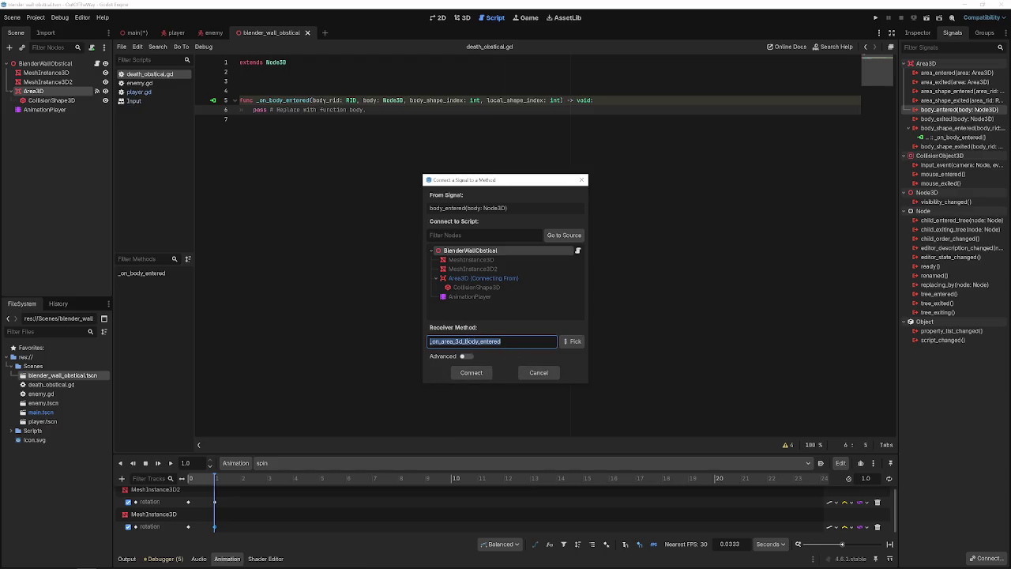
pyautogui.click(464, 341)
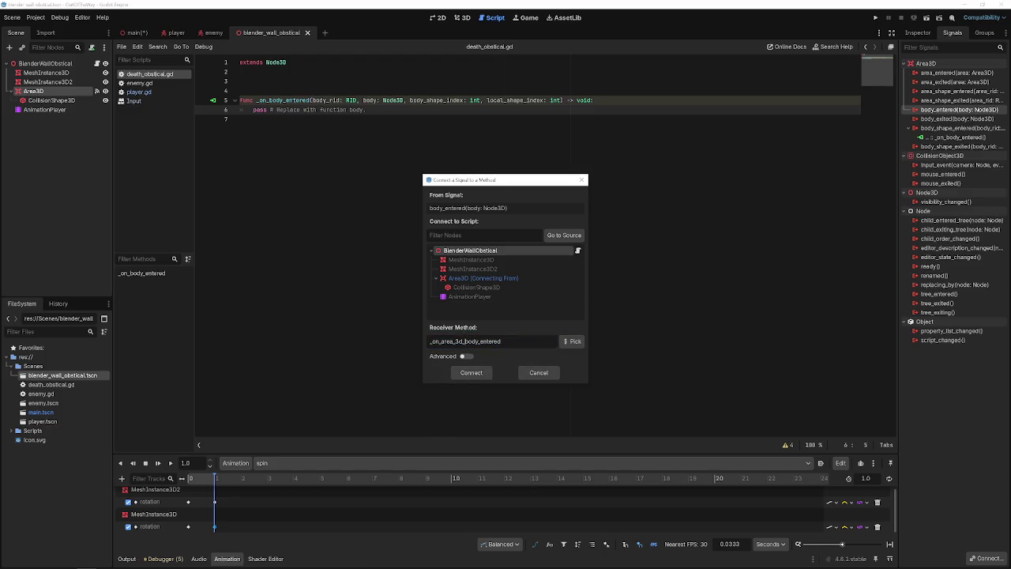
pyautogui.click(538, 372)
pyautogui.rightClick(932, 138)
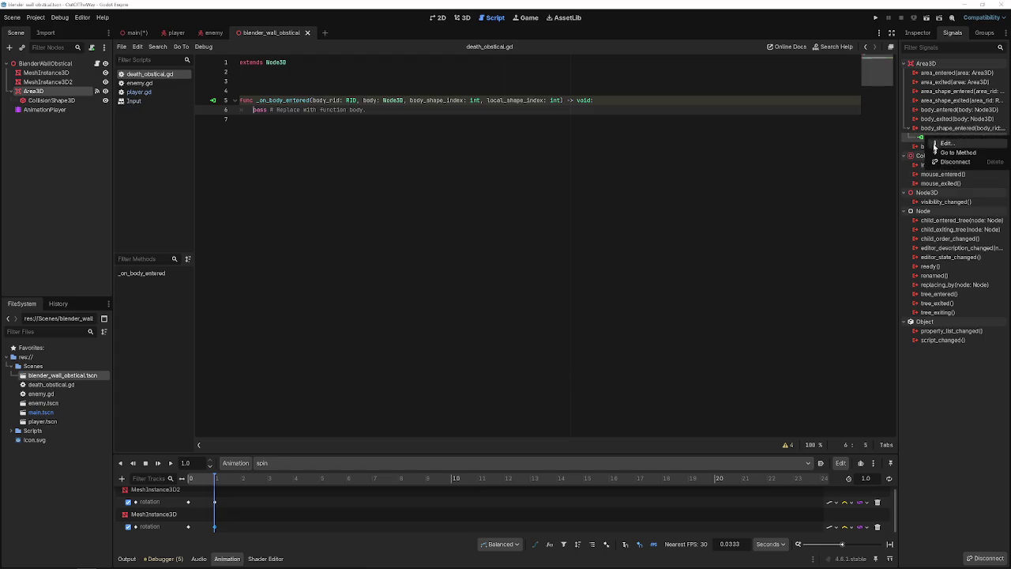
pyautogui.click(942, 162)
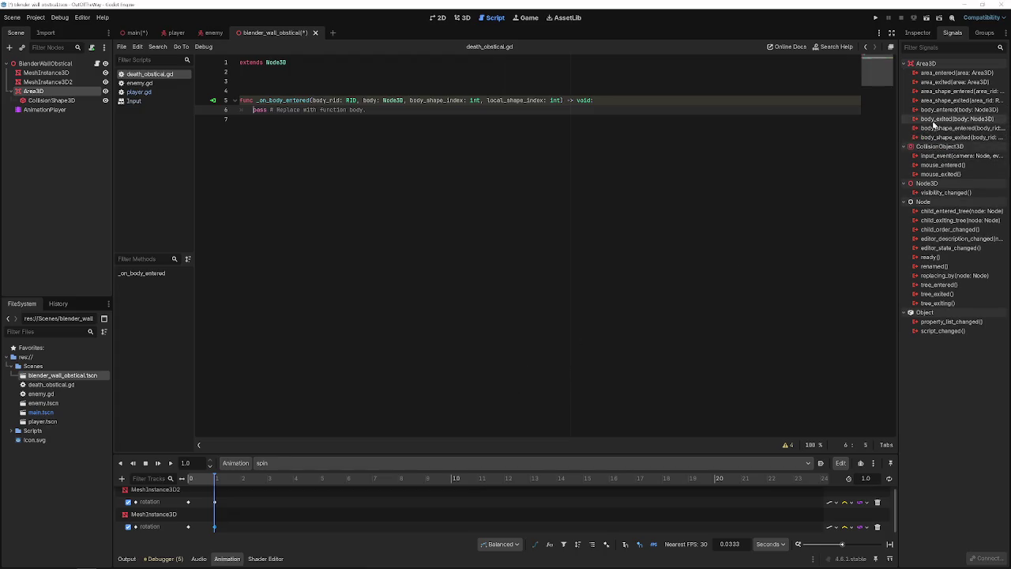
pyautogui.moveTo(619, 124); pyautogui.dragTo(152, 95)
pyautogui.press('BackSpace')
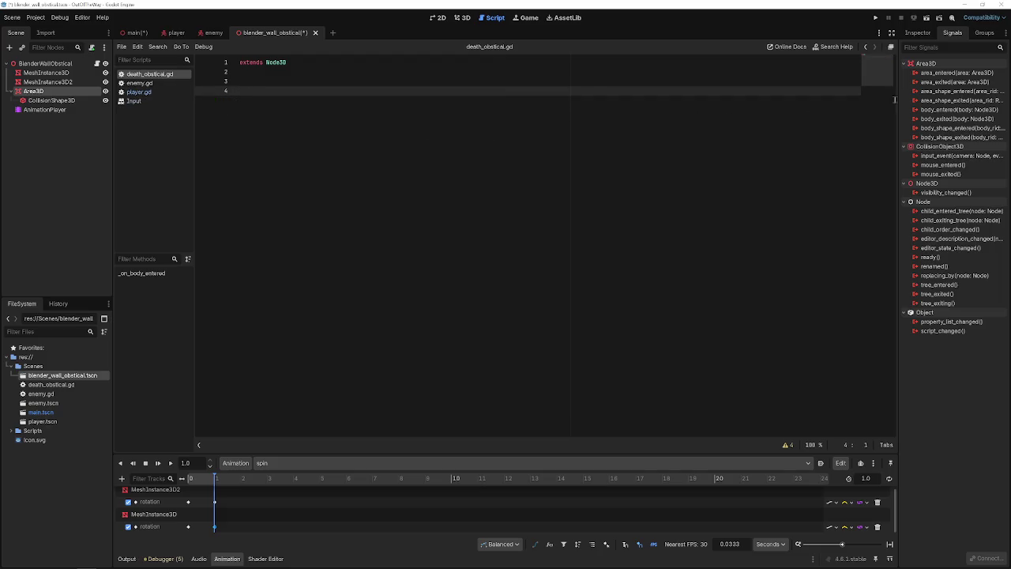
pyautogui.press('BackSpace')
pyautogui.press('BackSpace')
# - Connect body_entered to a new _on_body_entered handler in death_obstical.gd
pyautogui.rightClick(933, 111)
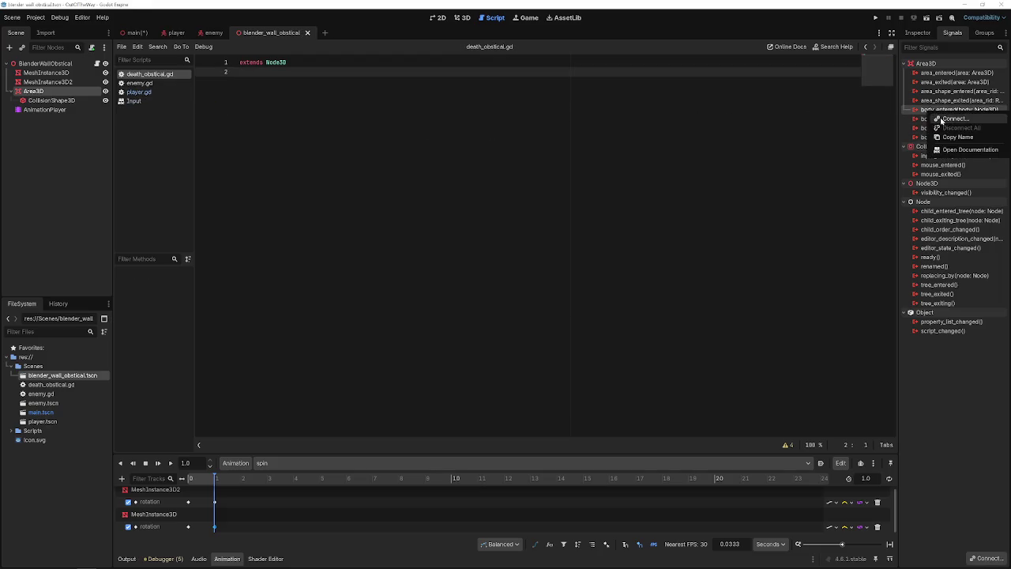
pyautogui.click(952, 118)
pyautogui.click(463, 342)
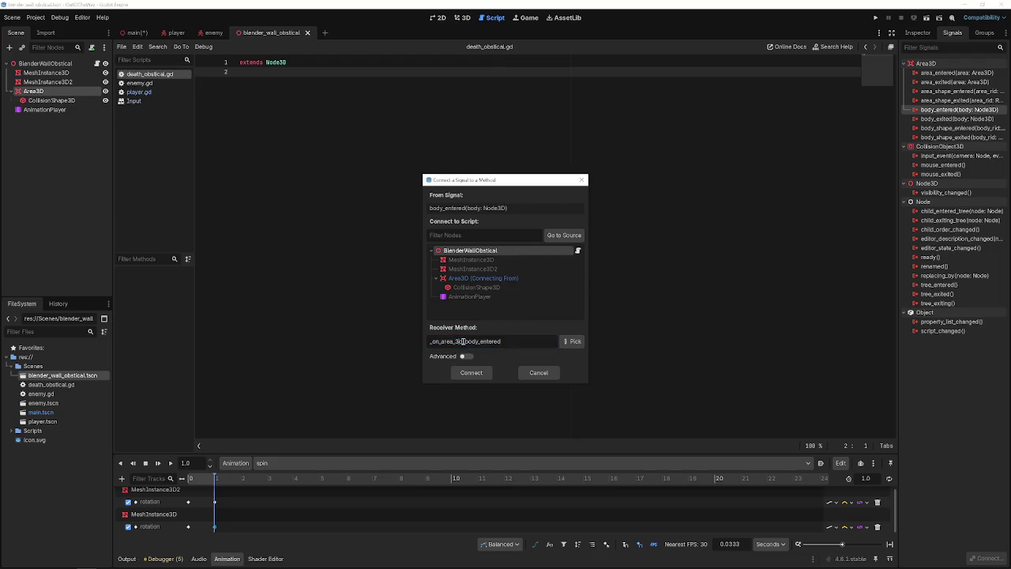
pyautogui.press('BackSpace')
pyautogui.press('BackSpace')
pyautogui.press('BackSpace')
pyautogui.click(466, 372)
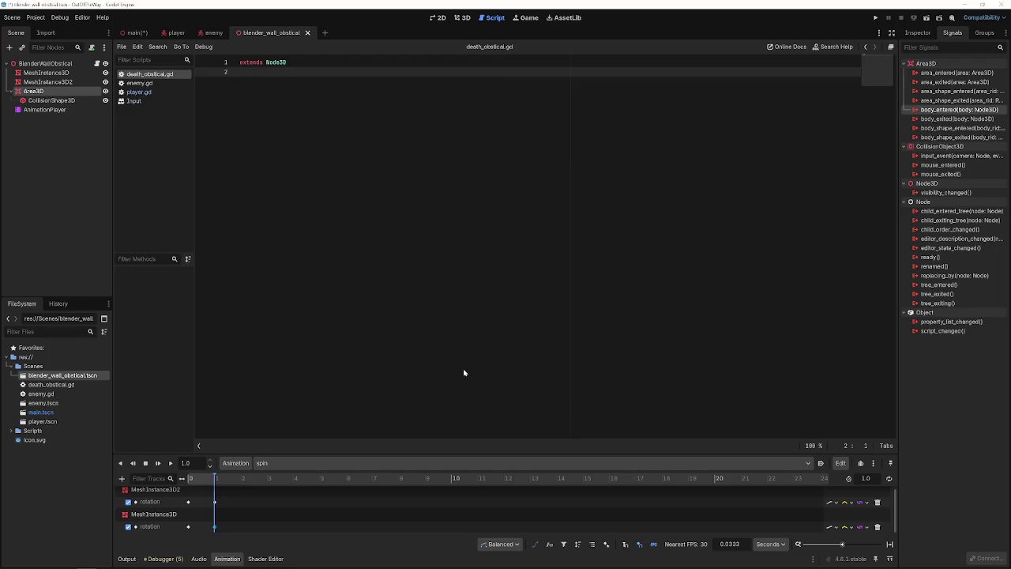
# - Replace pass with body.queue_free() in _on_body_entered, save, and rewind the spin animation to 0.0
pyautogui.moveTo(368, 100); pyautogui.dragTo(225, 102)
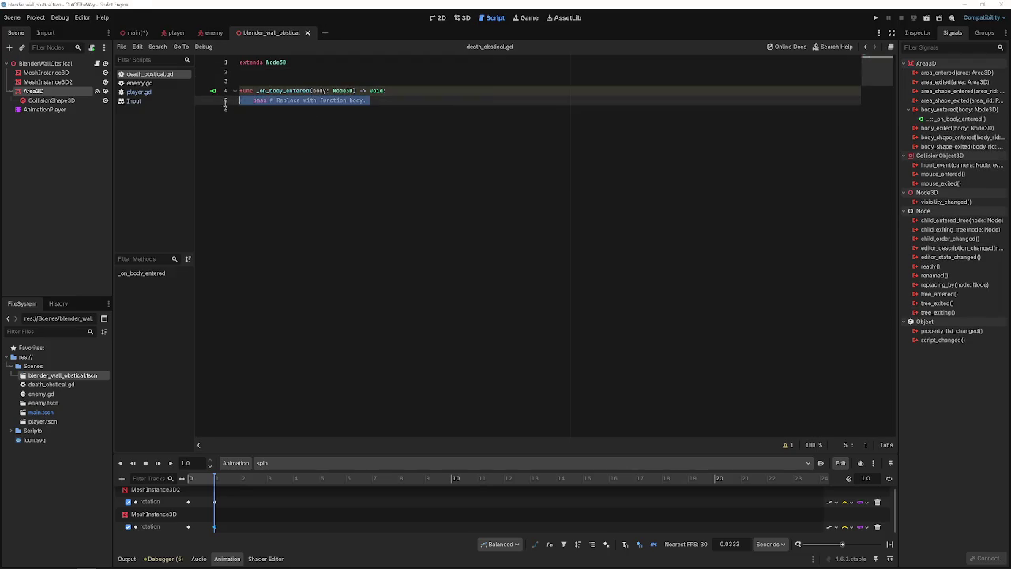
pyautogui.press('BackSpace')
pyautogui.press('Tab')
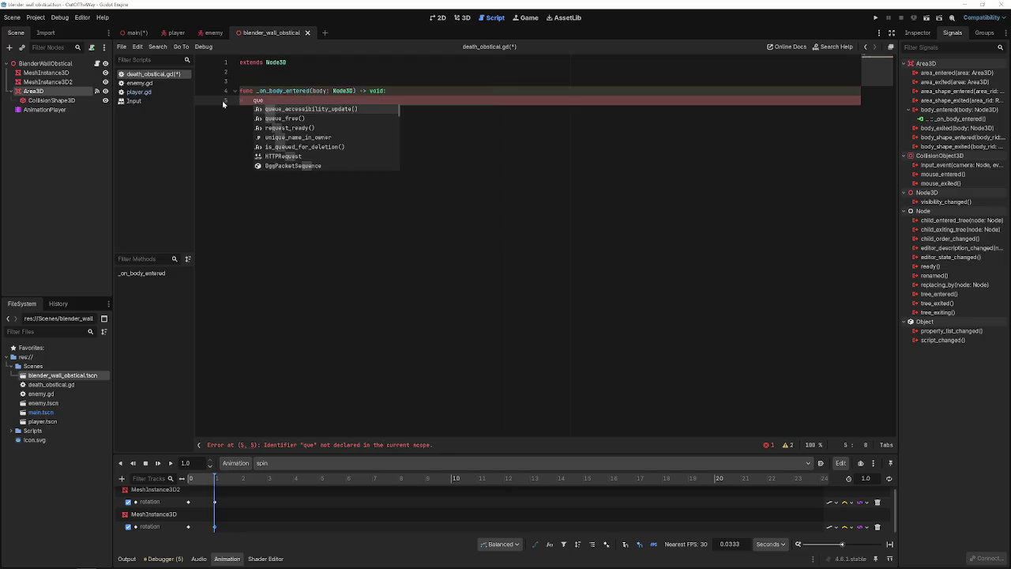
pyautogui.press('Down')
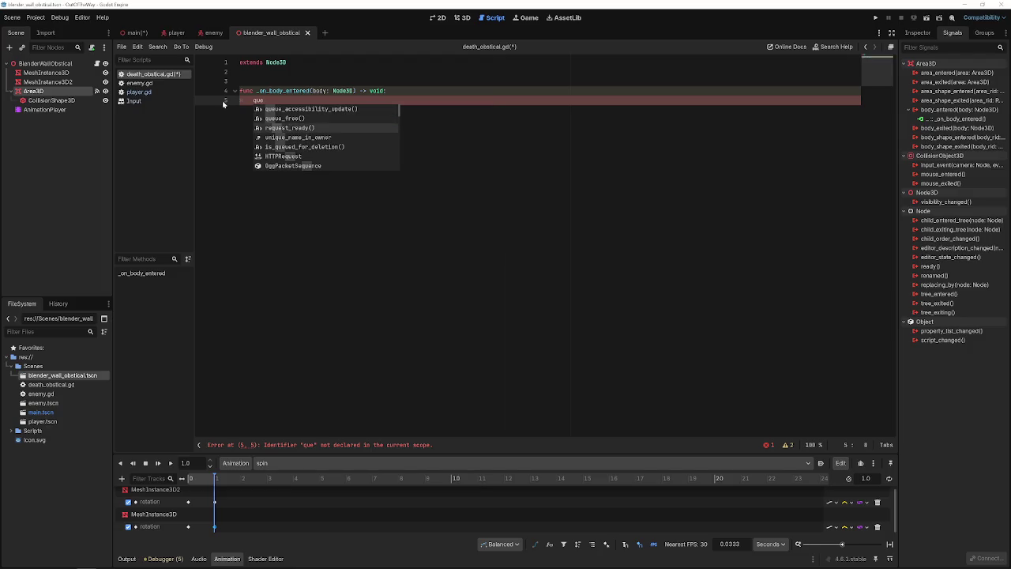
pyautogui.press('Up')
pyautogui.press('Return')
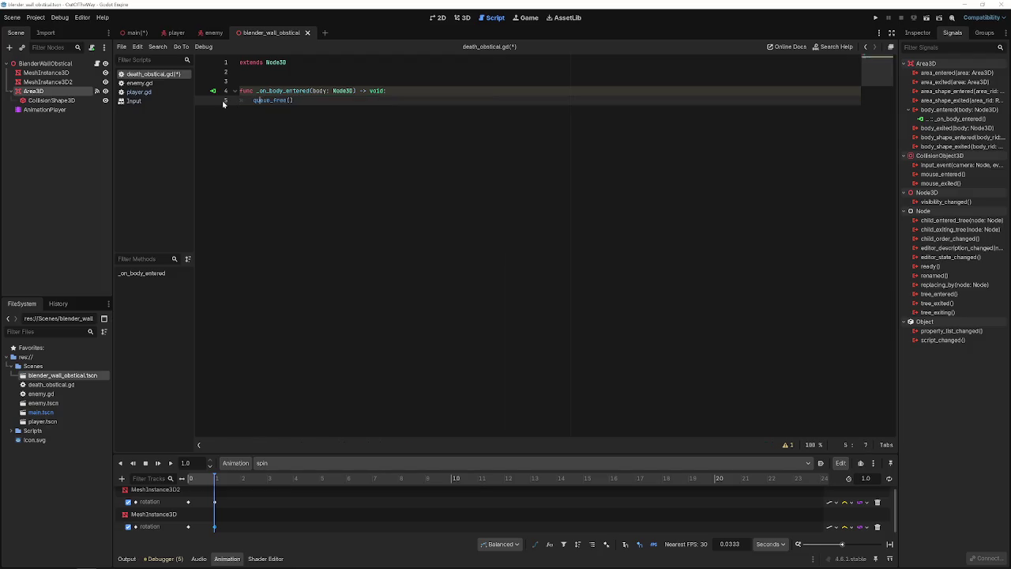
pyautogui.write('body.')
pyautogui.press('Escape')
pyautogui.hotkey('ctrl', 's')
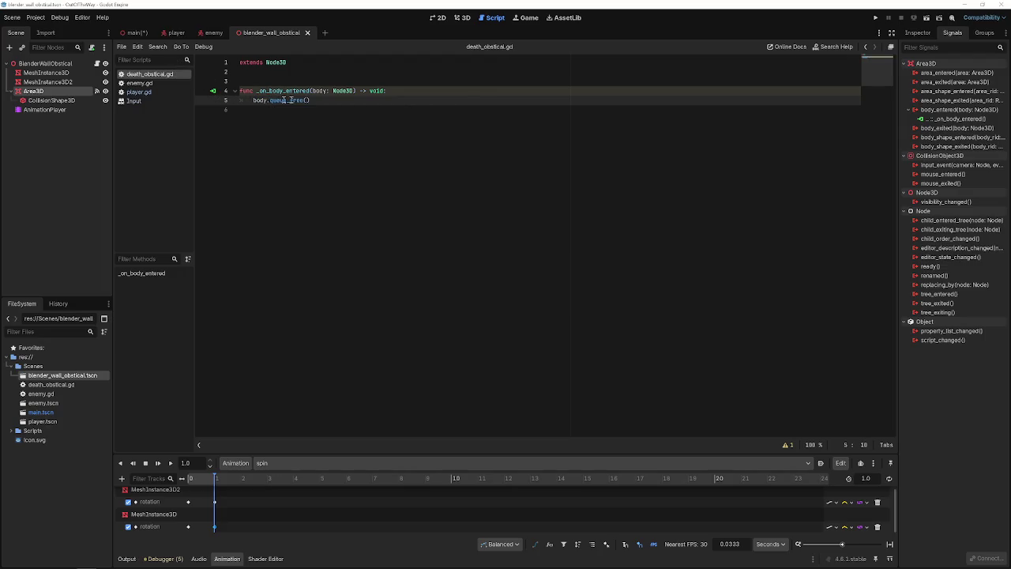
pyautogui.click(62, 109)
pyautogui.moveTo(256, 480); pyautogui.dragTo(180, 503)
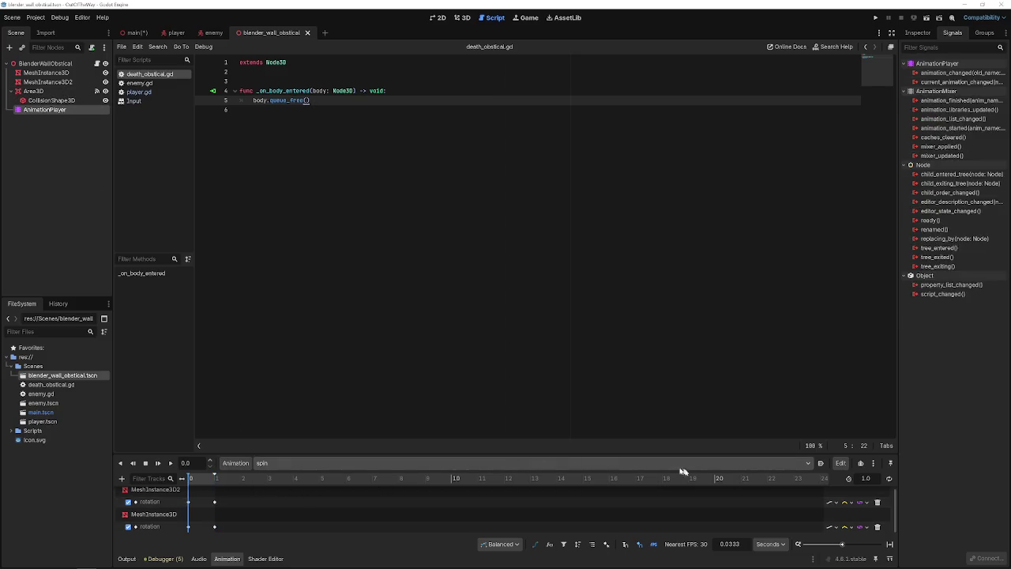
# - Set the spin animation to autoplay on load and loop, then save
pyautogui.click(822, 464)
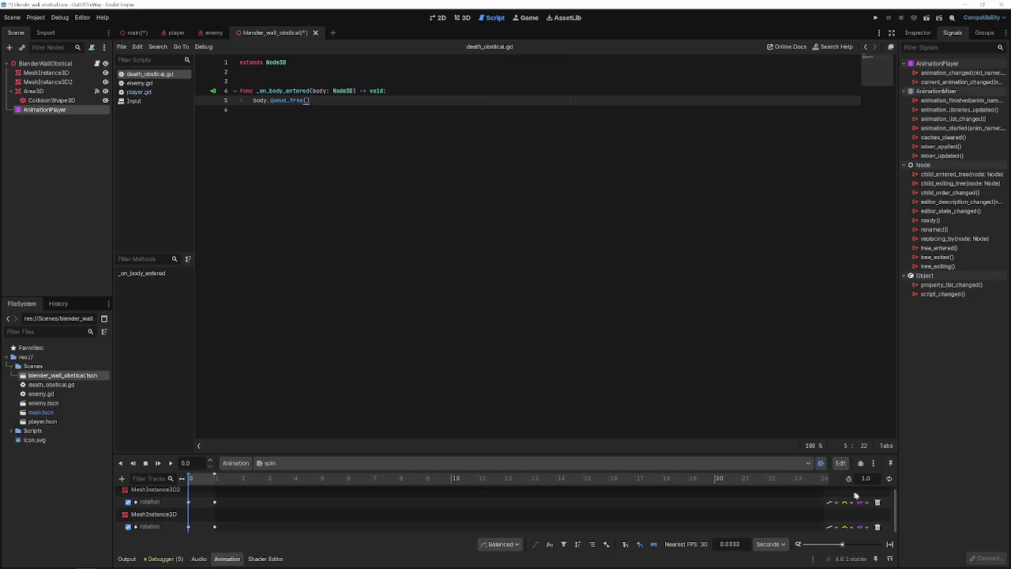
pyautogui.click(890, 479)
pyautogui.click(790, 410)
pyautogui.hotkey('ctrl', 's')
# - Playtest the spinning wall, then switch to the enemy scene
pyautogui.click(876, 19)
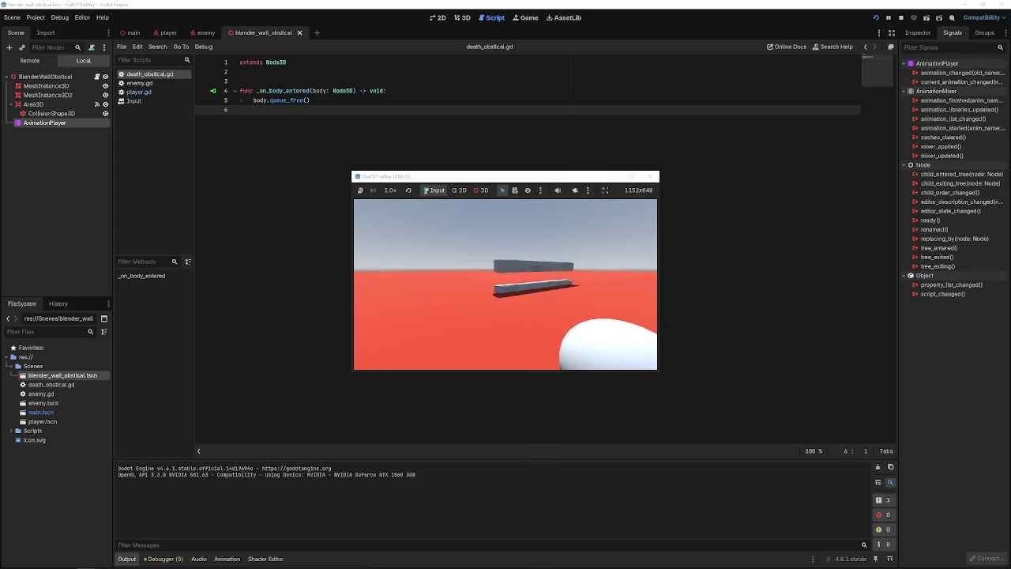
pyautogui.click(652, 177)
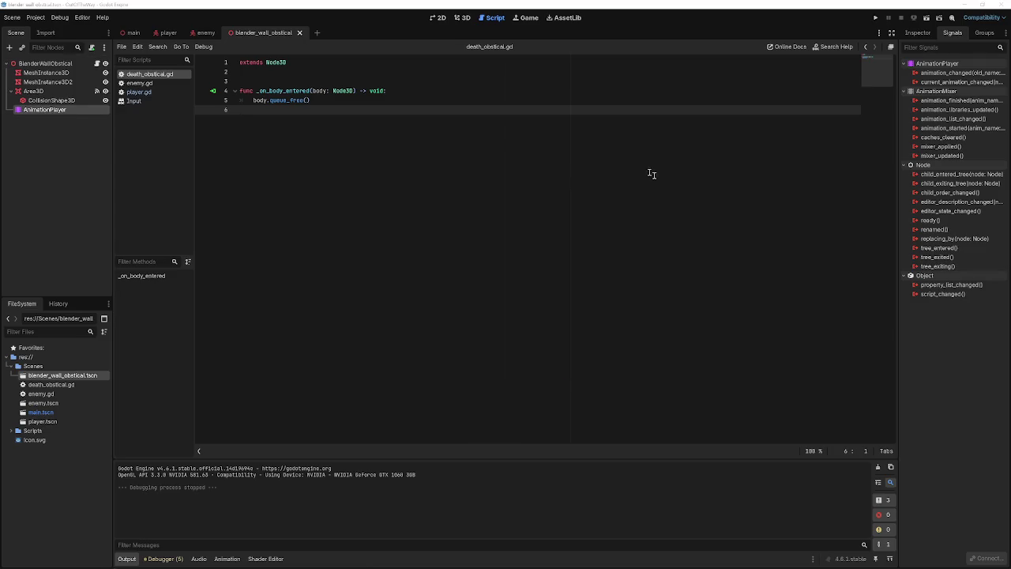
pyautogui.click(205, 33)
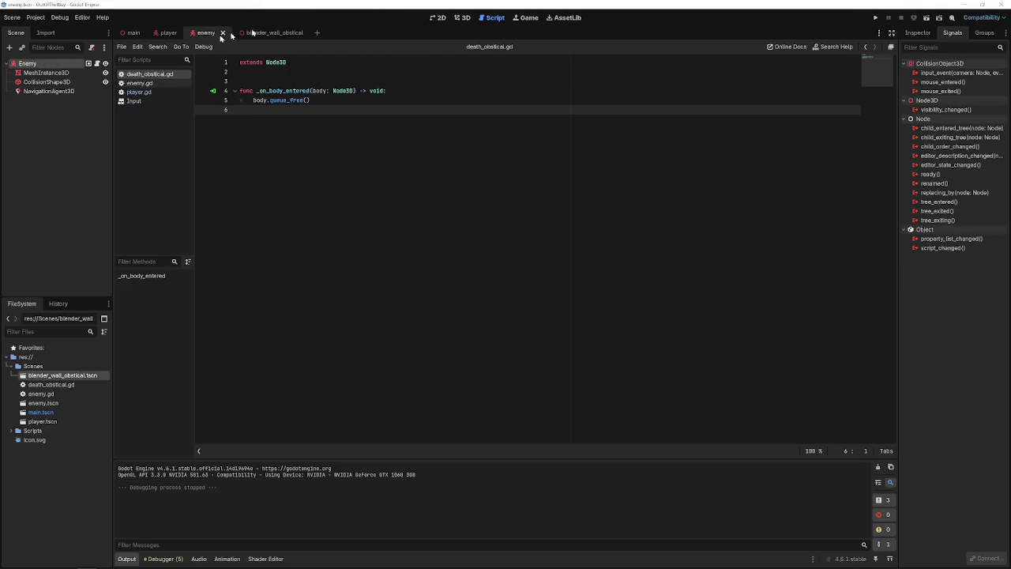
# - Move the wall obstacle about 4.5 units along Z in the main scene
pyautogui.click(462, 17)
pyautogui.click(132, 35)
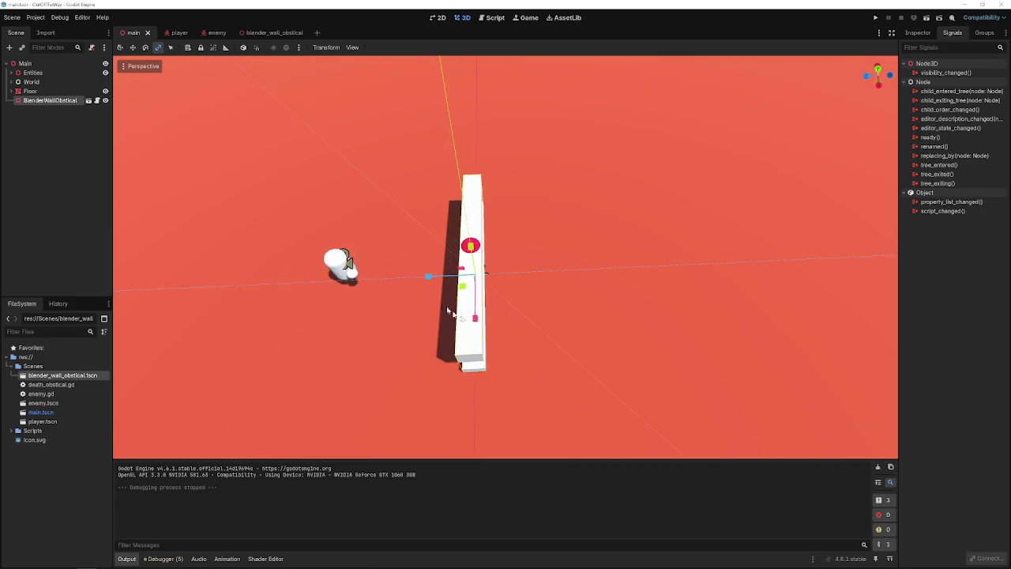
pyautogui.press('w')
pyautogui.moveTo(431, 281); pyautogui.dragTo(542, 267)
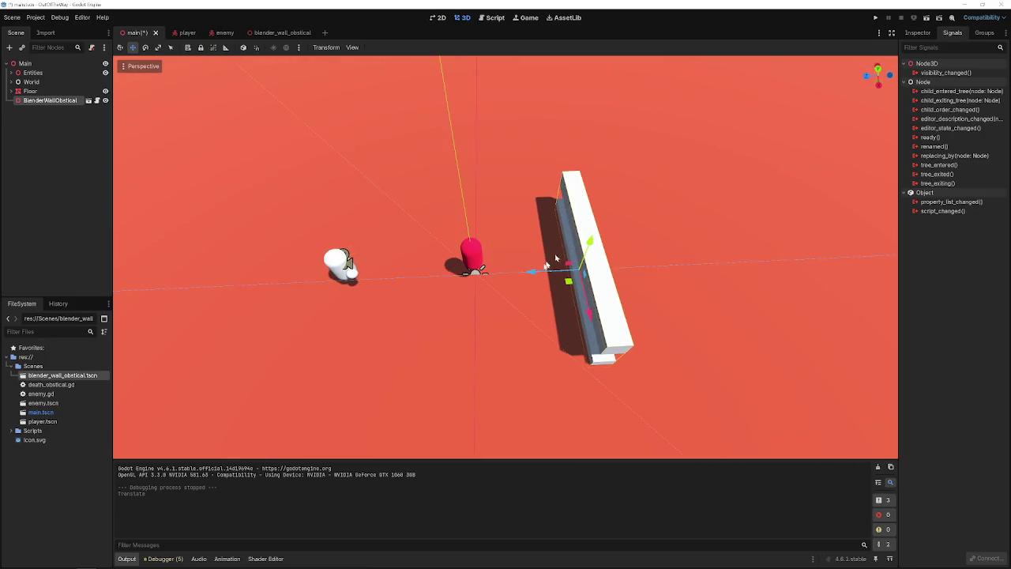
# - Playtest by walking the player toward the moved wall, then open the player scene
pyautogui.click(875, 18)
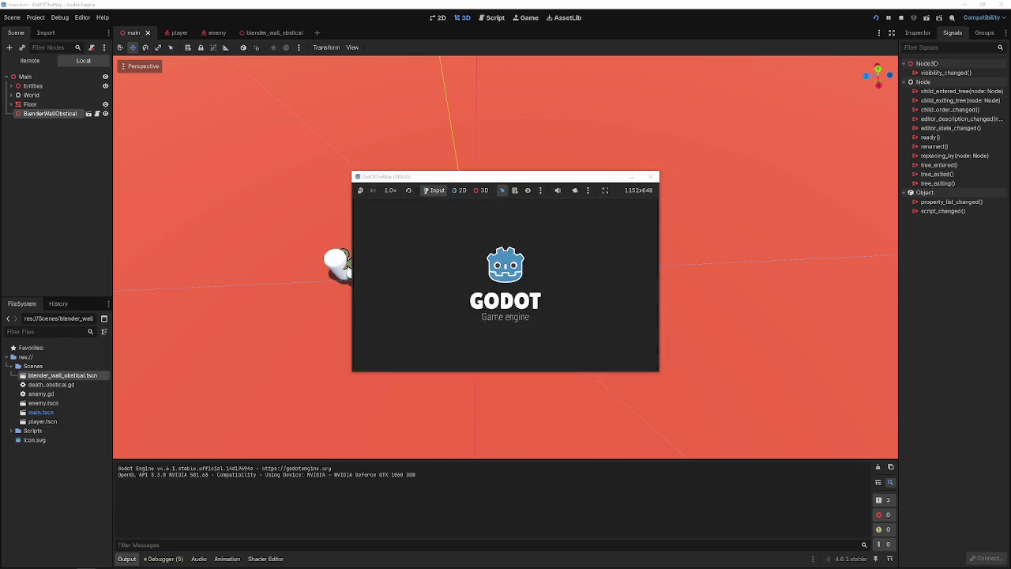
pyautogui.press('w')
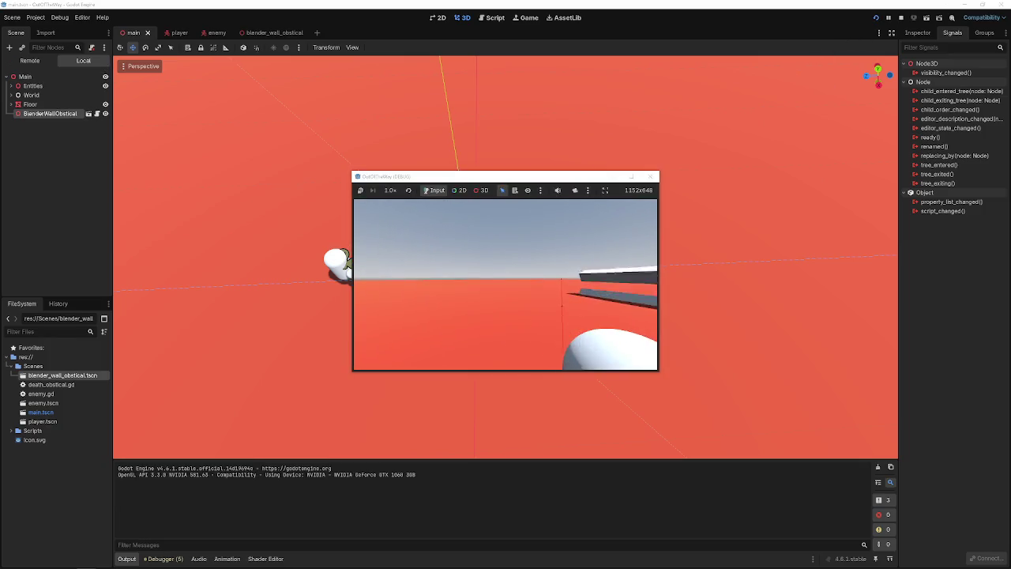
pyautogui.press('a')
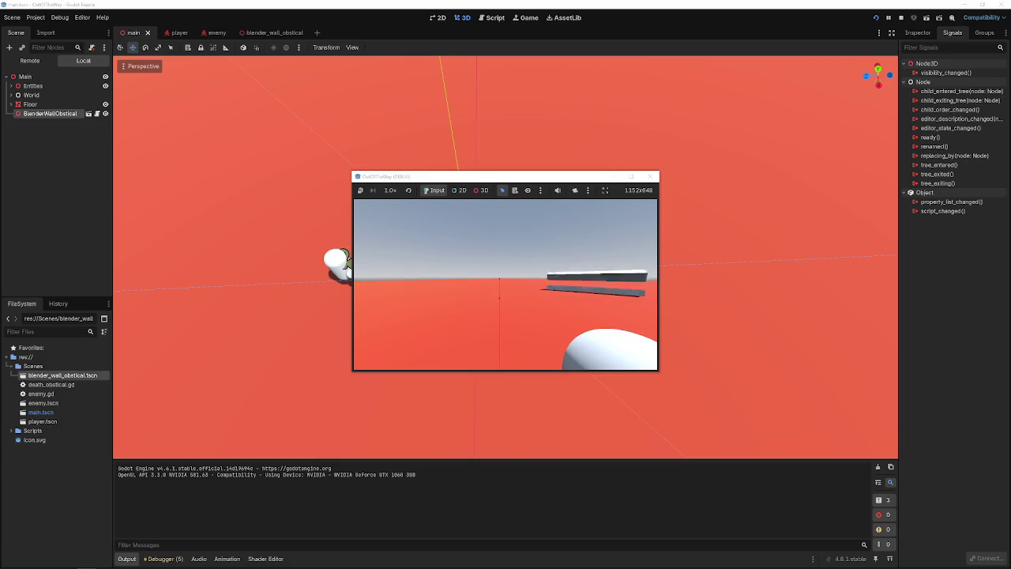
pyautogui.press('d')
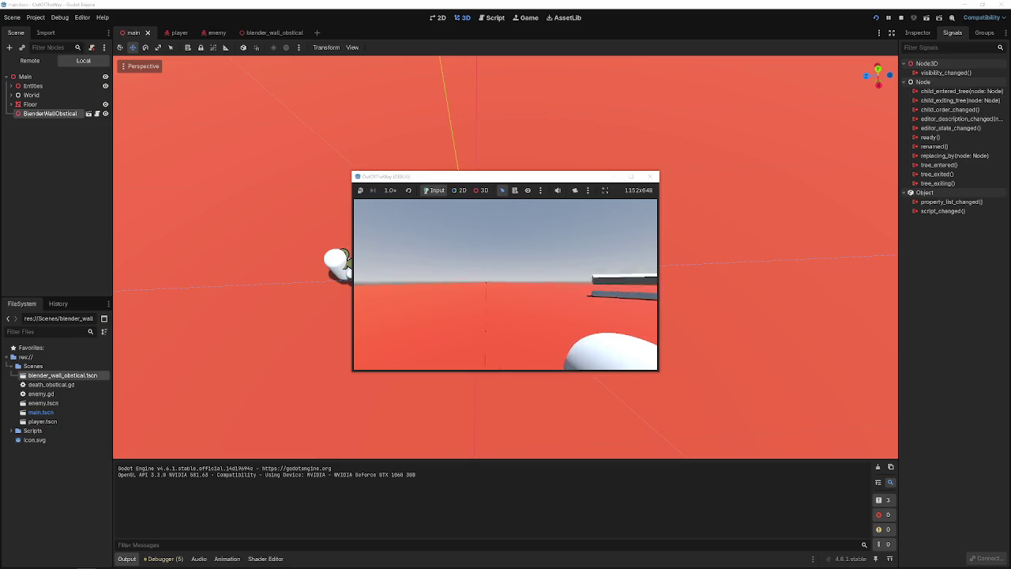
pyautogui.click(650, 176)
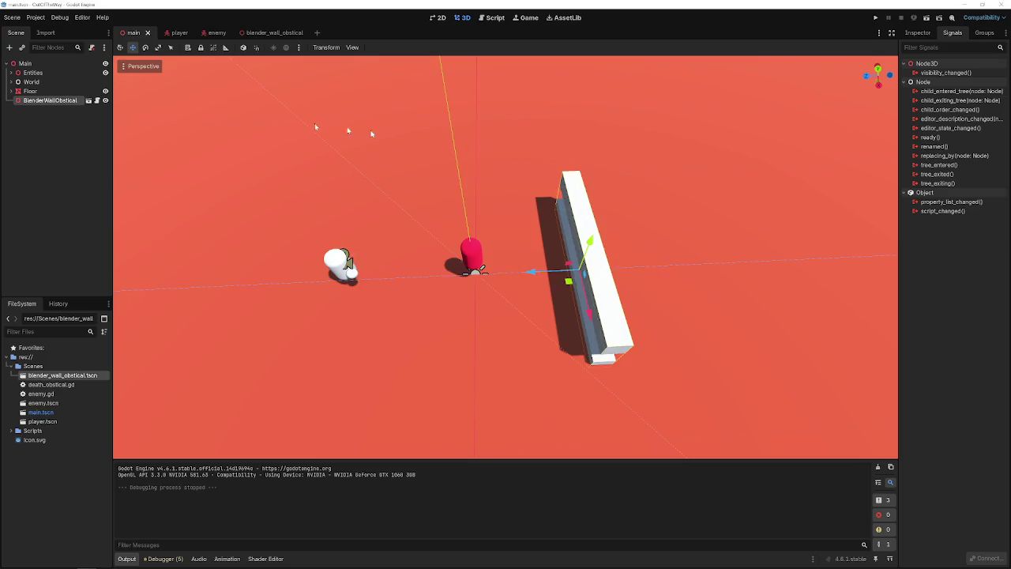
pyautogui.click(158, 34)
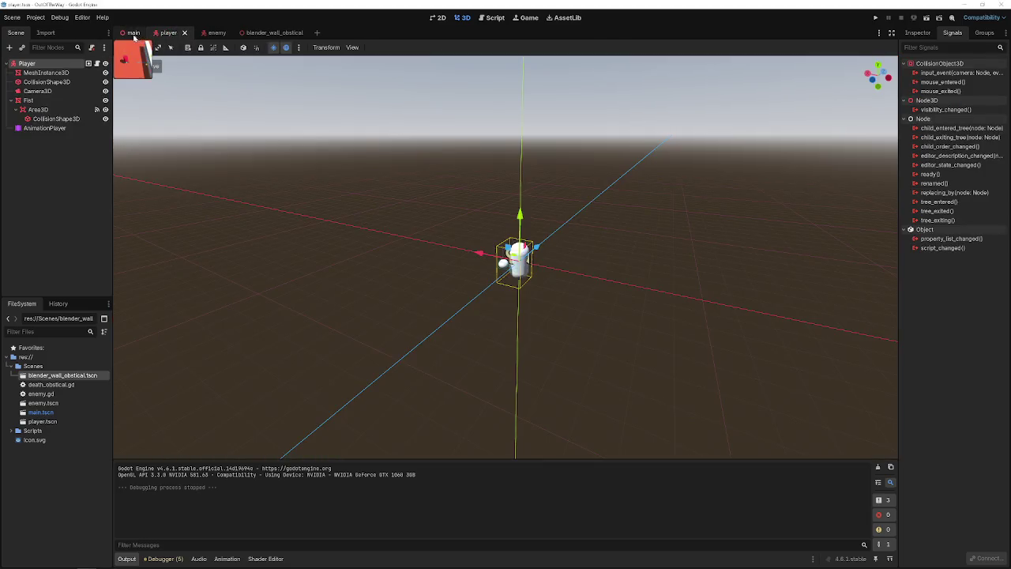
# - Open player.gd from the Player node's Inspector and place the caret on blank line 5
pyautogui.click(131, 34)
pyautogui.click(168, 34)
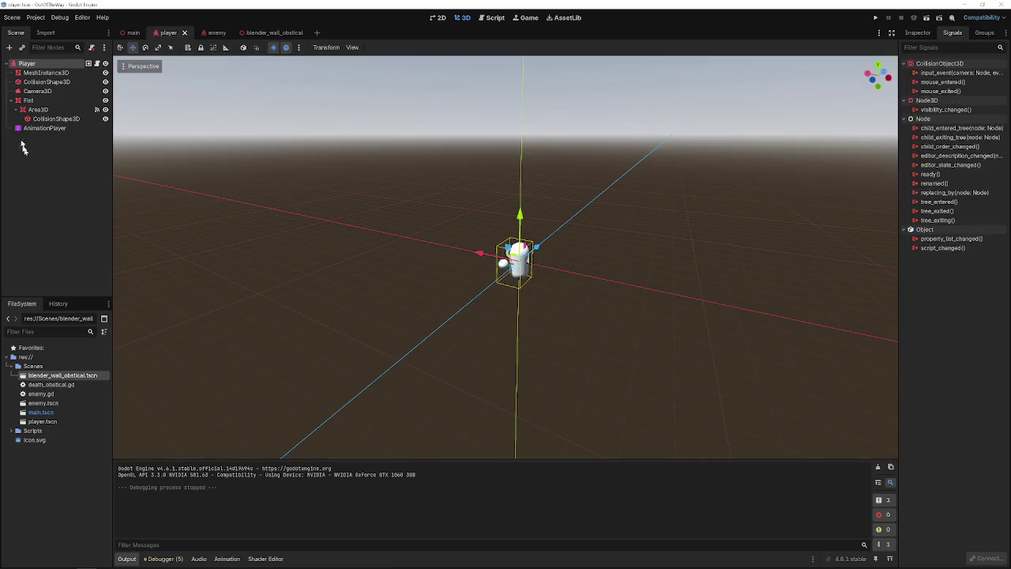
pyautogui.click(917, 32)
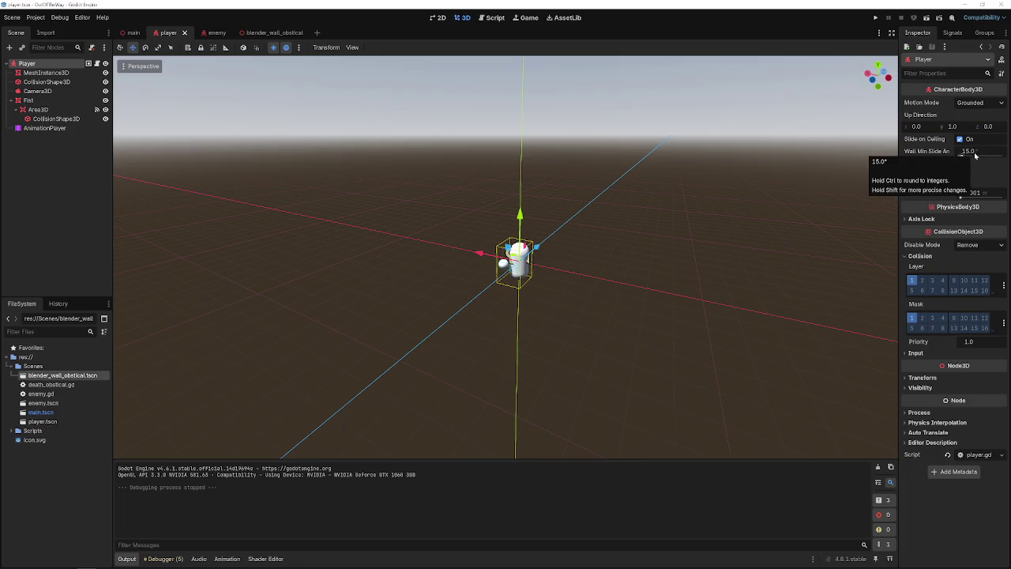
pyautogui.click(974, 455)
pyautogui.scroll(5, 411, 363)
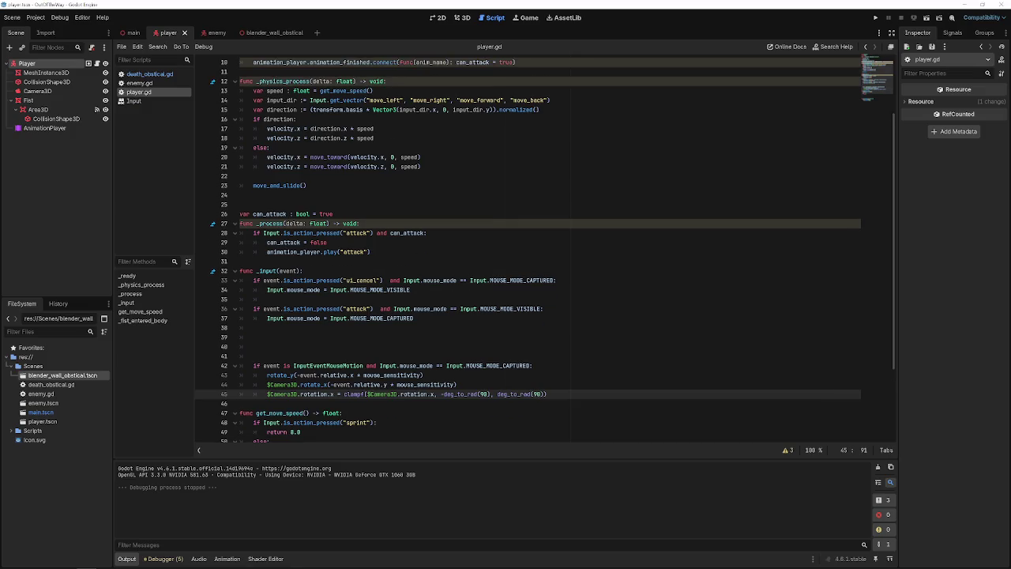
pyautogui.click(302, 101)
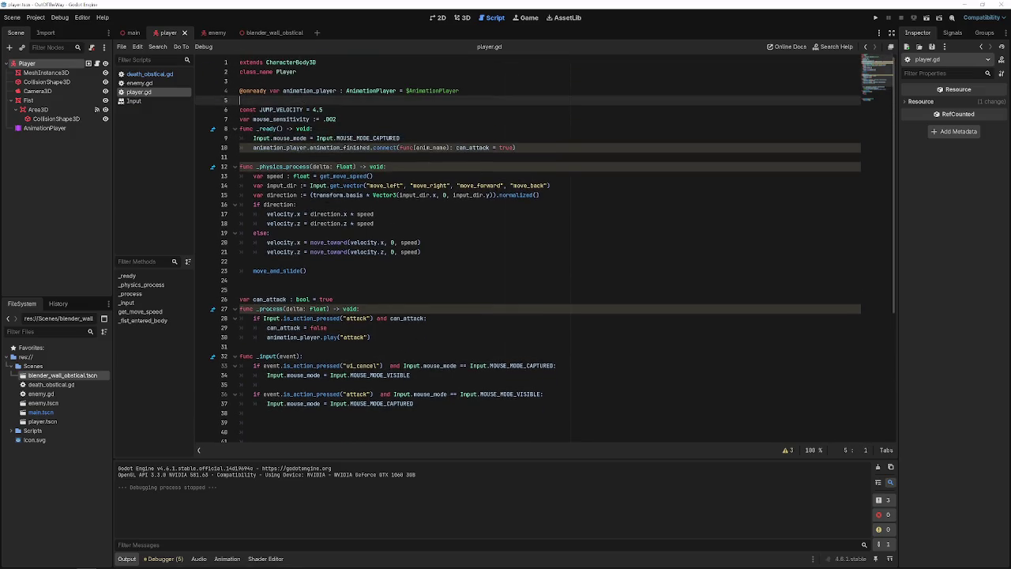
# - Add an exported fist_knockback := 100 variable to player.gd and save
pyautogui.press('Return')
pyautogui.press('Return')
pyautogui.press('Return')
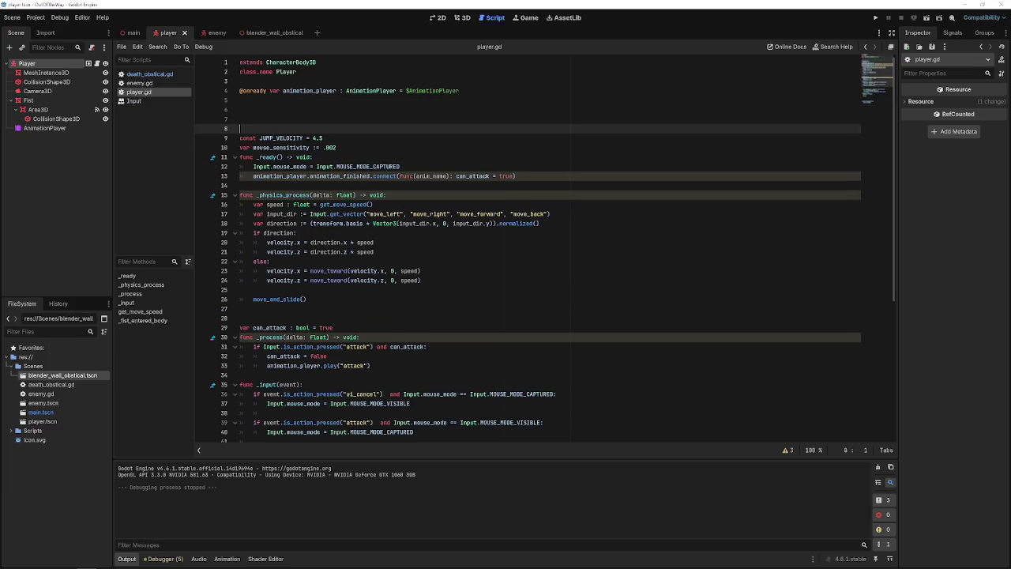
pyautogui.press('Up')
pyautogui.press('Up')
pyautogui.write('export var e')
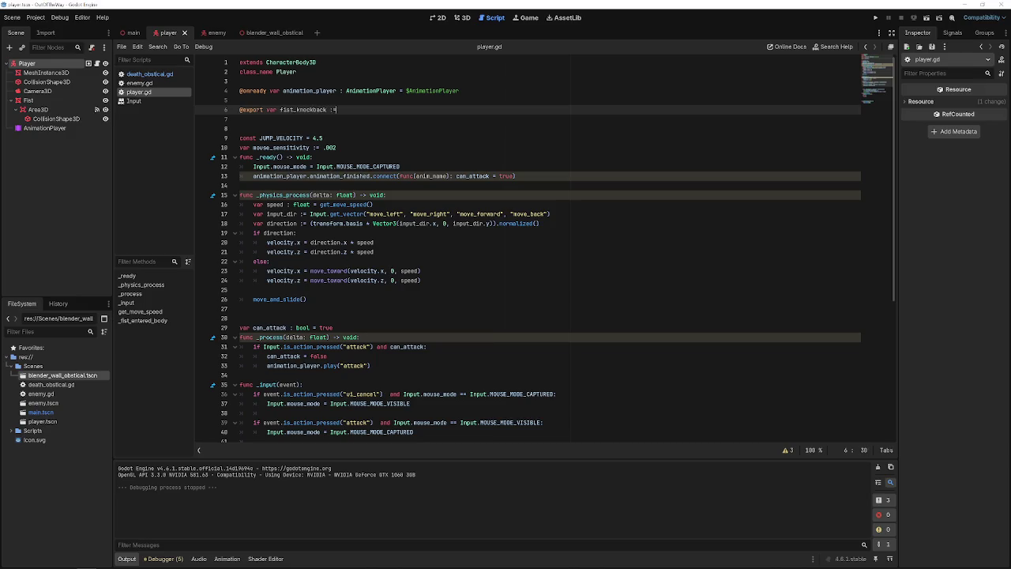
pyautogui.write('= 200')
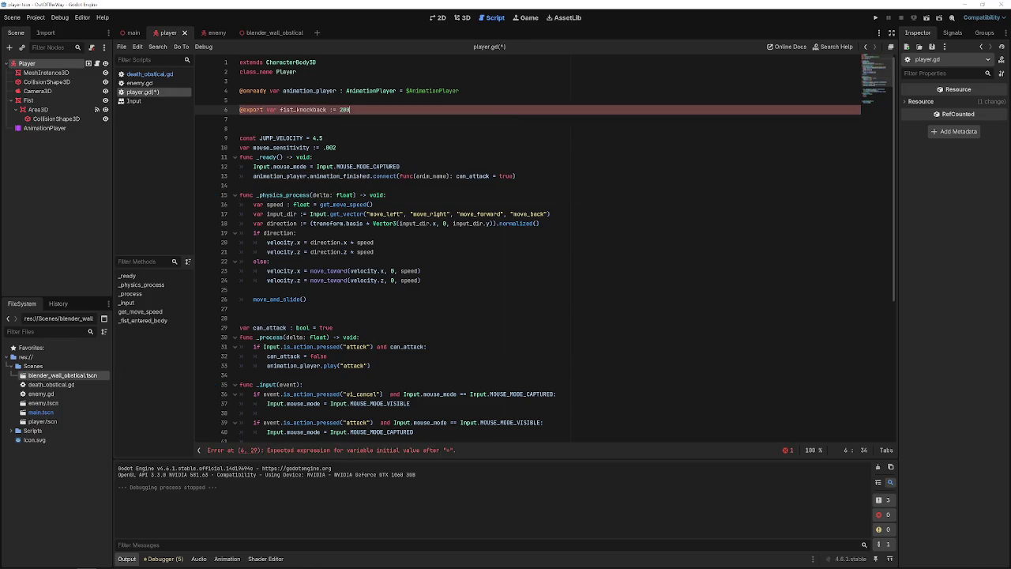
pyautogui.hotkey('ctrl', 's')
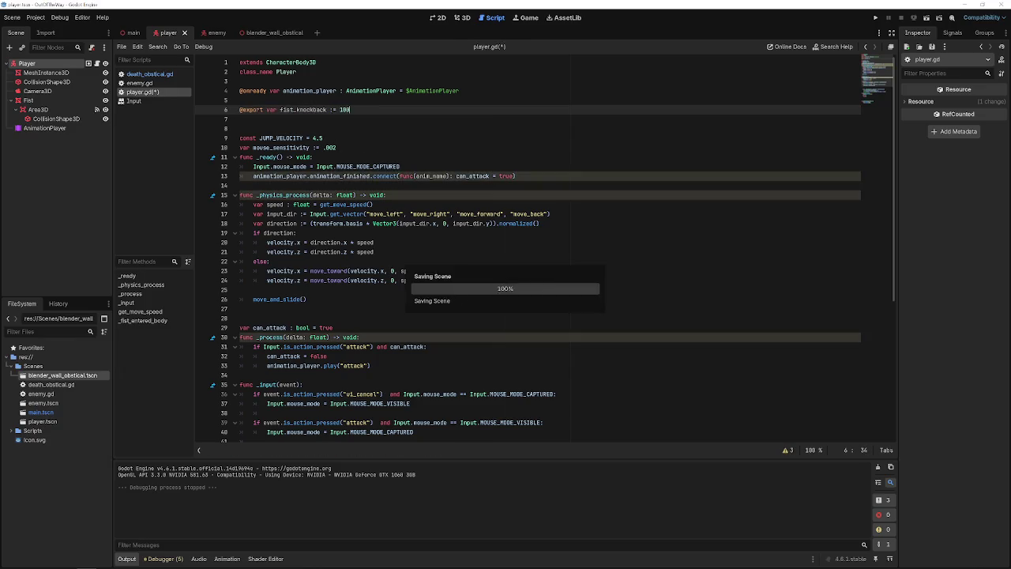
# - Change the fist hit to call take_knockback(100) and playtest punching the enemy
pyautogui.scroll(-5, 357, 247)
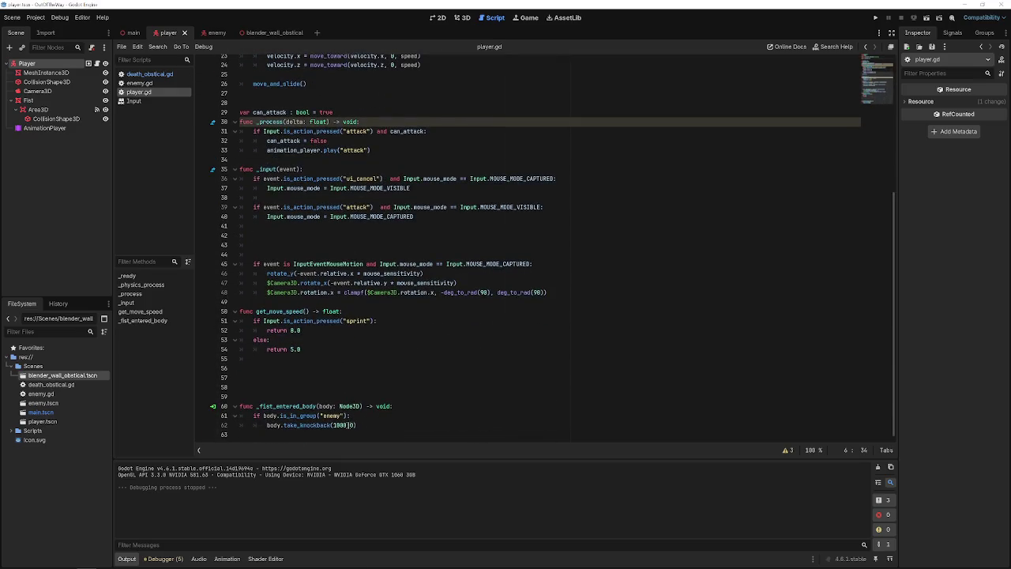
pyautogui.click(347, 425)
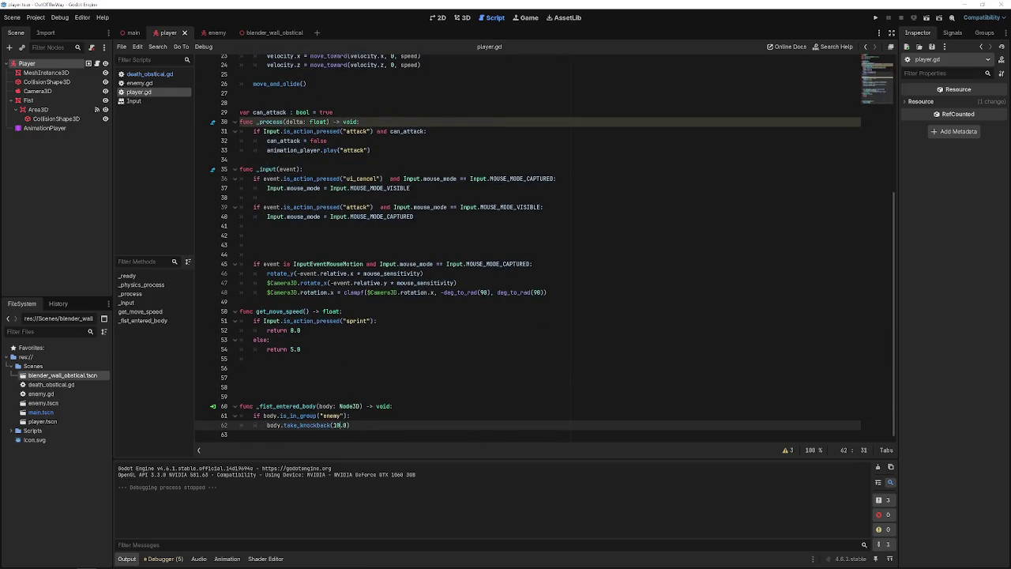
pyautogui.press('BackSpace')
pyautogui.press('BackSpace')
pyautogui.press('BackSpace')
pyautogui.press('BackSpace')
pyautogui.write('00')
pyautogui.click(878, 18)
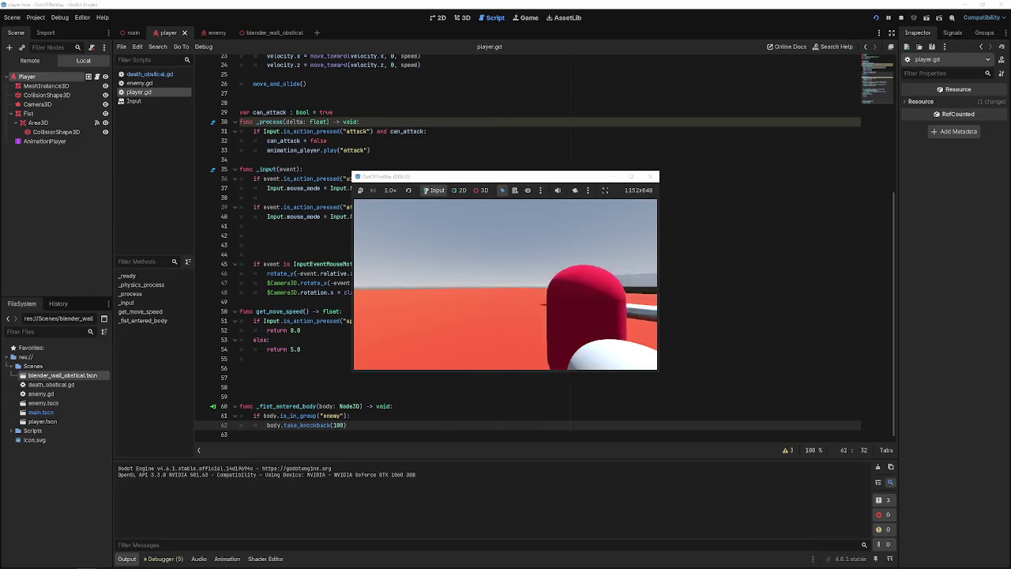
pyautogui.click(541, 256)
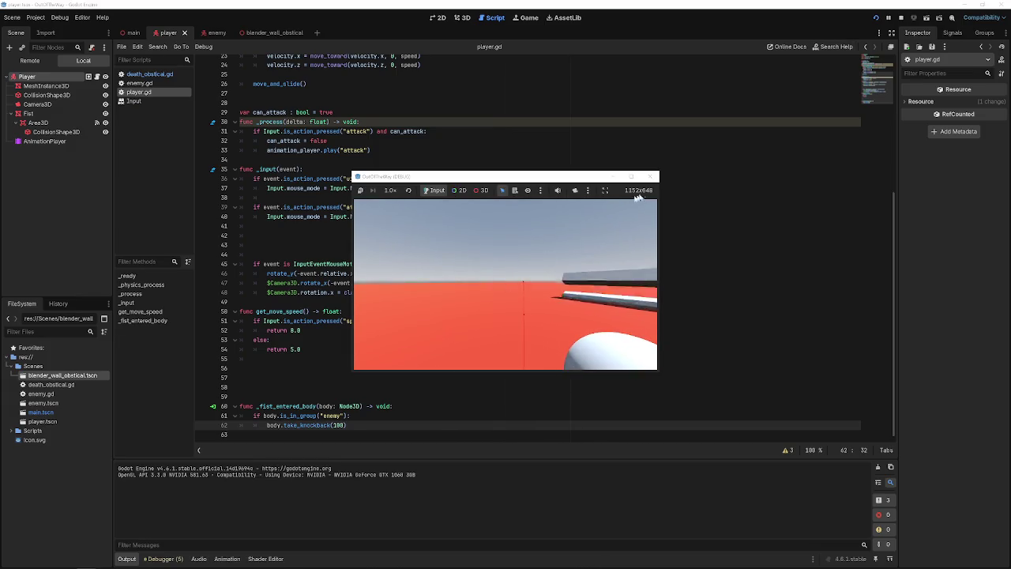
pyautogui.click(653, 176)
pyautogui.scroll(7, 616, 189)
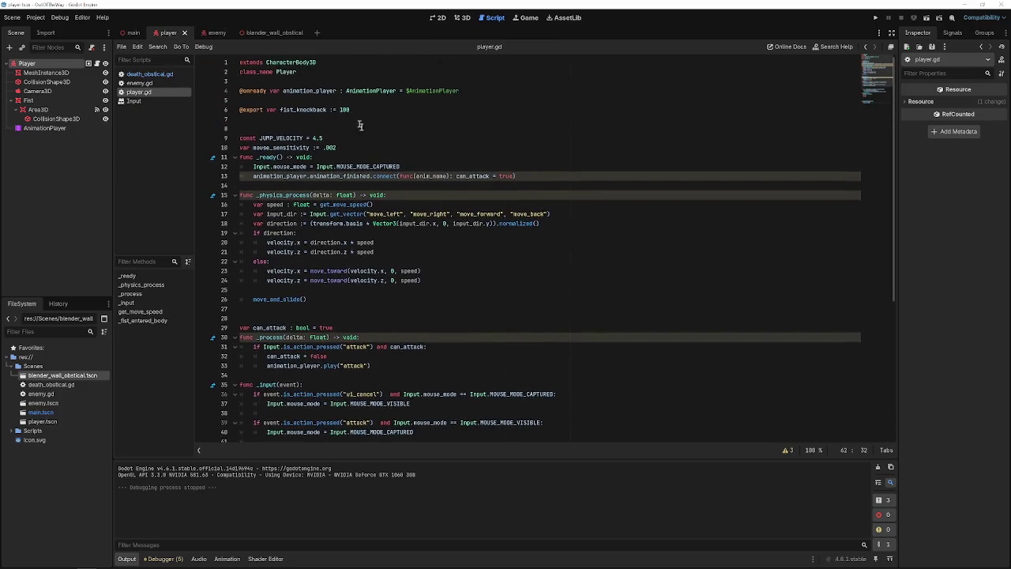
# - Set fist_knockback's default to 10, test run, and check the Player's Fist Knockback property
pyautogui.click(354, 109)
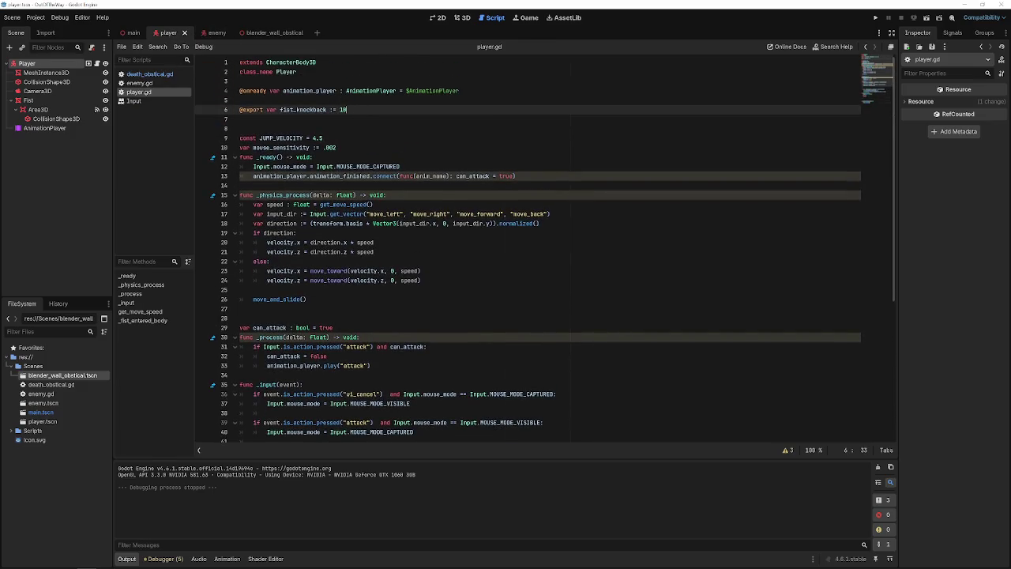
pyautogui.click(874, 18)
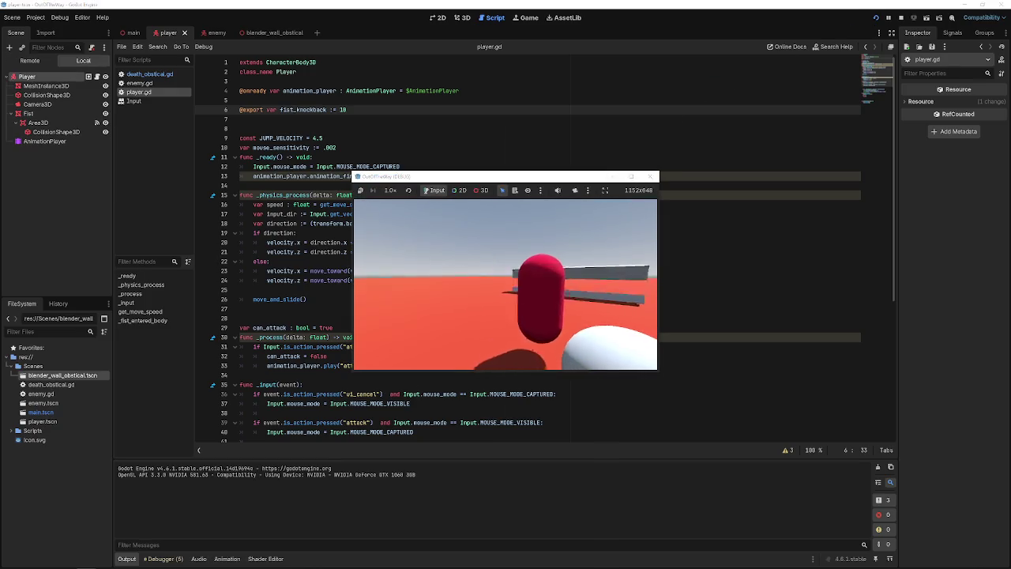
pyautogui.click(653, 176)
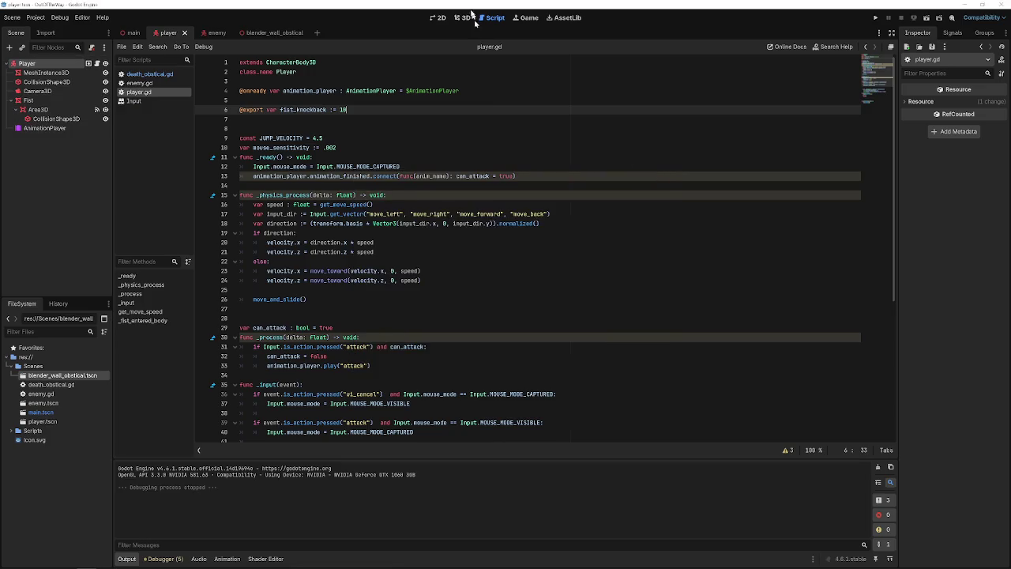
pyautogui.click(42, 62)
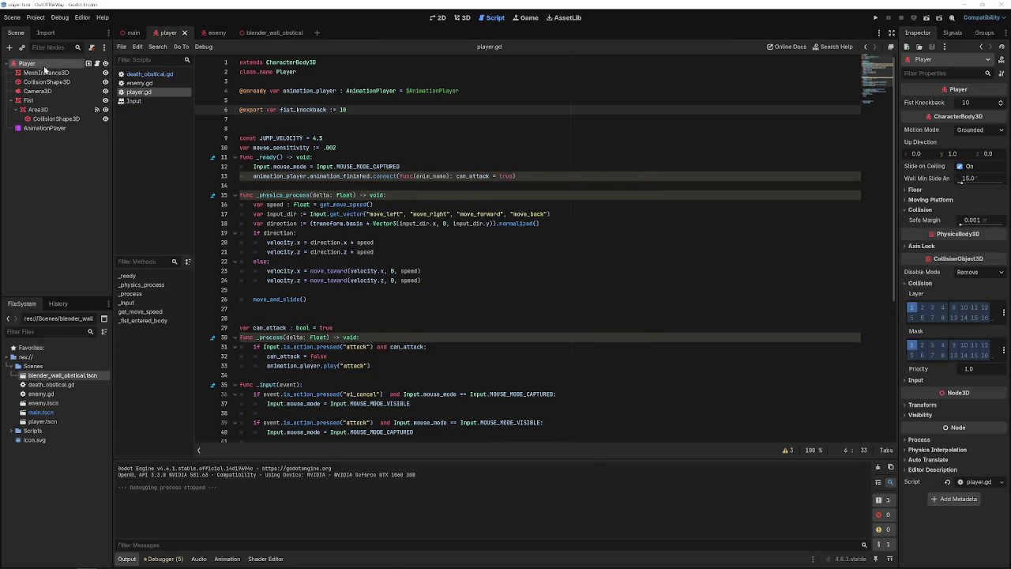
# - Replace the hardcoded 100 in body.take_knockback(100) with fist_knockback and save
pyautogui.scroll(-7, 367, 390)
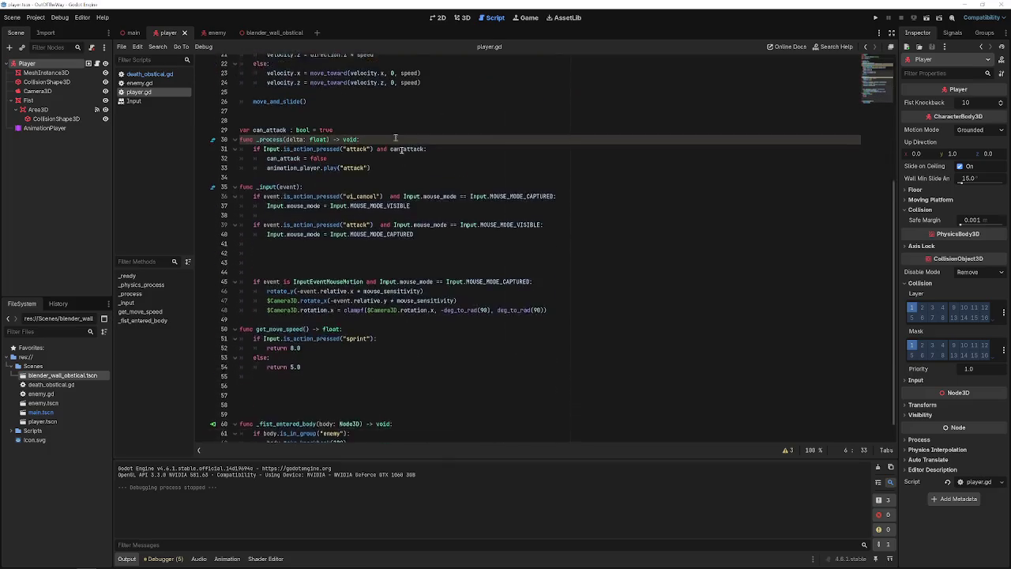
pyautogui.click(339, 425)
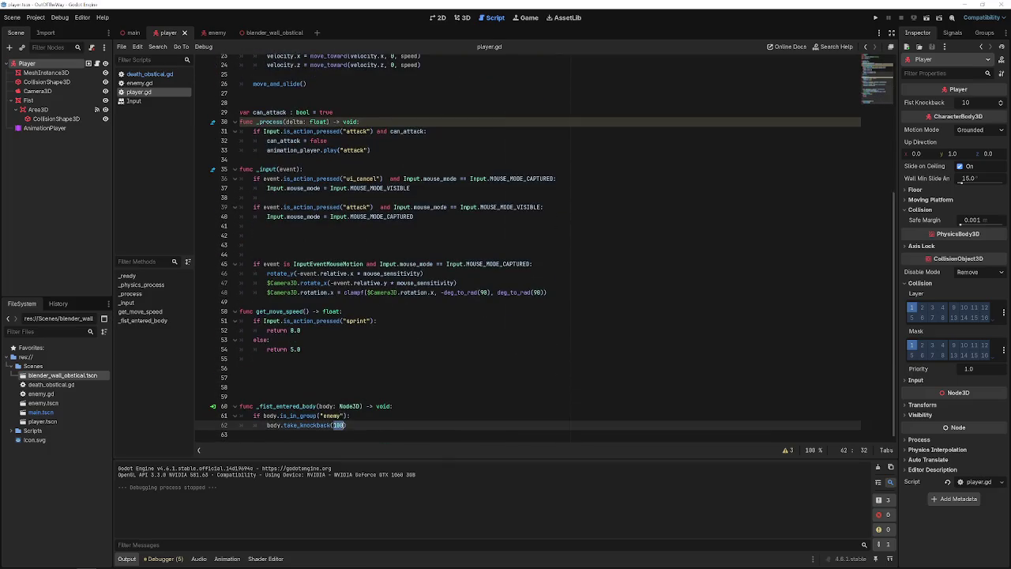
pyautogui.write('fist_')
pyautogui.press('Return')
pyautogui.hotkey('ctrl', 's')
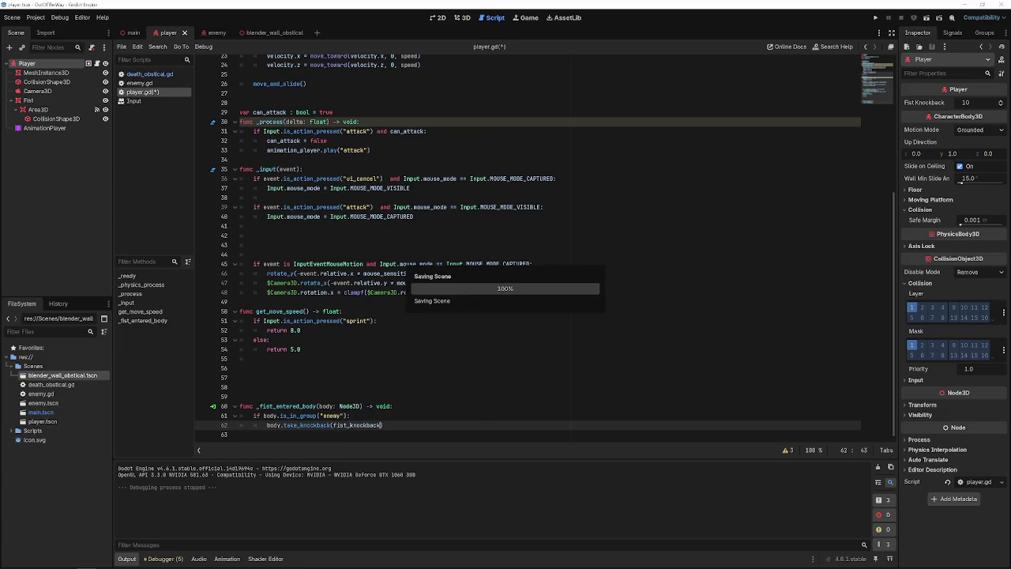
# - Playtest punching the enemy to check the fist knockback
pyautogui.click(875, 16)
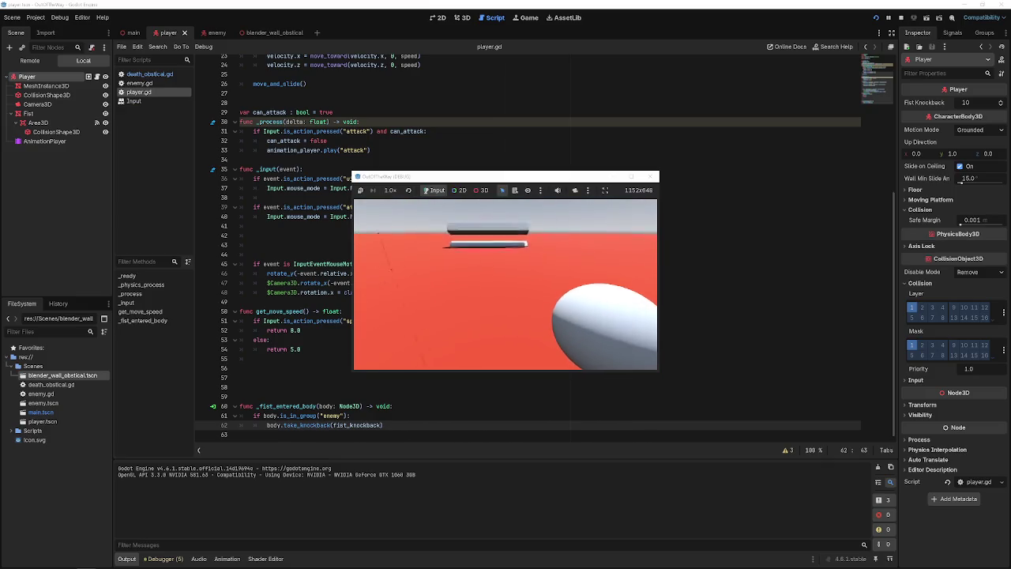
pyautogui.press('Escape')
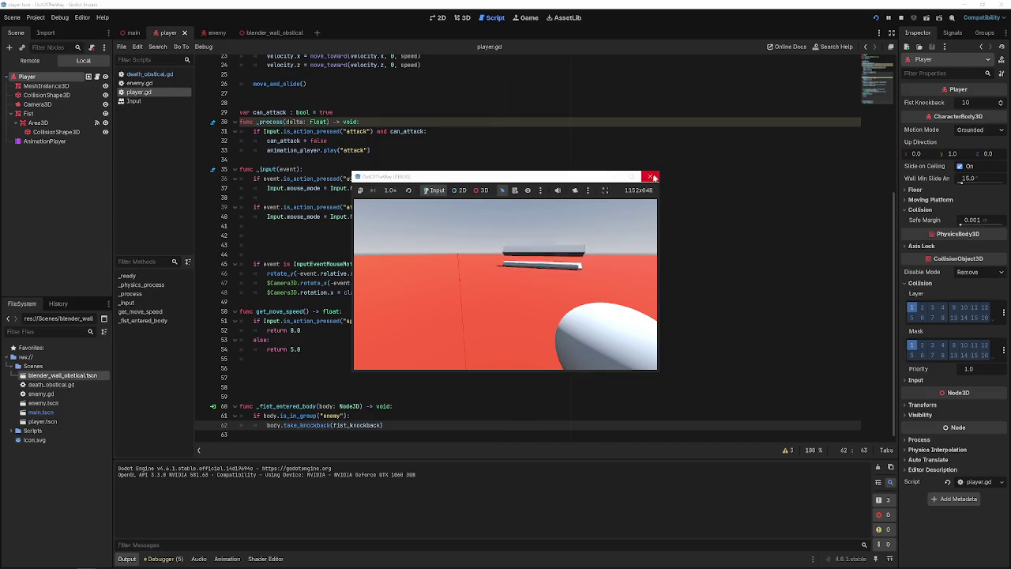
pyautogui.click(652, 177)
pyautogui.click(875, 18)
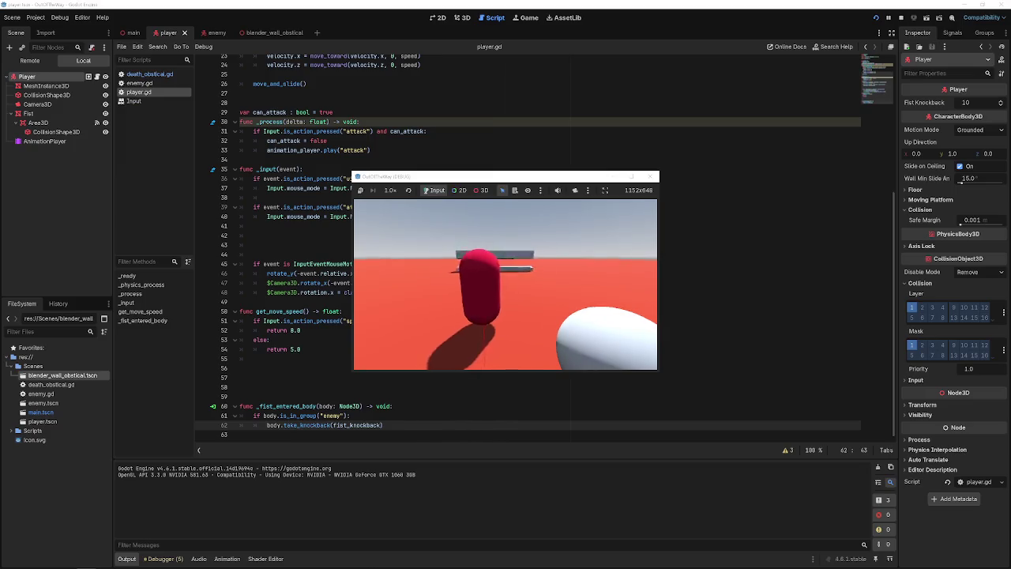
pyautogui.click(506, 284)
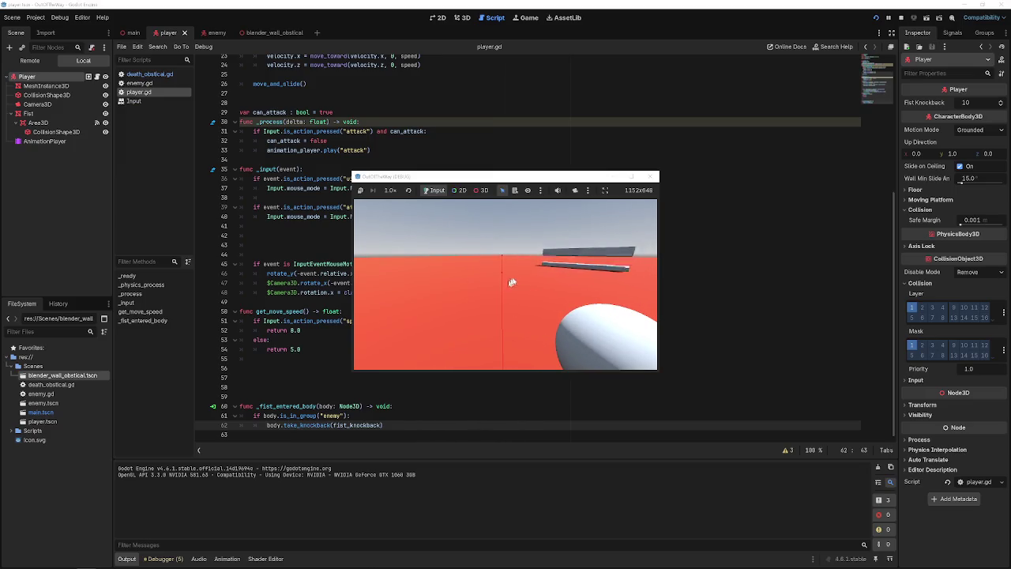
pyautogui.click(652, 177)
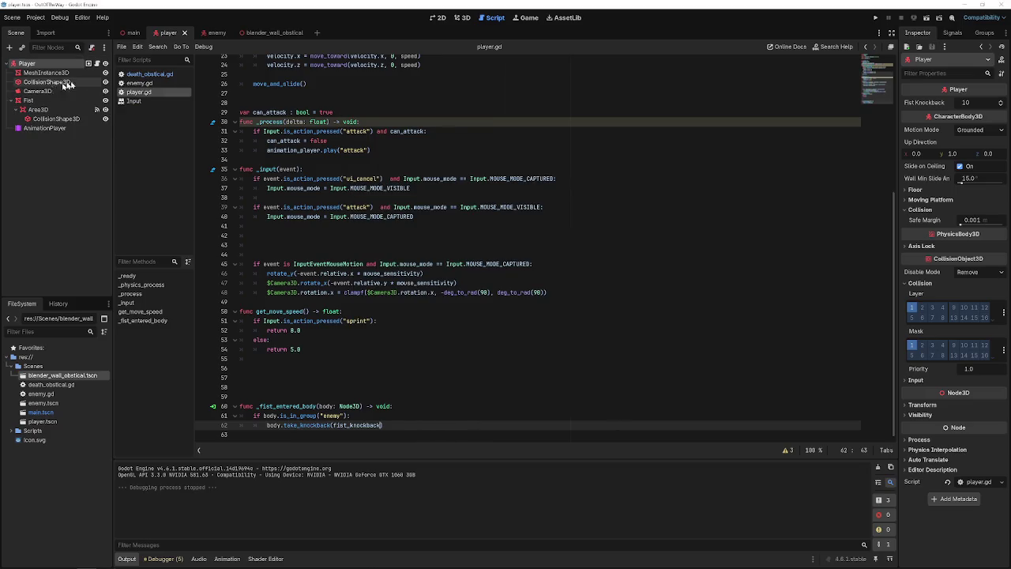
# - In enemy.gd, replace the * 100 knockback multiplier on line 33 with amount
pyautogui.click(153, 74)
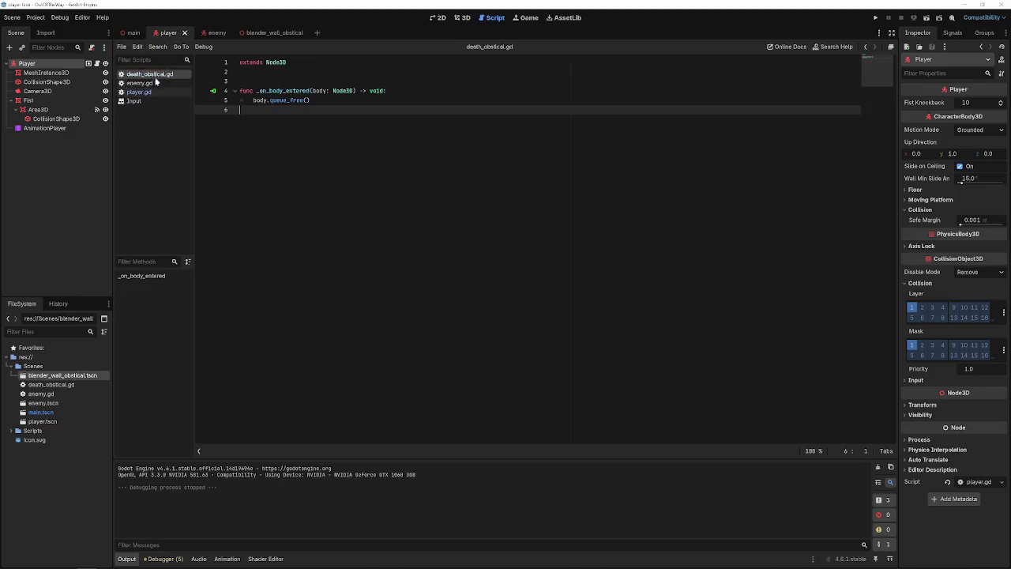
pyautogui.click(156, 82)
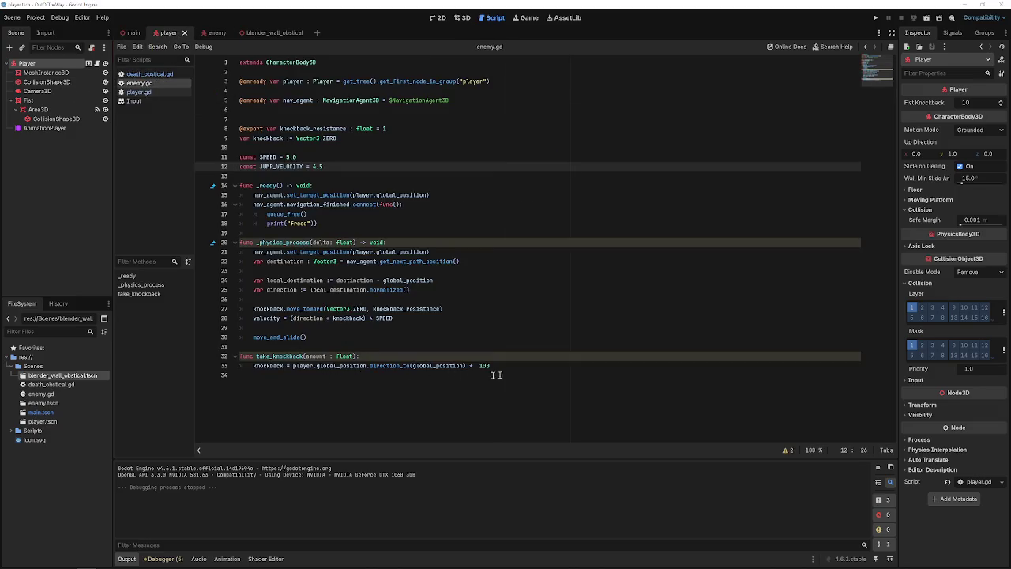
pyautogui.click(491, 366)
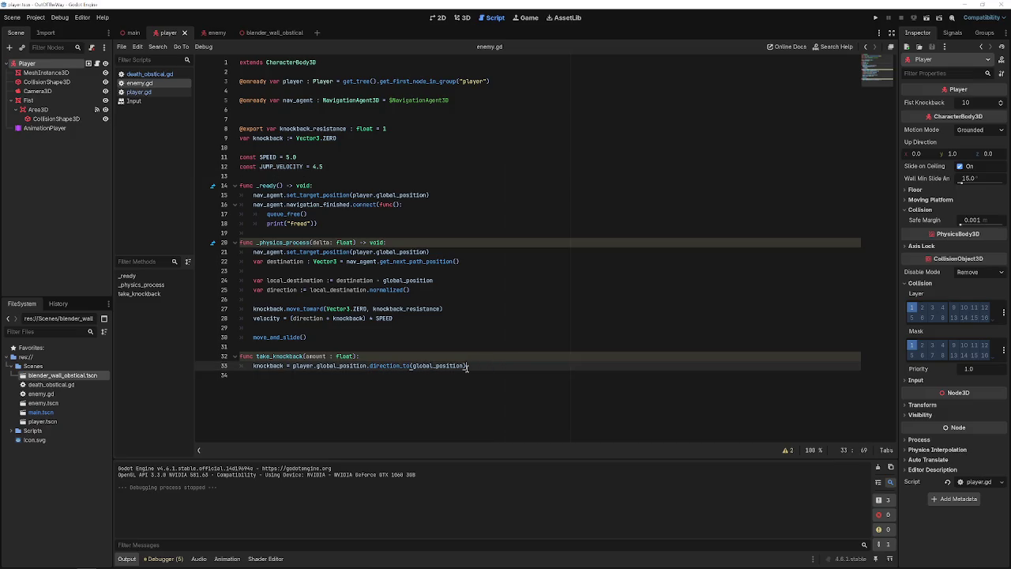
pyautogui.click(875, 18)
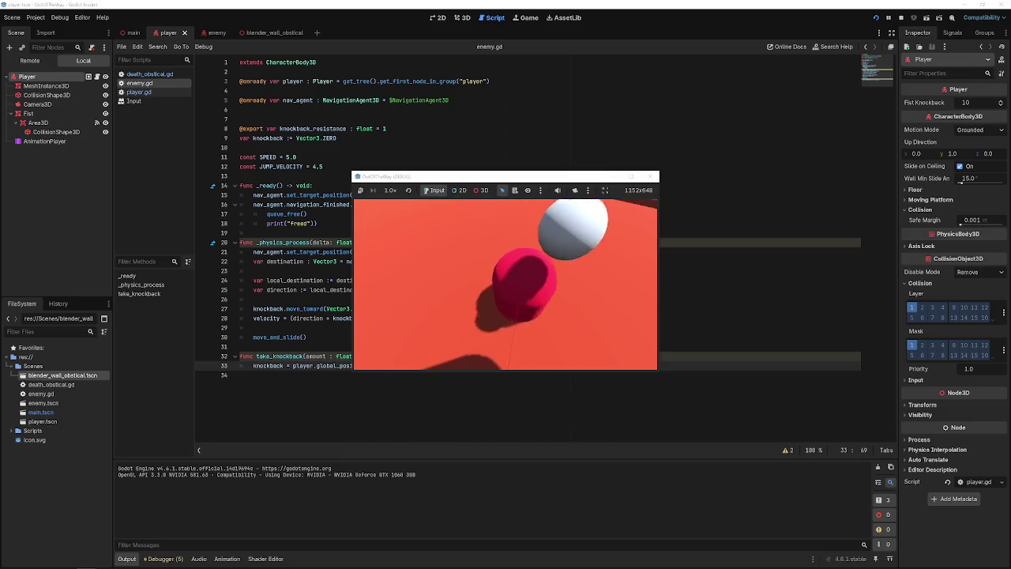
pyautogui.press('Escape')
pyautogui.write('* amoun')
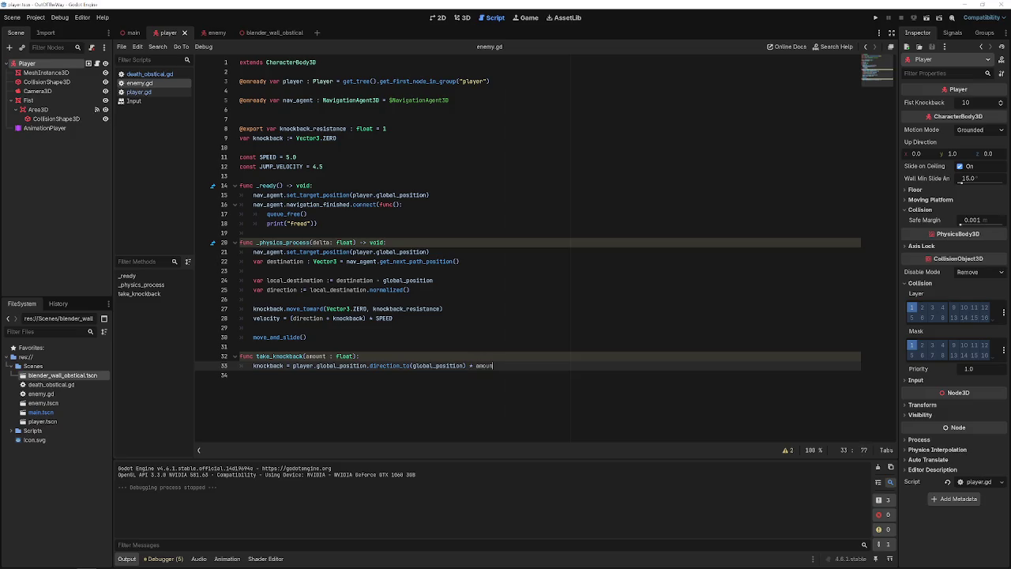
pyautogui.write('t')
# - Run the game twice to test the amount-scaled knockback
pyautogui.click(874, 23)
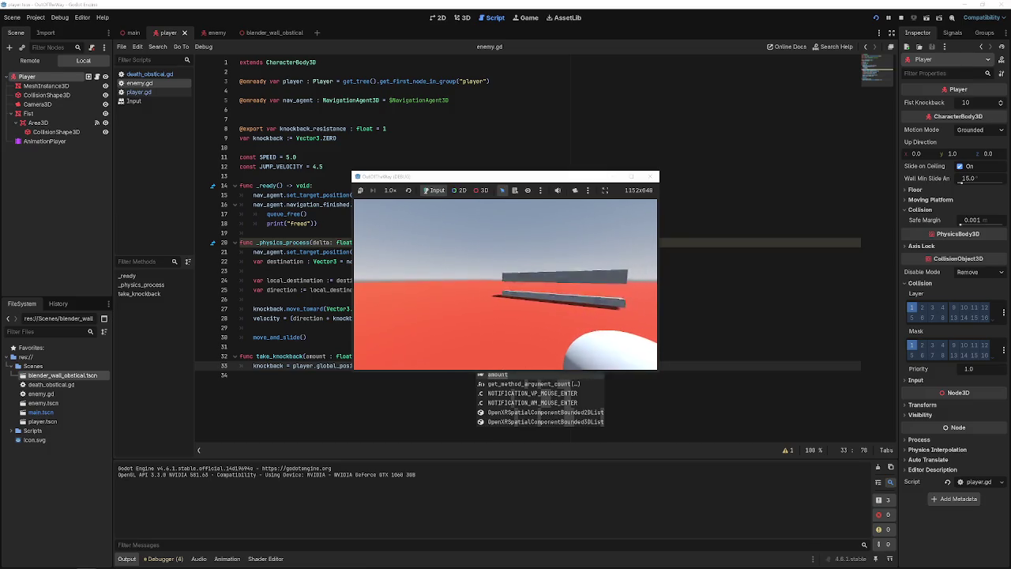
pyautogui.click(653, 176)
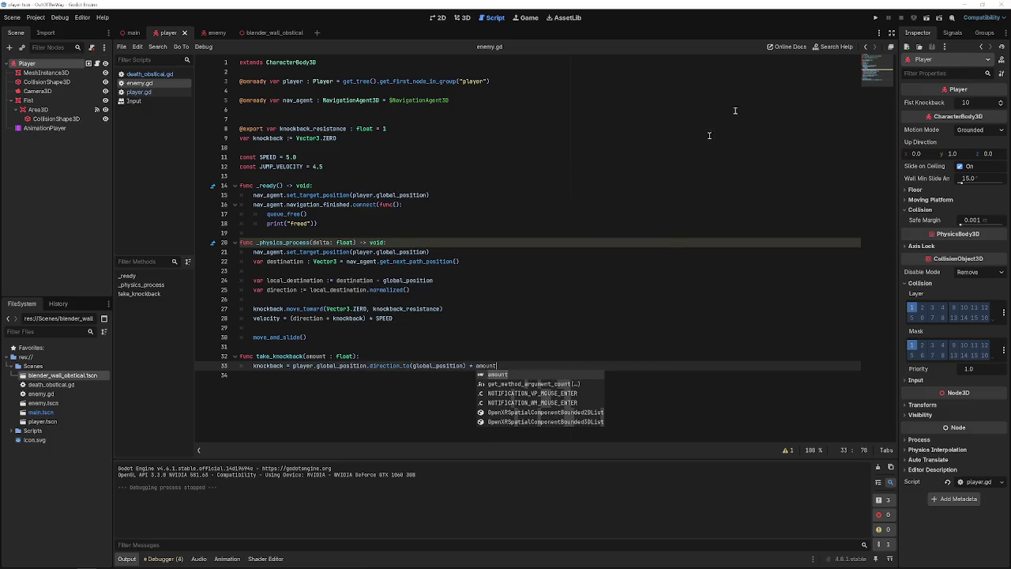
pyautogui.click(876, 18)
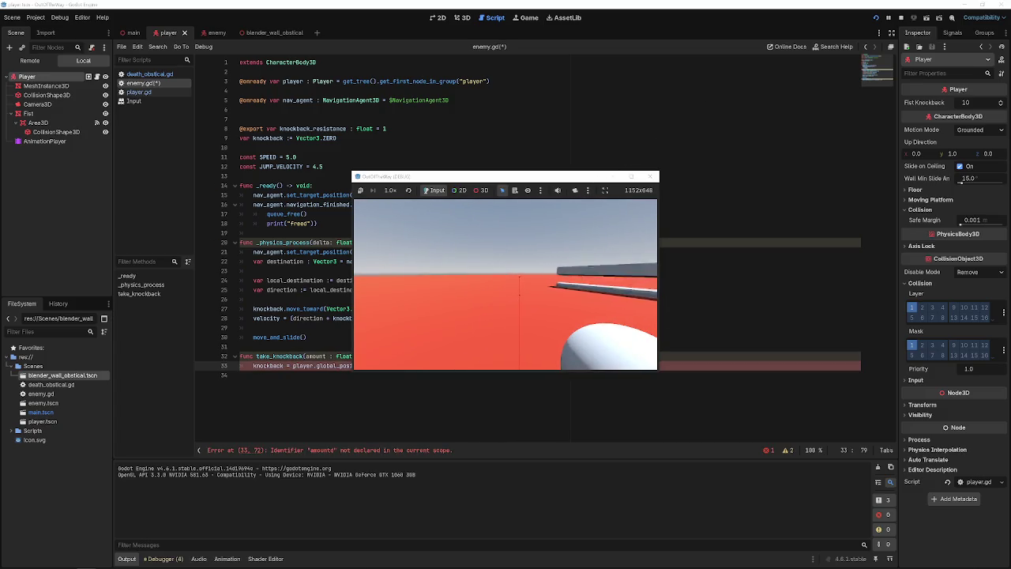
pyautogui.click(653, 176)
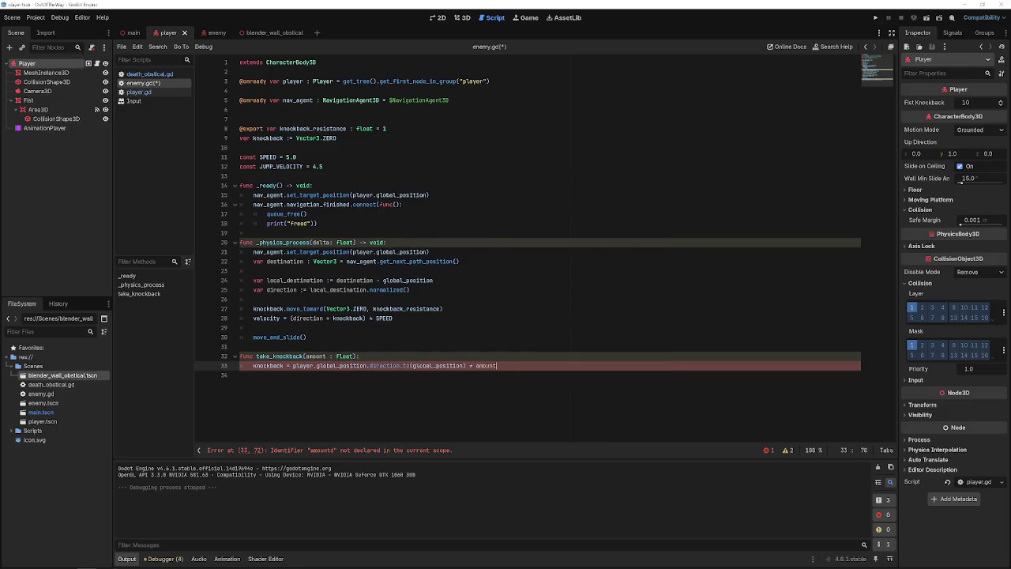
# - Inspect the direction_to call on line 33, selecting the player and enemy global_position references
pyautogui.doubleClick(356, 366)
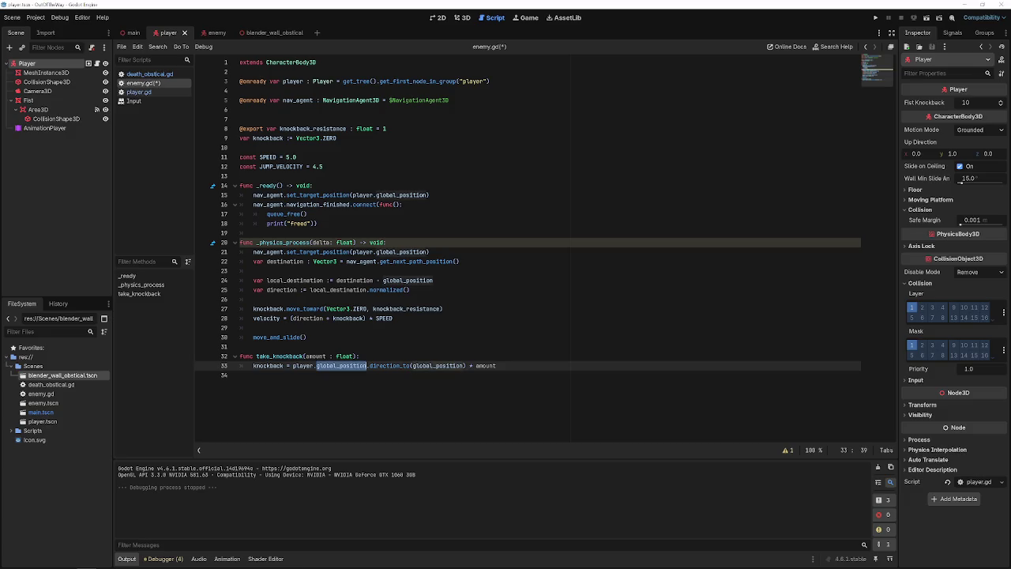
pyautogui.click(369, 365)
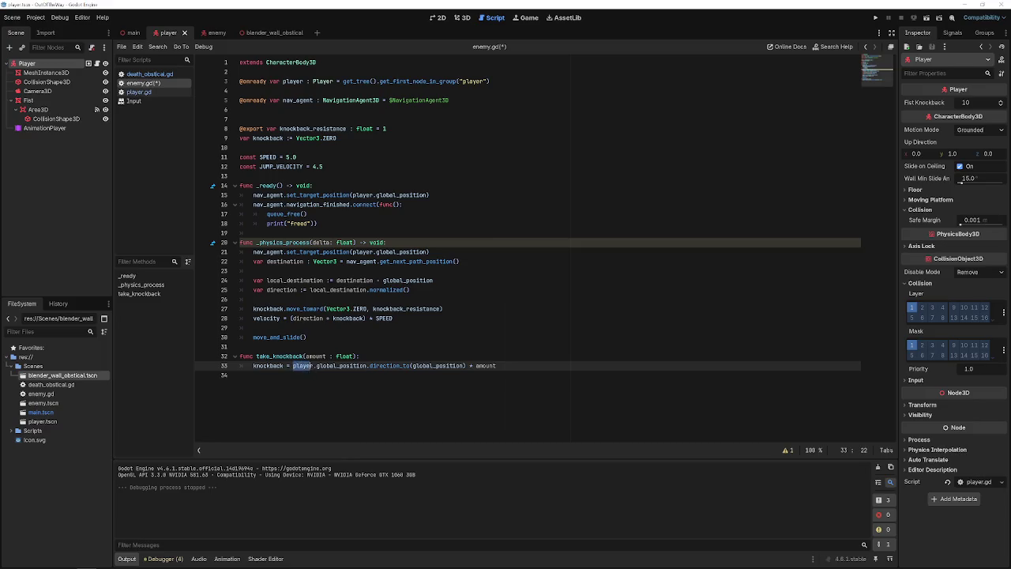
pyautogui.hotkey('shift', 'Right')
pyautogui.click(370, 360)
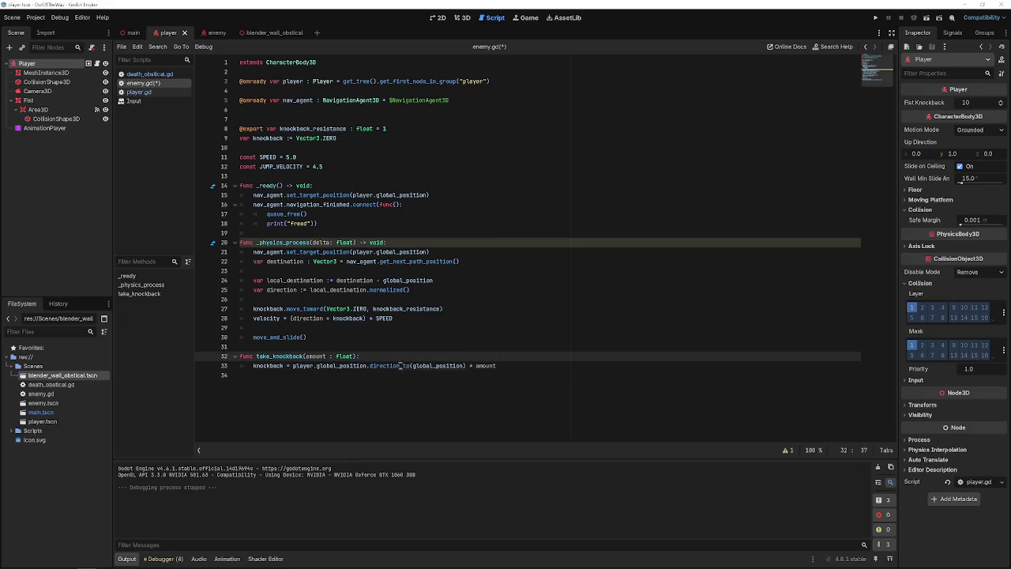
pyautogui.click(446, 366)
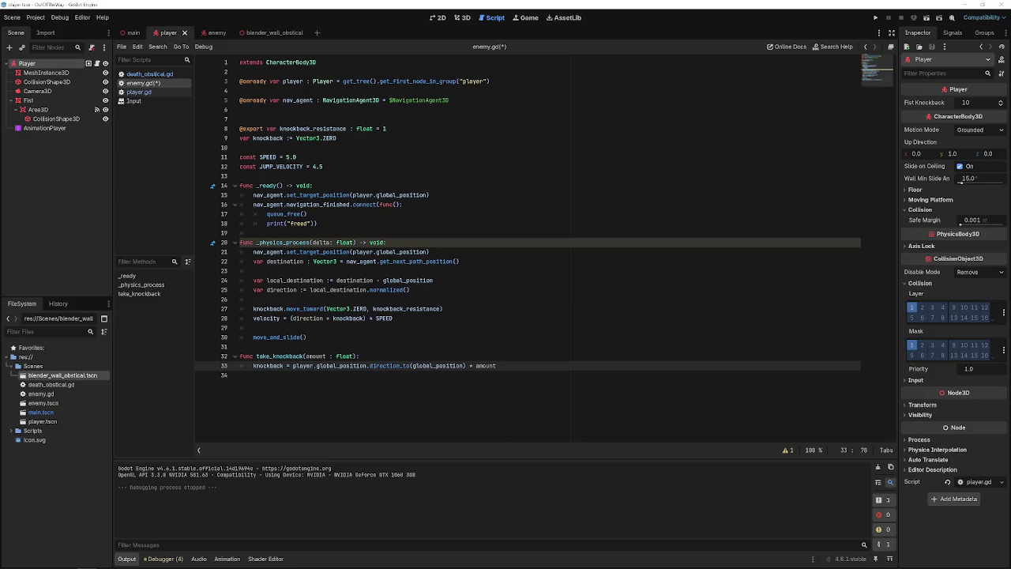
pyautogui.doubleClick(450, 366)
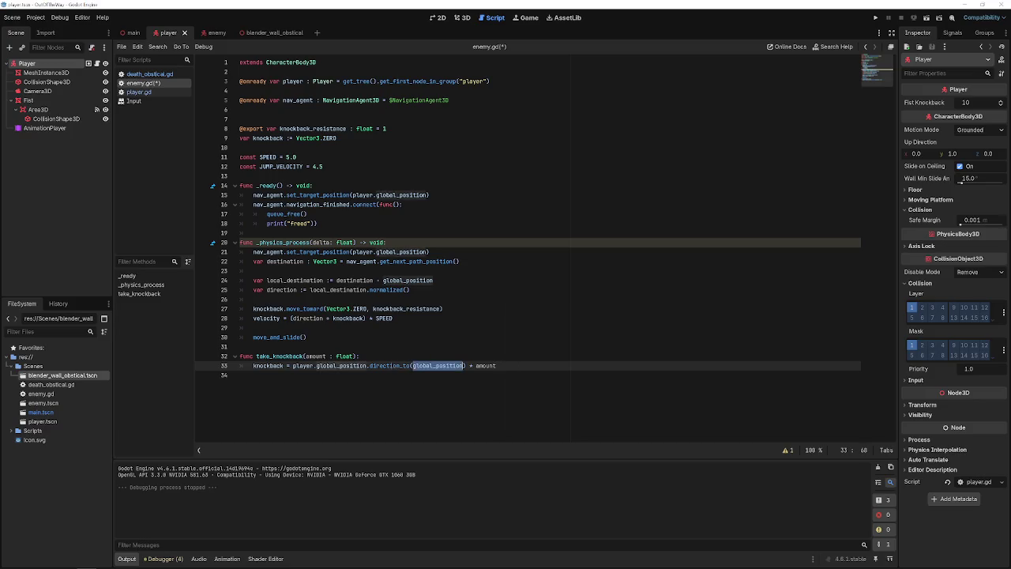
pyautogui.click(470, 366)
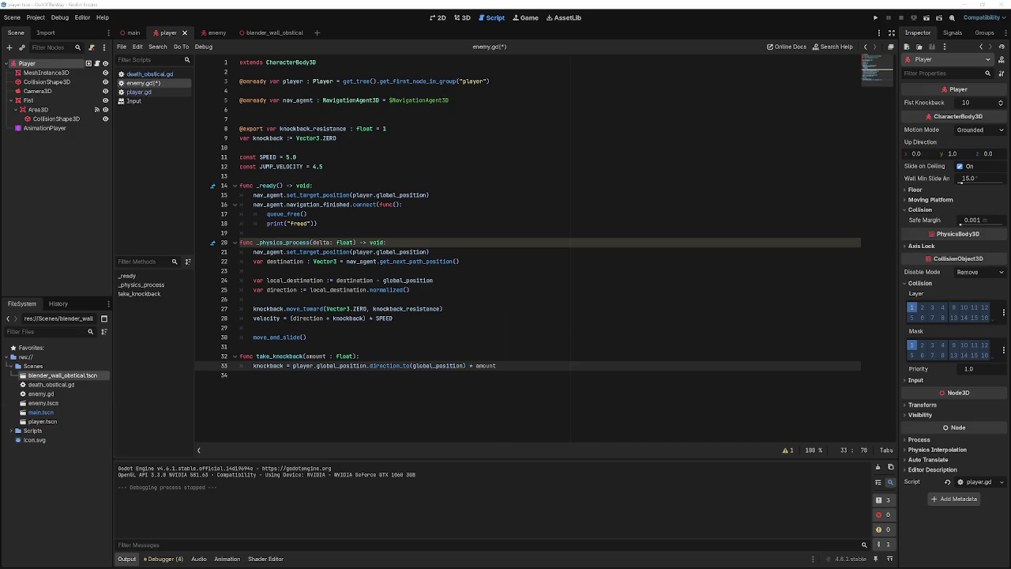
# - Run the game to test the amount-scaled knockback, stop it, and return to the 3D view
pyautogui.click(876, 17)
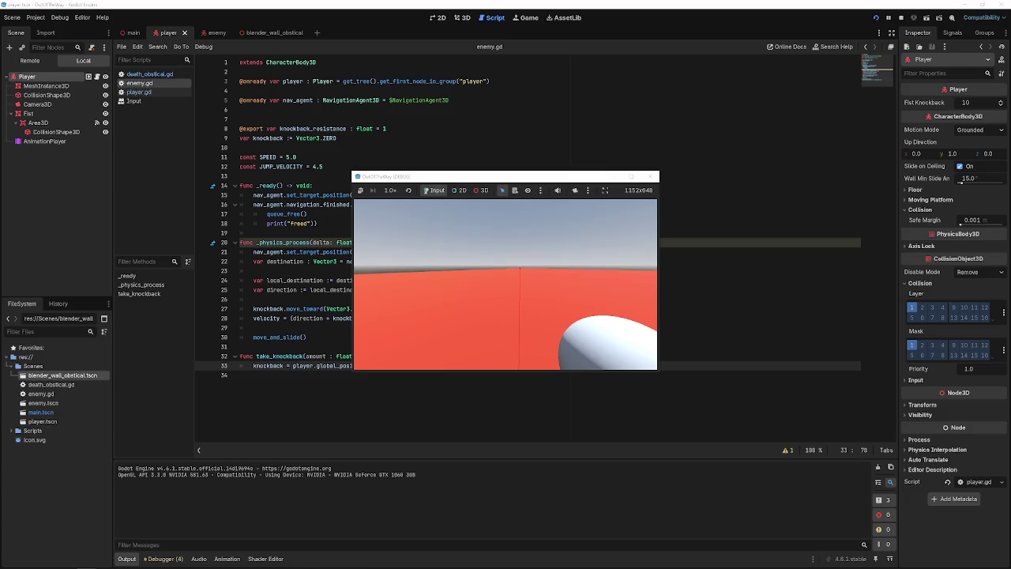
pyautogui.click(650, 176)
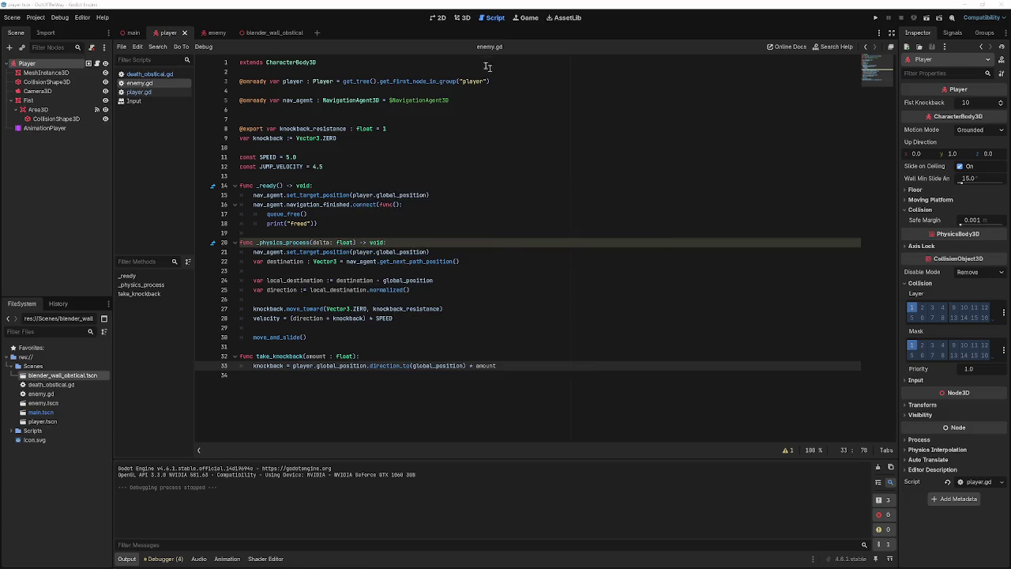
pyautogui.click(464, 17)
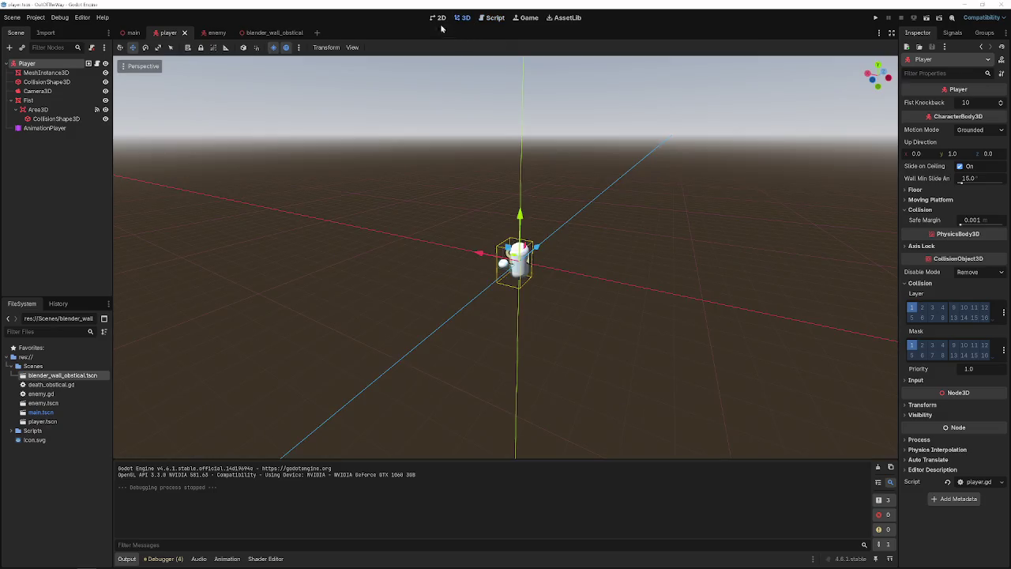
# - In the main scene, add a MeshInstance3D child to the Floor node
pyautogui.click(503, 18)
pyautogui.click(465, 18)
pyautogui.click(135, 33)
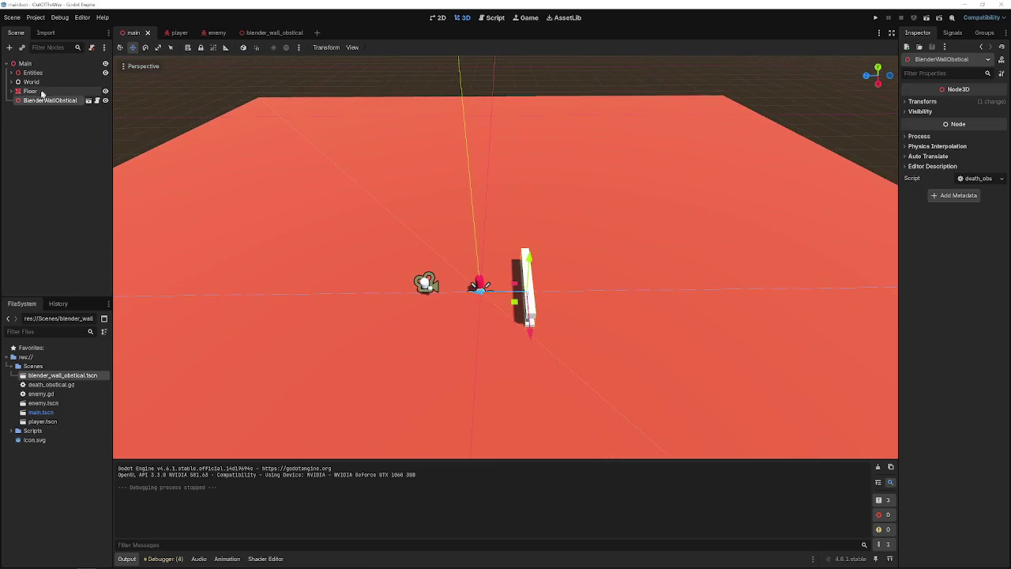
pyautogui.rightClick(42, 93)
pyautogui.click(67, 101)
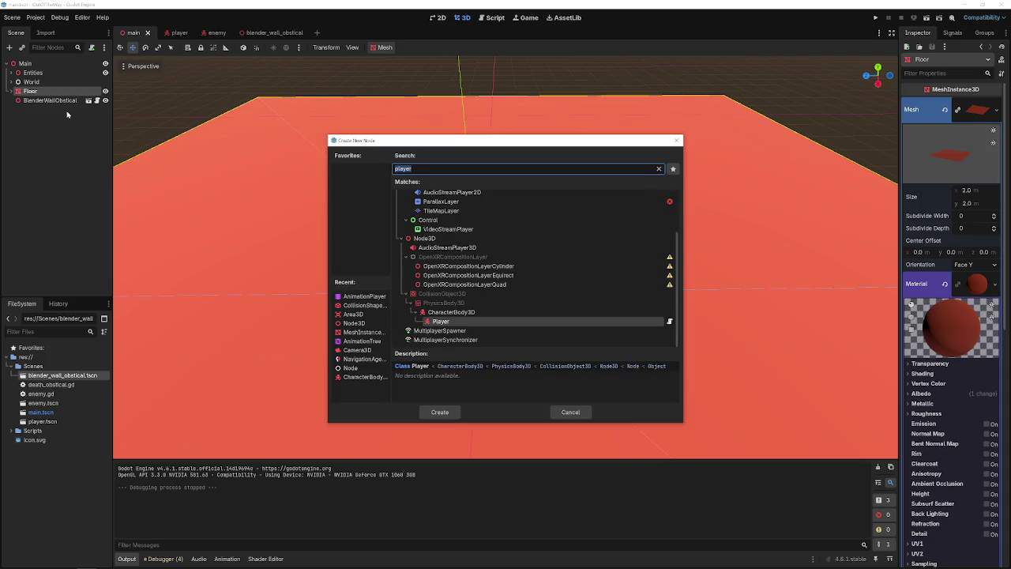
pyautogui.write('mesh')
pyautogui.press('Return')
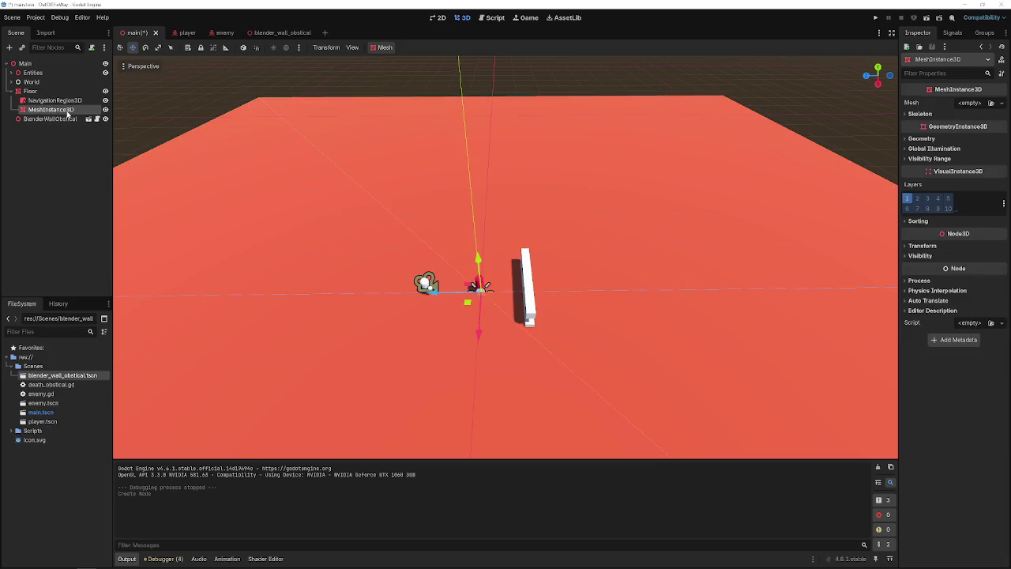
# - Move the MeshInstance3D under Main, reset its position to the origin, and assign a new BoxMesh
pyautogui.moveTo(68, 116)
pyautogui.mouseDown()
pyautogui.moveTo(45, 134)
pyautogui.moveTo(32, 64)
pyautogui.mouseUp()
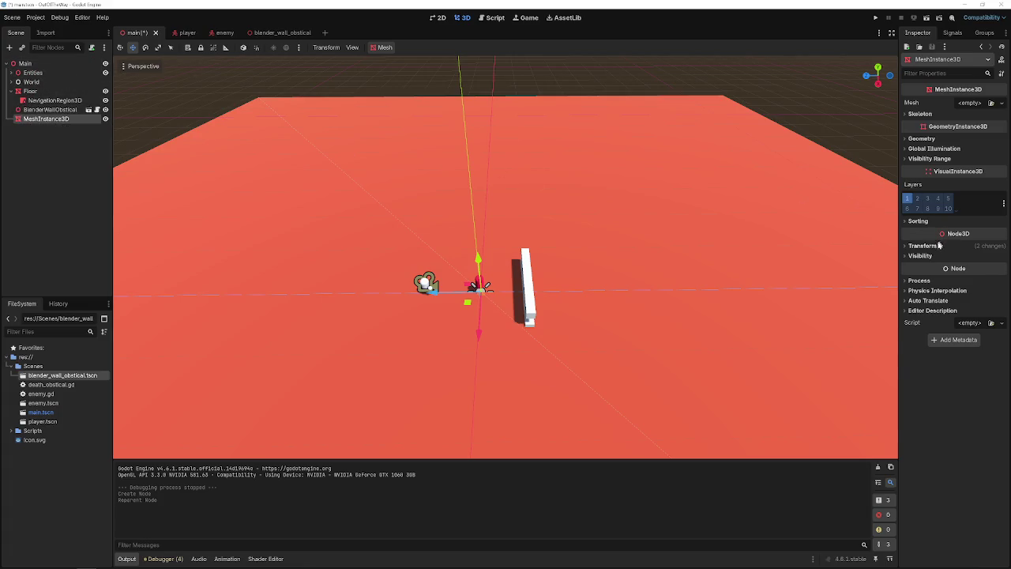
pyautogui.click(938, 245)
pyautogui.click(998, 260)
pyautogui.rightClick(68, 119)
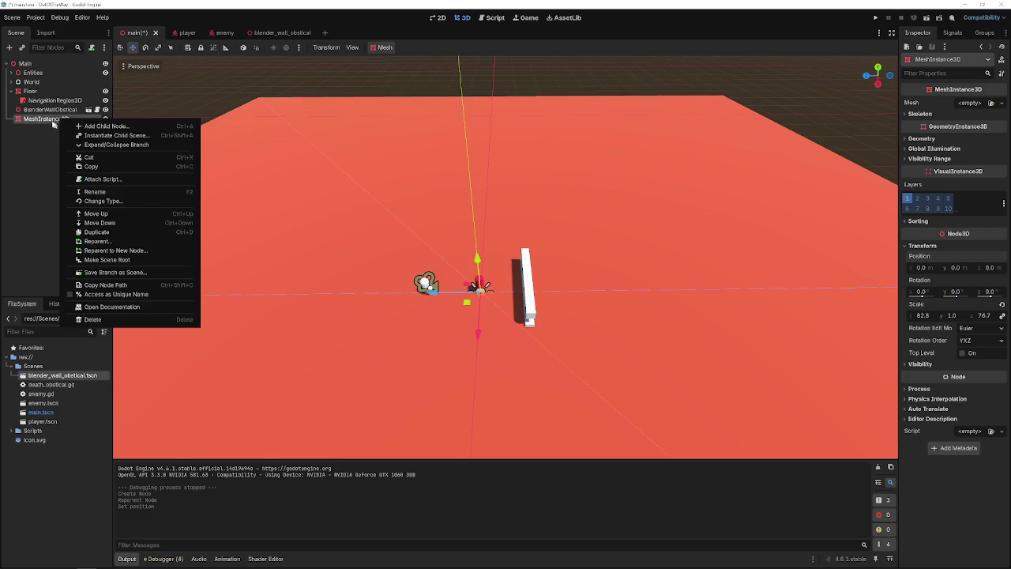
pyautogui.click(52, 119)
pyautogui.click(958, 103)
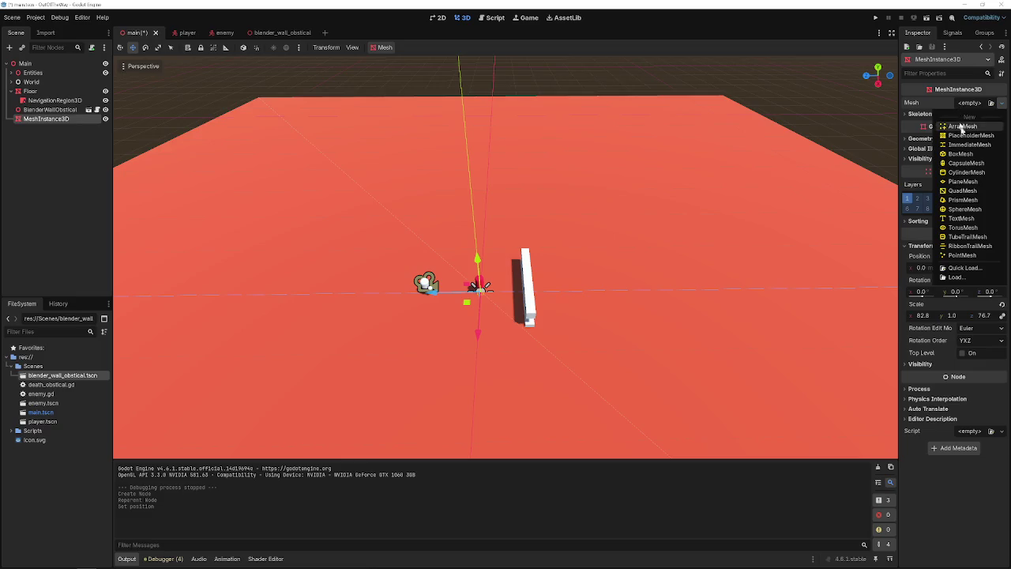
pyautogui.click(964, 155)
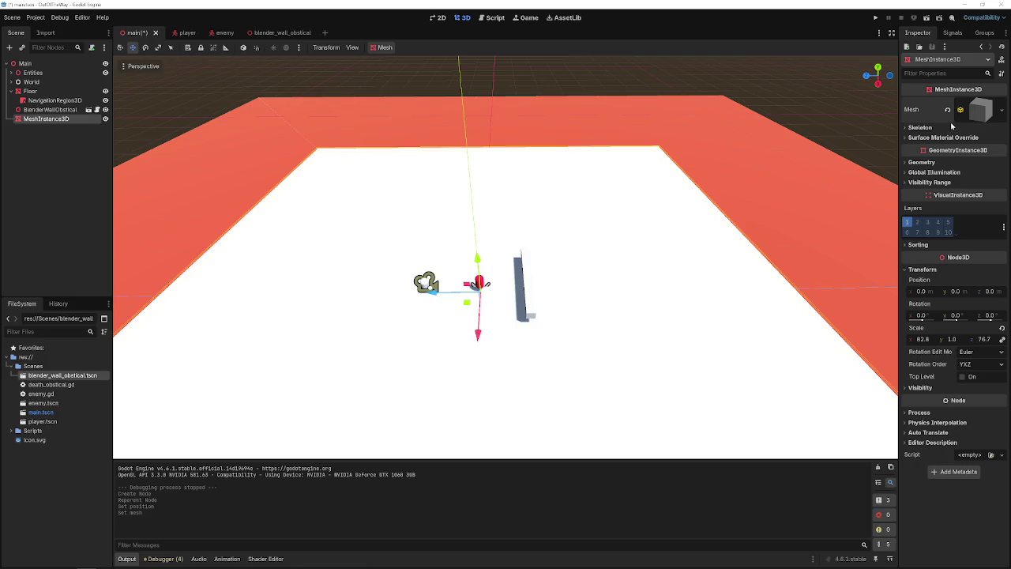
pyautogui.click(922, 269)
# - Reset the box scale to 1, 1, 1, then raise it and stretch it into a tall, long bar
pyautogui.click(924, 271)
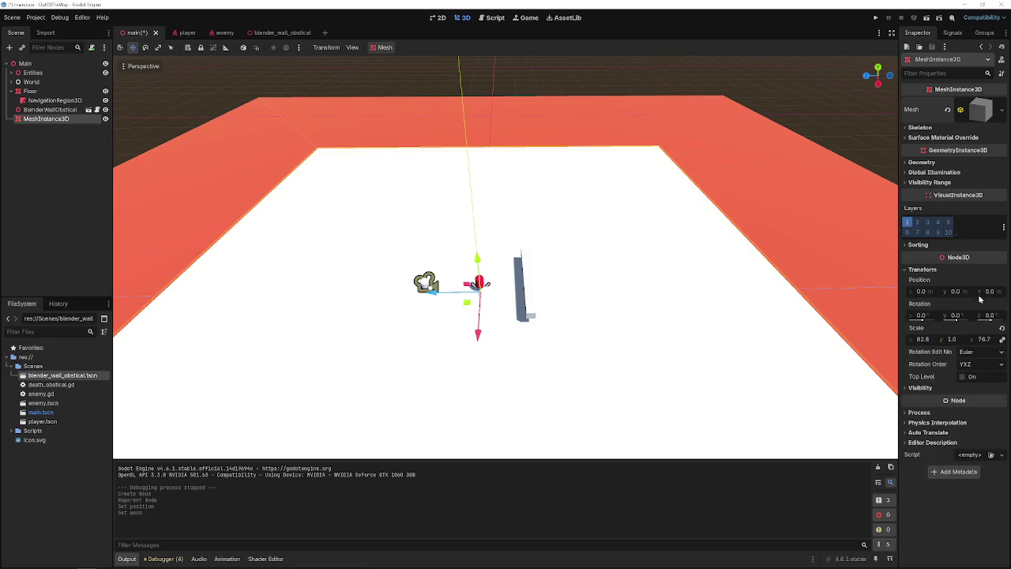
pyautogui.click(1001, 331)
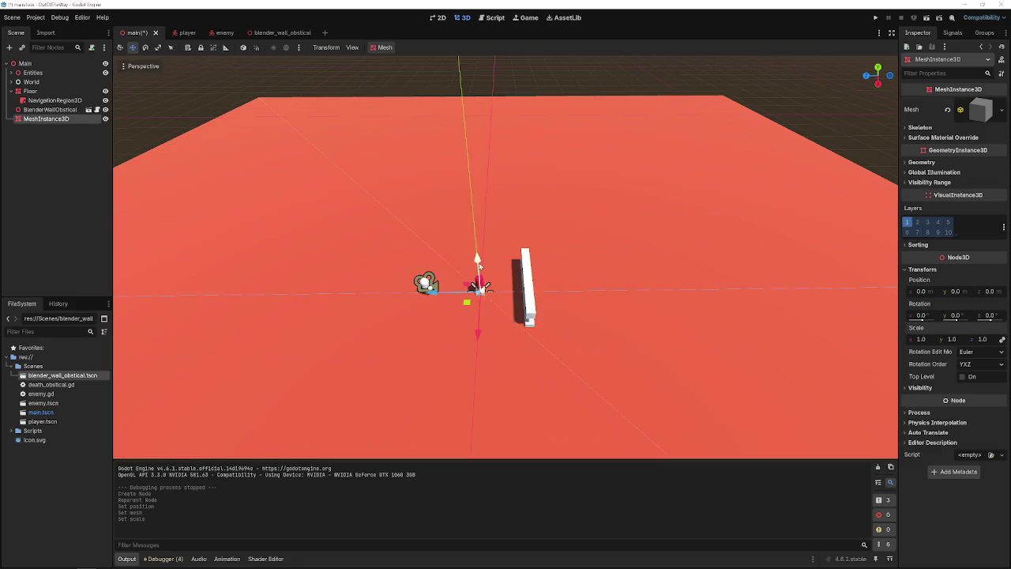
pyautogui.moveTo(478, 266); pyautogui.dragTo(478, 258)
pyautogui.press('r')
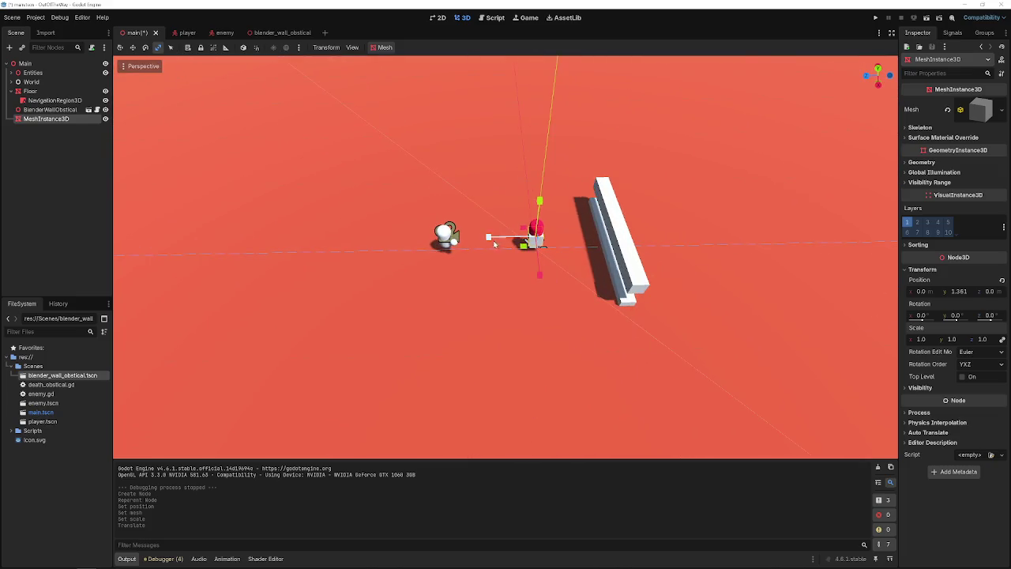
pyautogui.moveTo(489, 238); pyautogui.dragTo(352, 244)
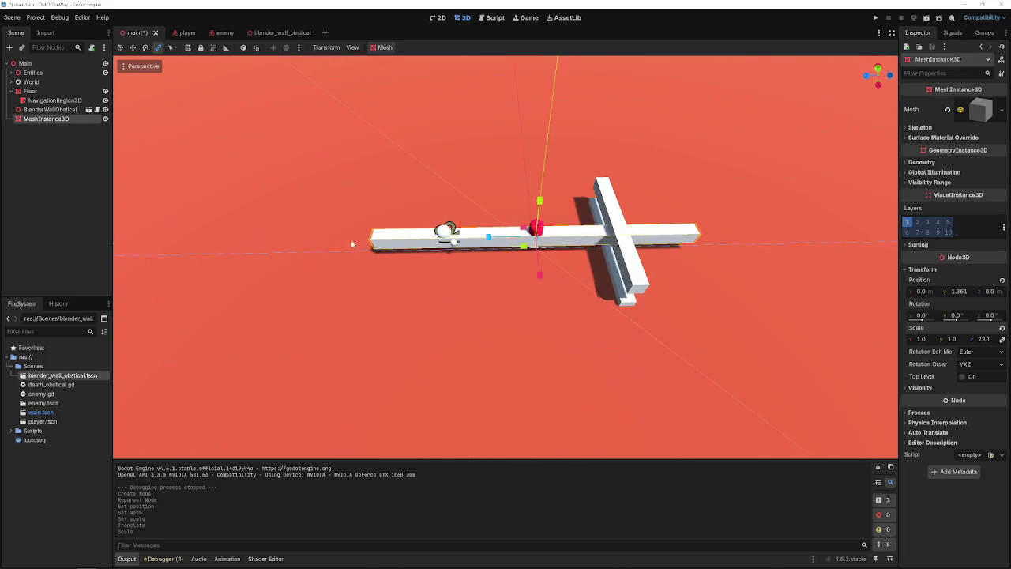
pyautogui.moveTo(481, 240)
pyautogui.mouseDown()
pyautogui.moveTo(312, 236)
pyautogui.moveTo(450, 237)
pyautogui.mouseUp()
pyautogui.moveTo(540, 207)
pyautogui.mouseDown()
pyautogui.moveTo(543, 150)
pyautogui.moveTo(551, 174)
pyautogui.mouseUp()
# - Move the wall out to the floor's edge, around x -69.6, y 5.952
pyautogui.press('w')
pyautogui.press('r')
pyautogui.press('w')
pyautogui.press('r')
pyautogui.press('w')
pyautogui.moveTo(548, 218); pyautogui.dragTo(541, 202)
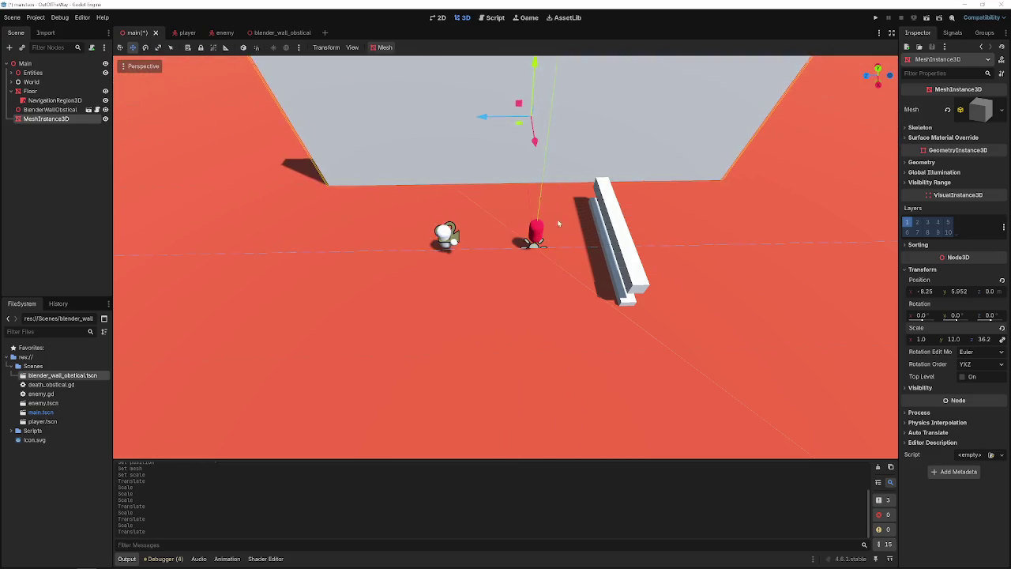
pyautogui.press('f')
pyautogui.moveTo(613, 352)
pyautogui.mouseDown()
pyautogui.moveTo(593, 221)
pyautogui.moveTo(583, 229)
pyautogui.mouseUp()
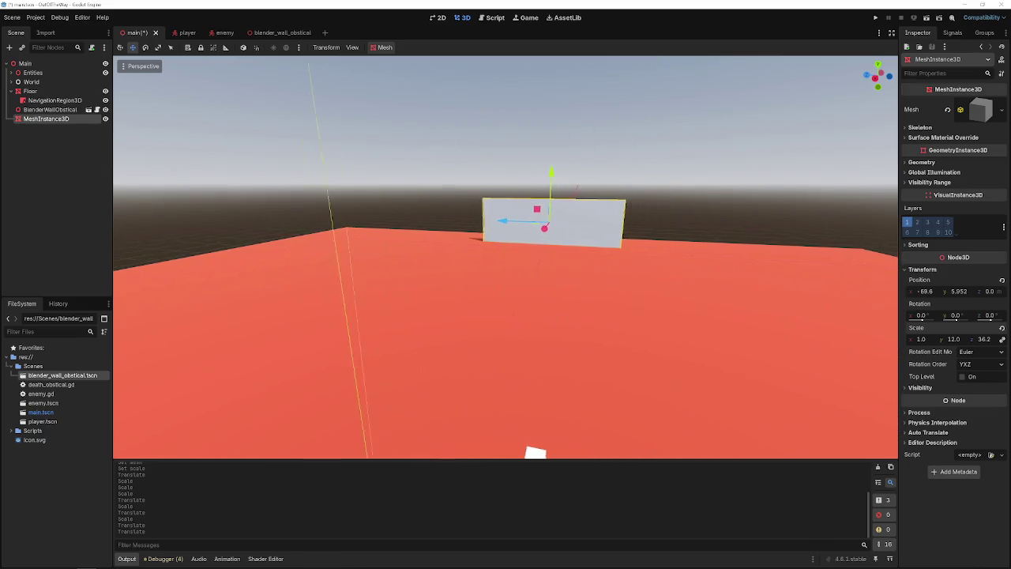
# - Stretch the wall along the floor's full length to about 151 on Z and save the scene
pyautogui.press('r')
pyautogui.moveTo(490, 220); pyautogui.dragTo(383, 217)
pyautogui.hotkey('ctrl', 's')
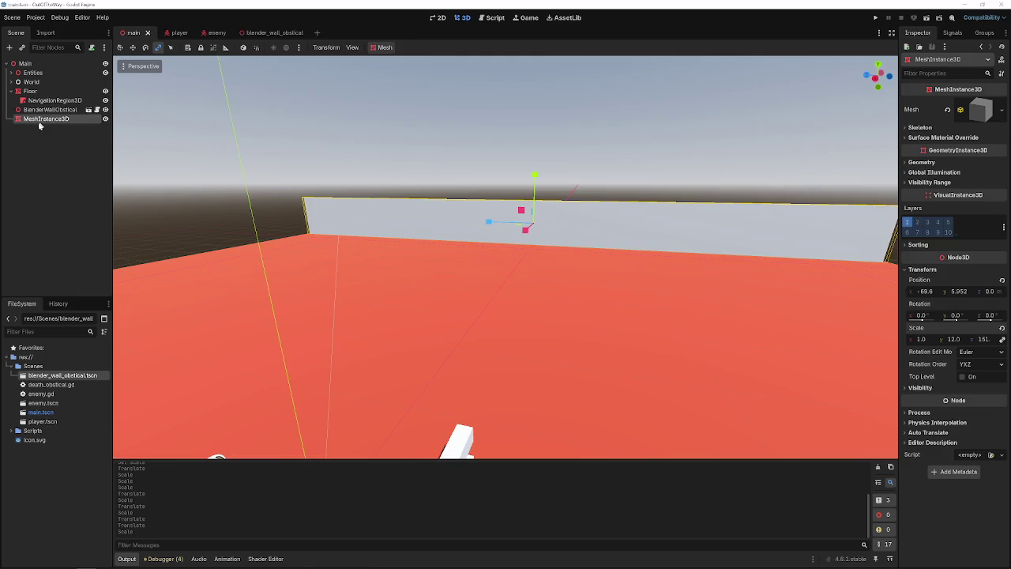
pyautogui.doubleClick(39, 120)
# - Rename the box to Wall, add a Static Body Child with a Single Convex collision shape, and save
pyautogui.write('Wa')
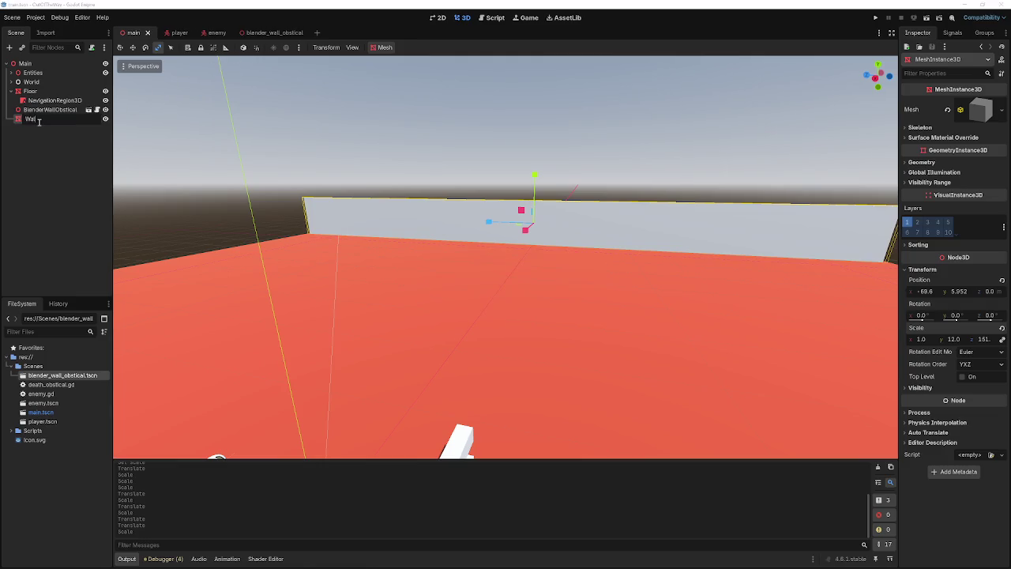
pyautogui.write('l')
pyautogui.press('Return')
pyautogui.click(381, 49)
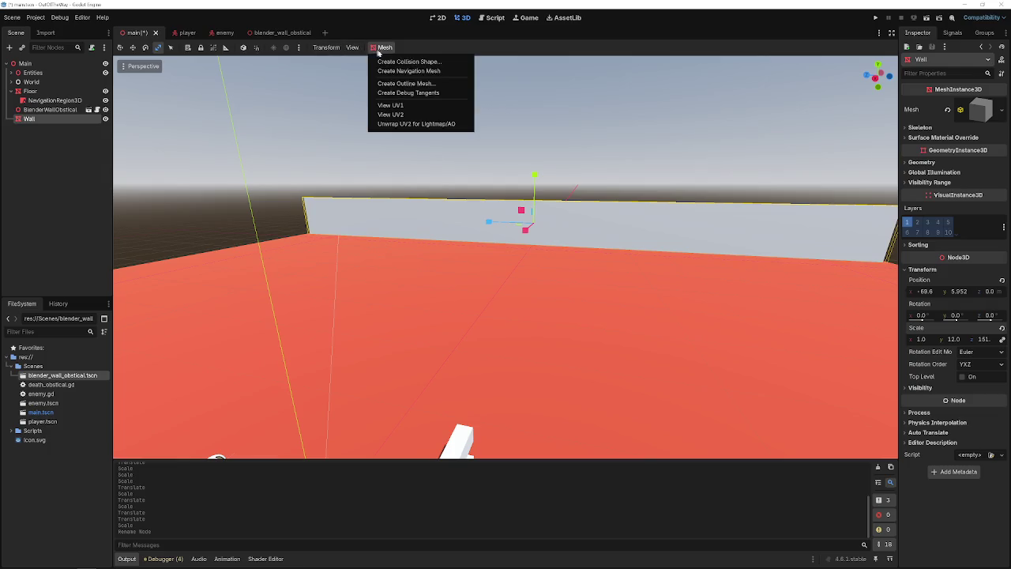
pyautogui.click(406, 61)
pyautogui.click(476, 255)
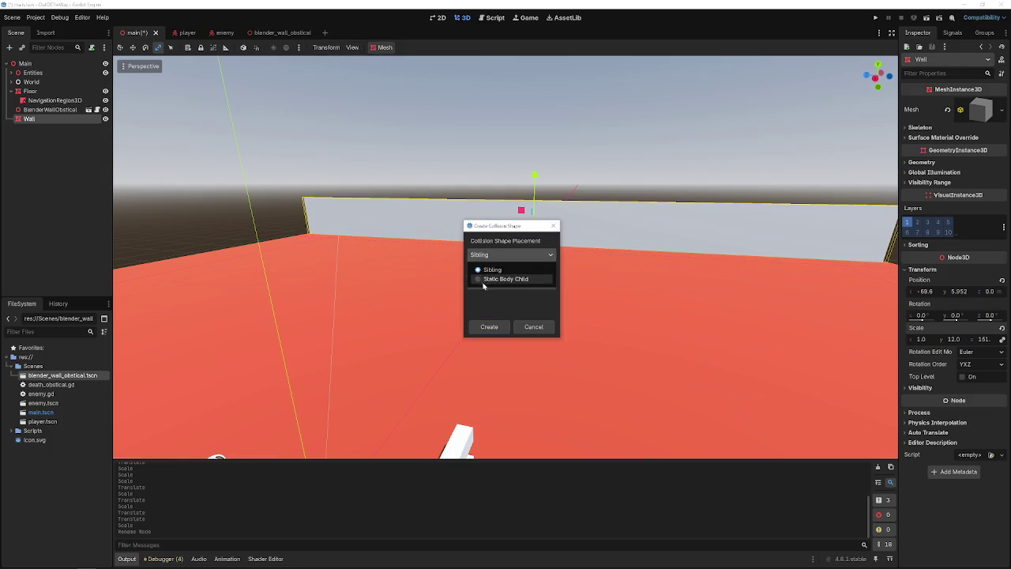
pyautogui.click(488, 279)
pyautogui.click(490, 283)
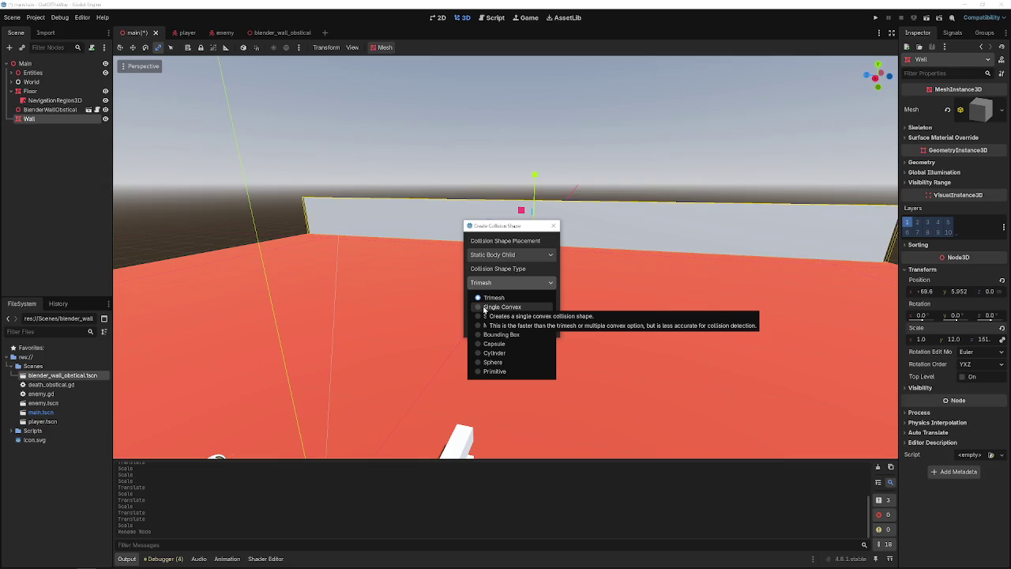
pyautogui.click(485, 307)
pyautogui.click(487, 327)
pyautogui.hotkey('ctrl', 's')
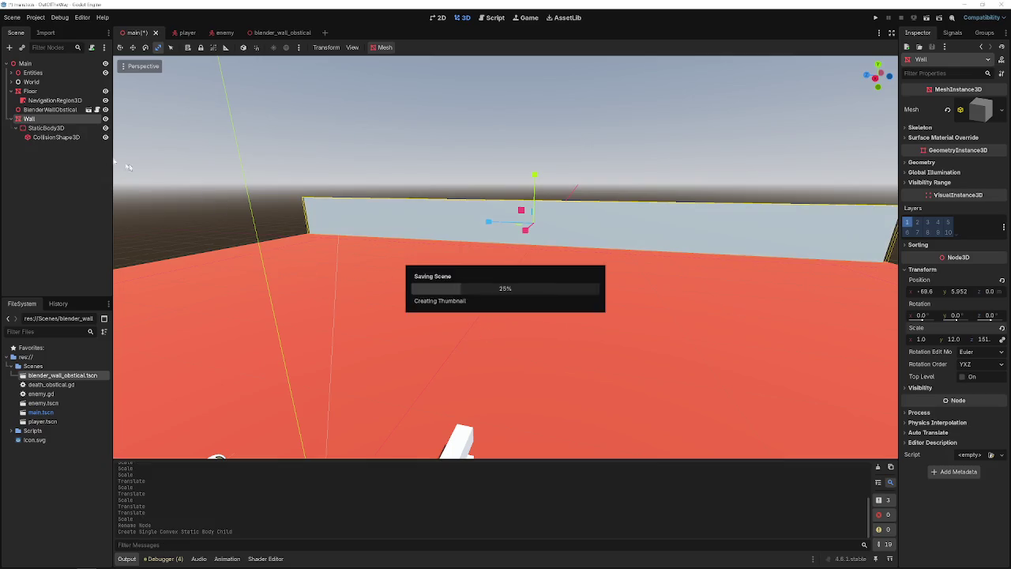
# - Duplicate Wall three times to create Wall2, Wall3 and Wall4
pyautogui.click(11, 119)
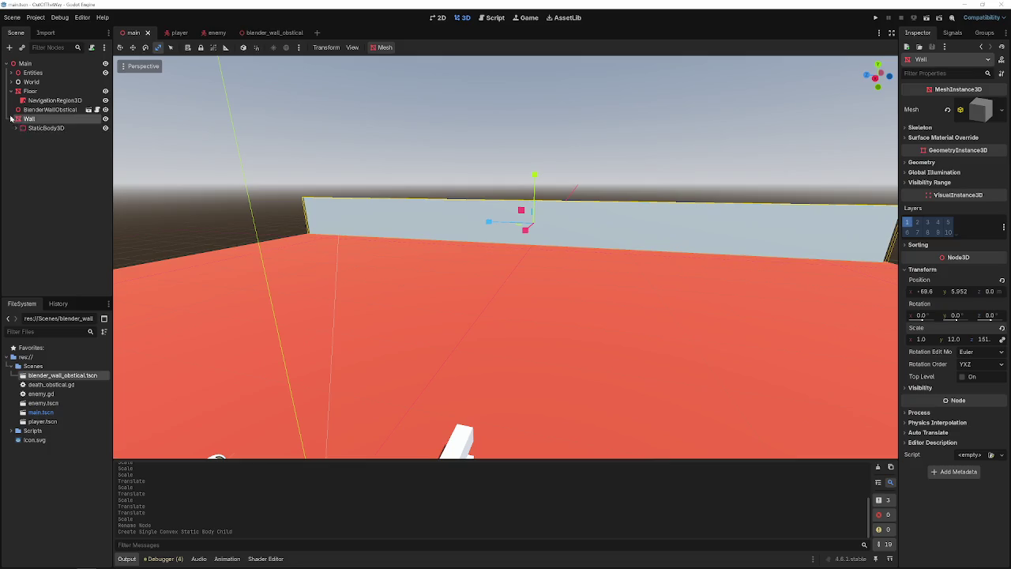
pyautogui.doubleClick(30, 119)
pyautogui.press('Return')
pyautogui.hotkey('ctrl', 'd')
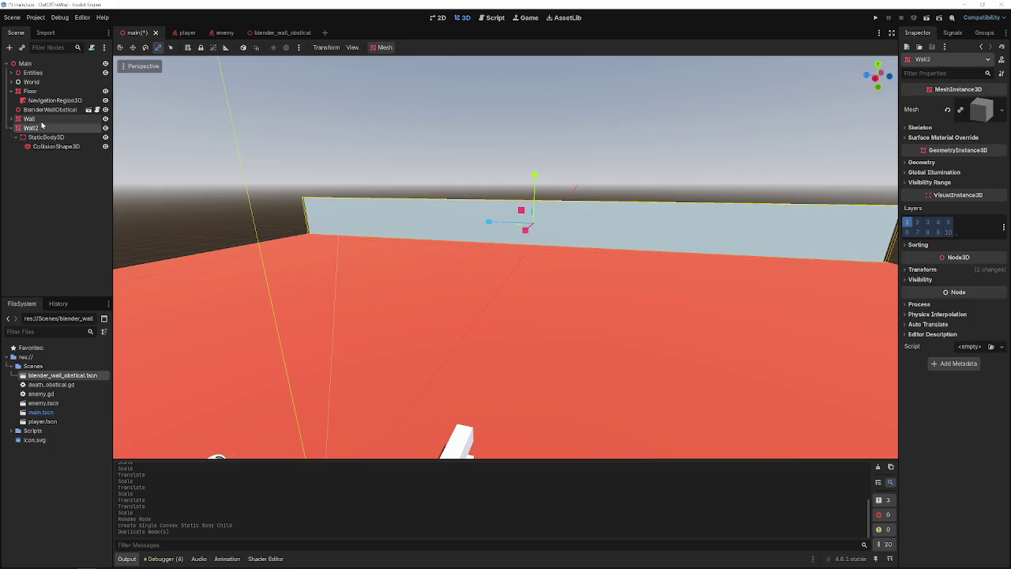
pyautogui.click(13, 128)
pyautogui.hotkey('ctrl', 'd')
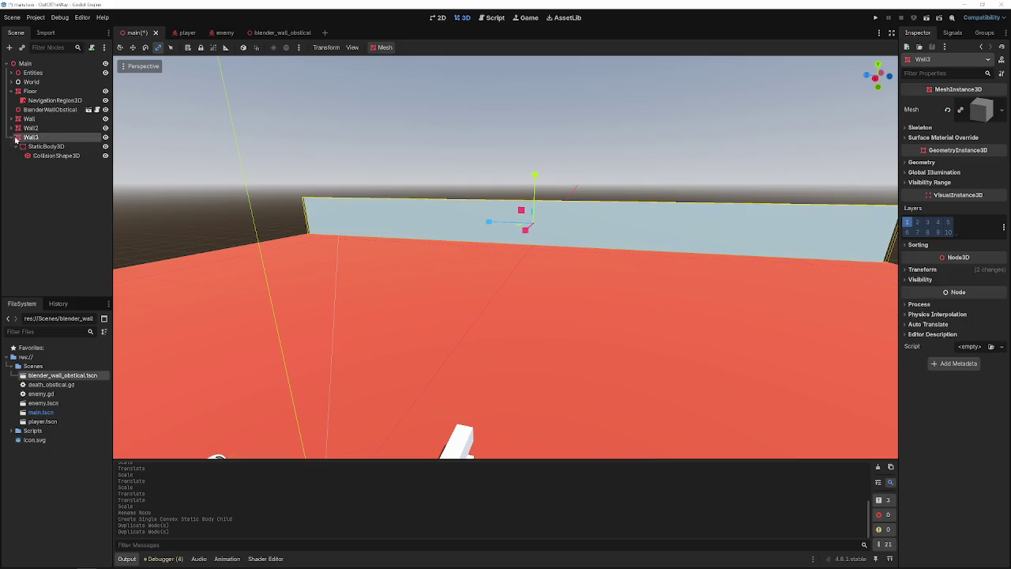
pyautogui.click(15, 139)
pyautogui.hotkey('ctrl', 'd')
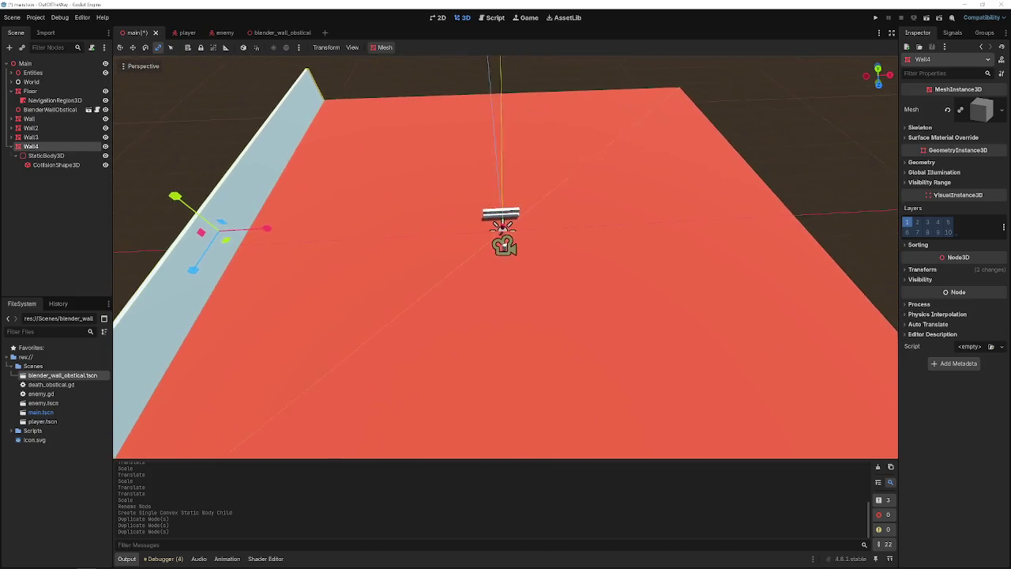
# - Move Wall4 to the opposite side of the floor and bring another copy to the floor centre
pyautogui.press('w')
pyautogui.moveTo(267, 228)
pyautogui.mouseDown()
pyautogui.moveTo(703, 207)
pyautogui.moveTo(815, 214)
pyautogui.mouseUp()
pyautogui.click(257, 202)
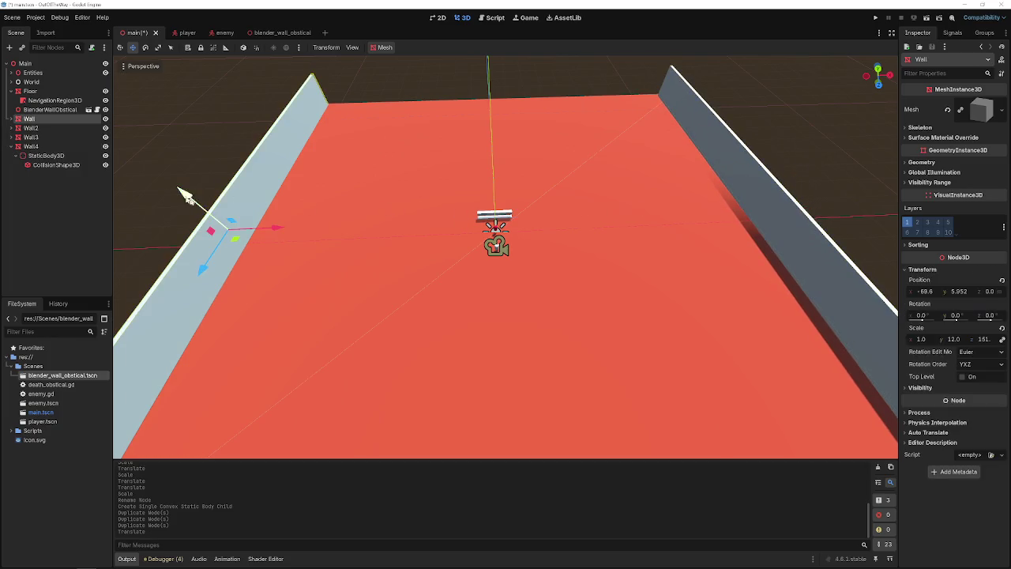
pyautogui.click(23, 147)
pyautogui.click(237, 218)
pyautogui.moveTo(270, 231)
pyautogui.mouseDown()
pyautogui.moveTo(544, 236)
pyautogui.moveTo(518, 233)
pyautogui.moveTo(563, 185)
pyautogui.moveTo(553, 194)
pyautogui.mouseUp()
# - Rotate the centred wall and push it to the floor's far end
pyautogui.press('e')
pyautogui.press('w')
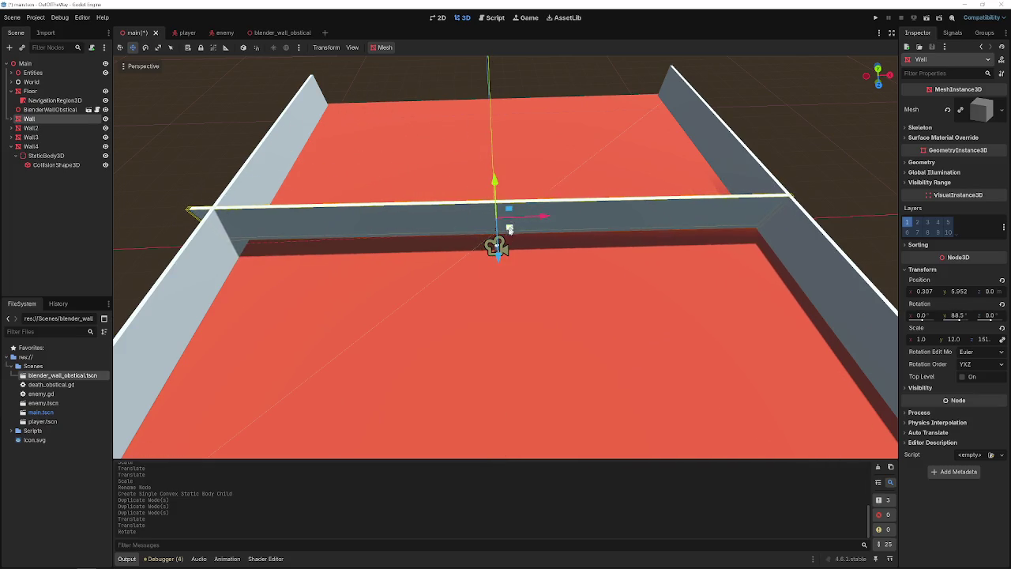
pyautogui.moveTo(497, 251); pyautogui.dragTo(496, 136)
pyautogui.click(496, 135)
pyautogui.press('f')
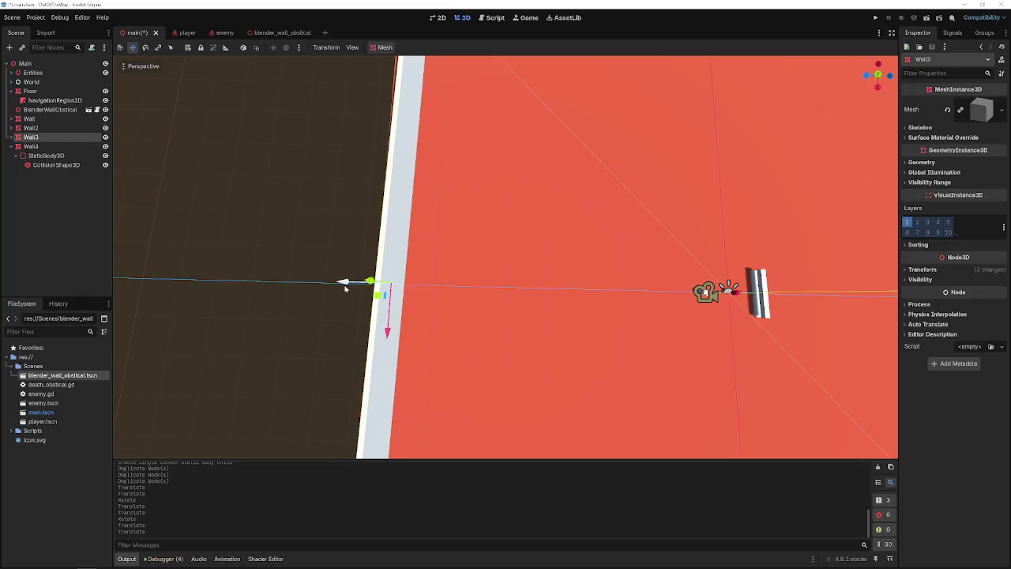
pyautogui.click(321, 223)
# - Save the main scene and run the game to test the four walls
pyautogui.hotkey('ctrl', 's')
pyautogui.moveTo(320, 224); pyautogui.dragTo(715, 79)
pyautogui.click(874, 18)
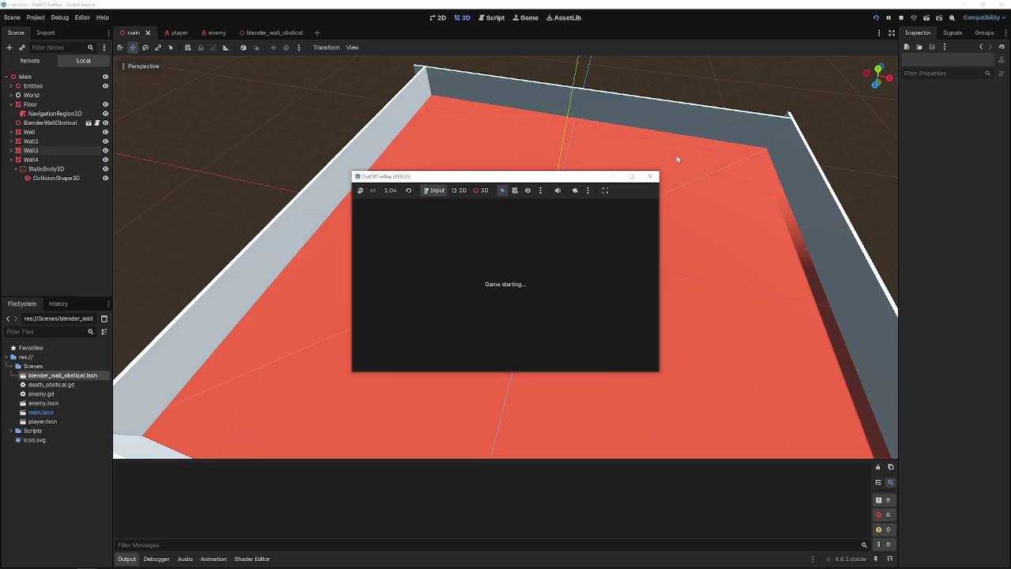
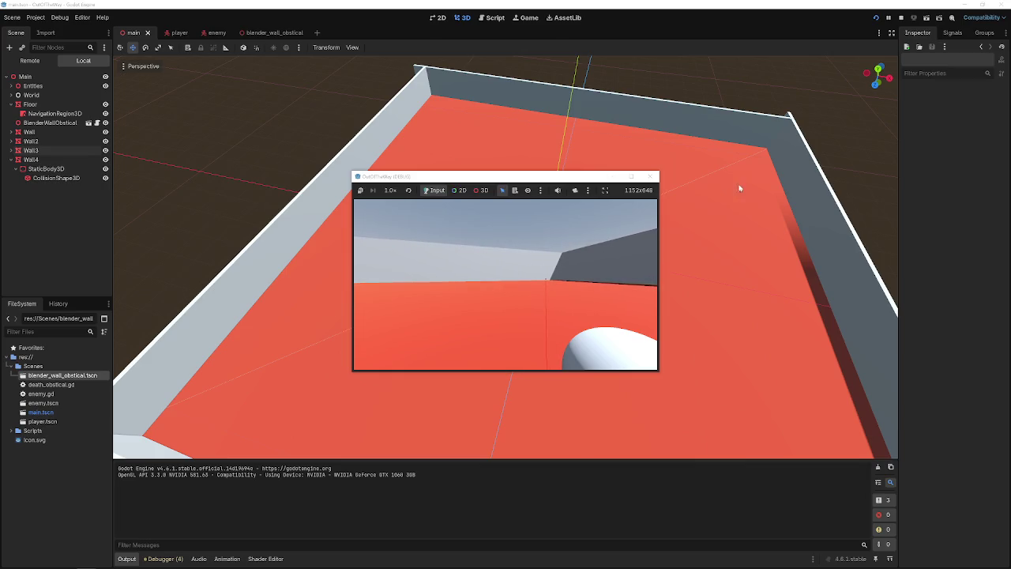
# - Stop the game, change the enemy's Knockback Resistance in the Inspector, and save the enemy scene
pyautogui.click(649, 176)
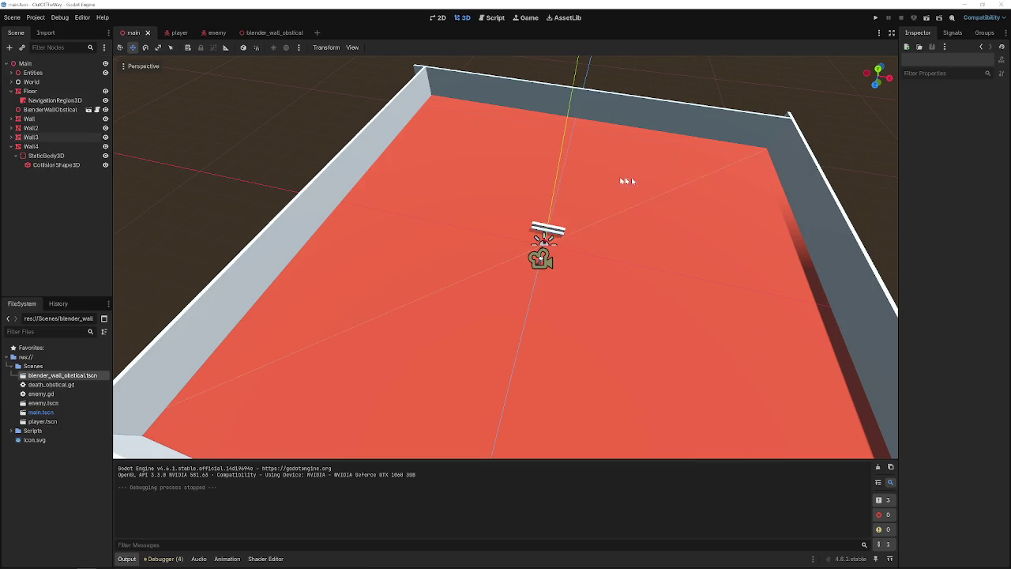
pyautogui.click(264, 32)
pyautogui.click(206, 33)
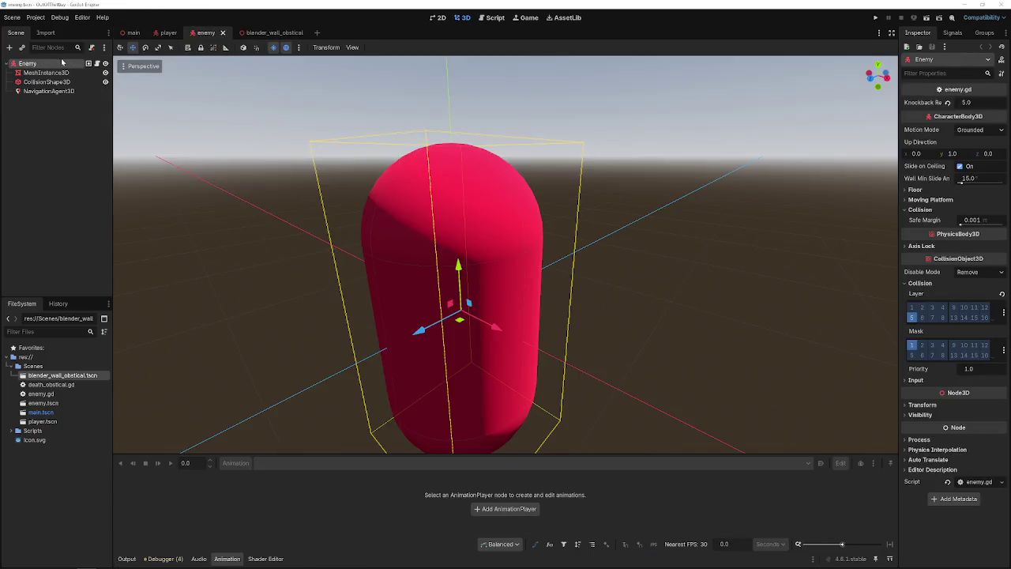
pyautogui.click(949, 104)
pyautogui.click(776, 163)
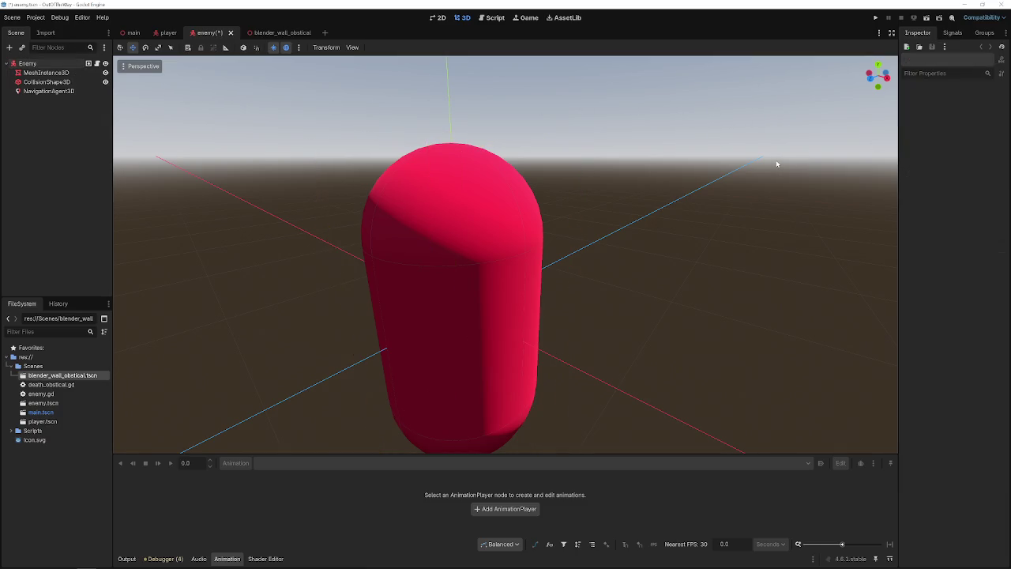
pyautogui.hotkey('ctrl', 's')
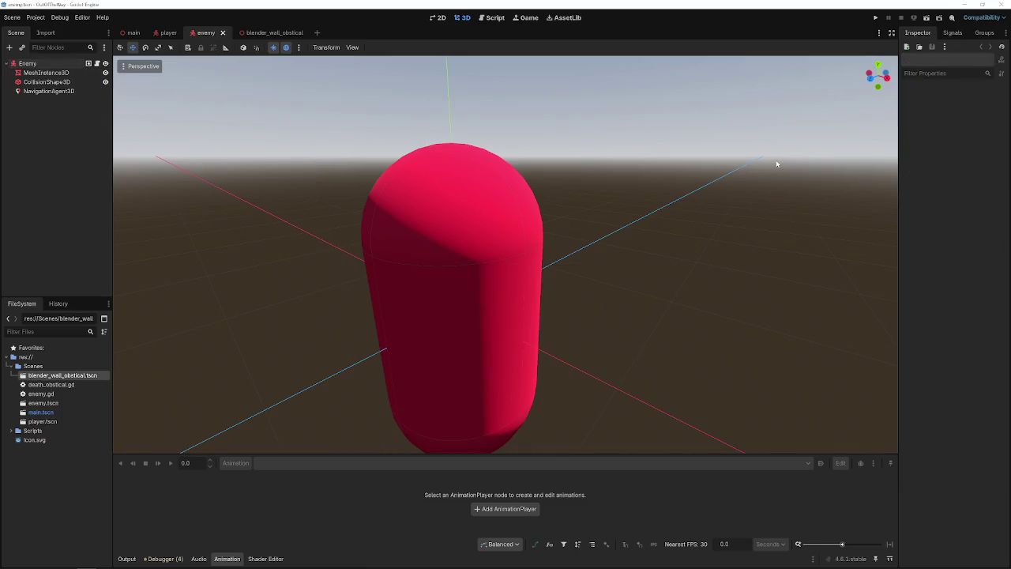
# - Test-run the game, close it, and switch to the player scene
pyautogui.click(875, 17)
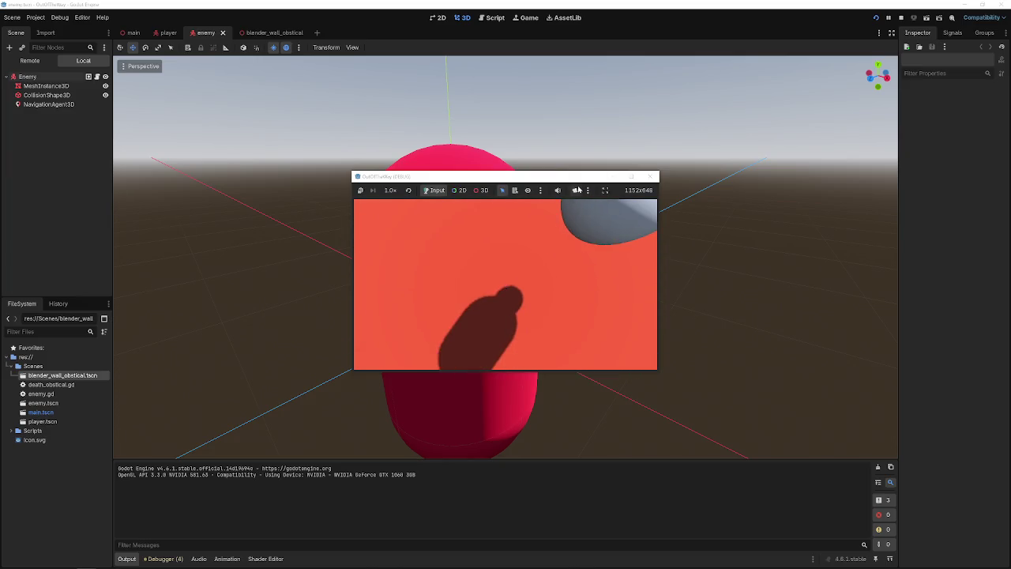
pyautogui.click(651, 176)
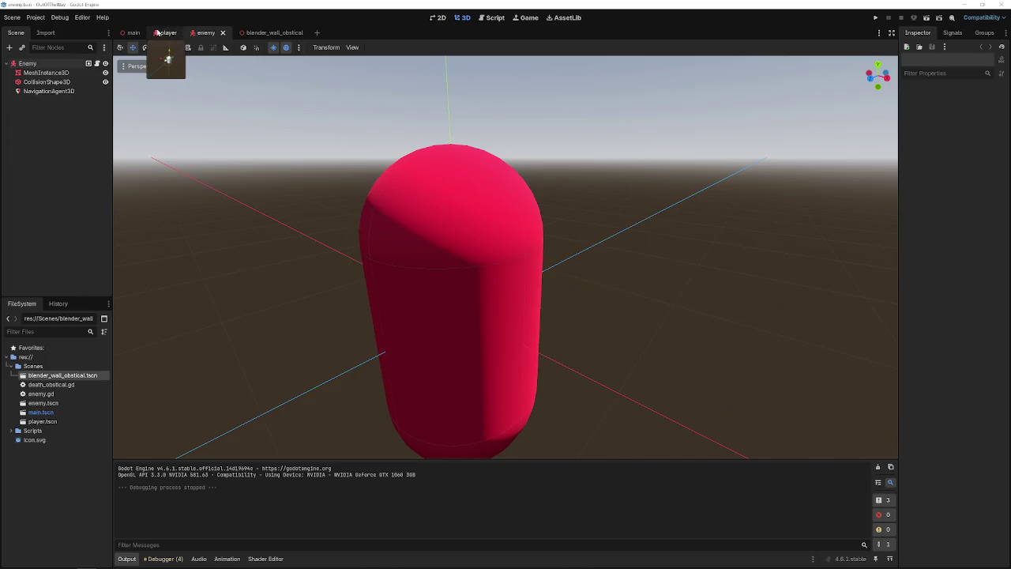
pyautogui.click(161, 33)
pyautogui.click(204, 32)
pyautogui.click(168, 34)
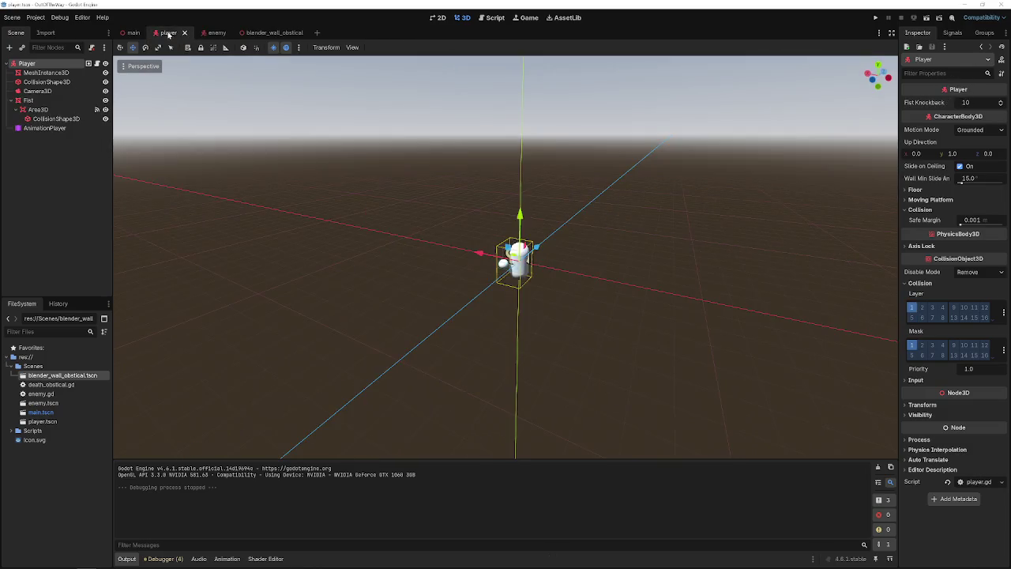
# - Disable the CollisionShape3D under the player's Fist Area3D and save the player scene
pyautogui.click(134, 33)
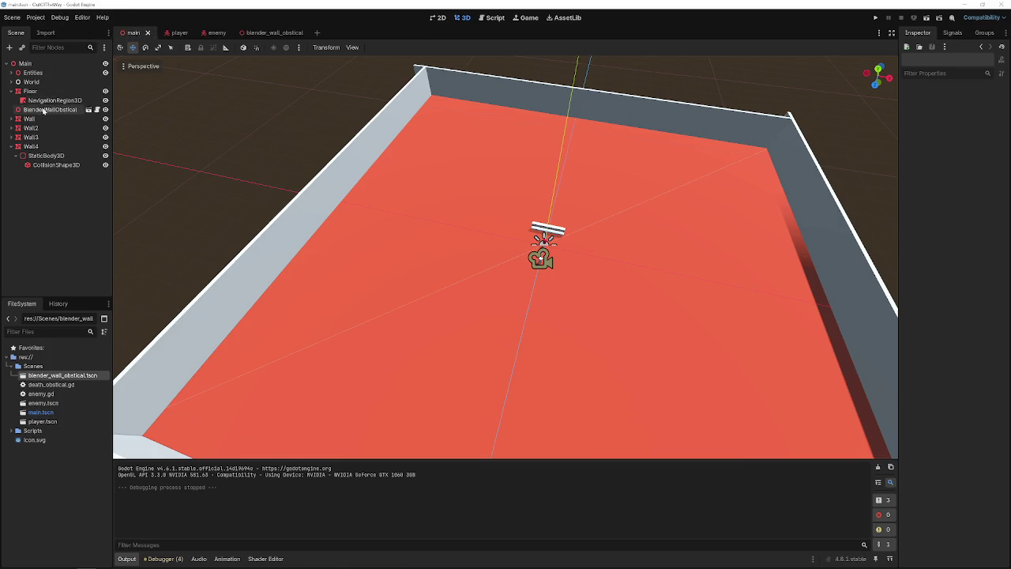
pyautogui.click(170, 33)
pyautogui.click(51, 101)
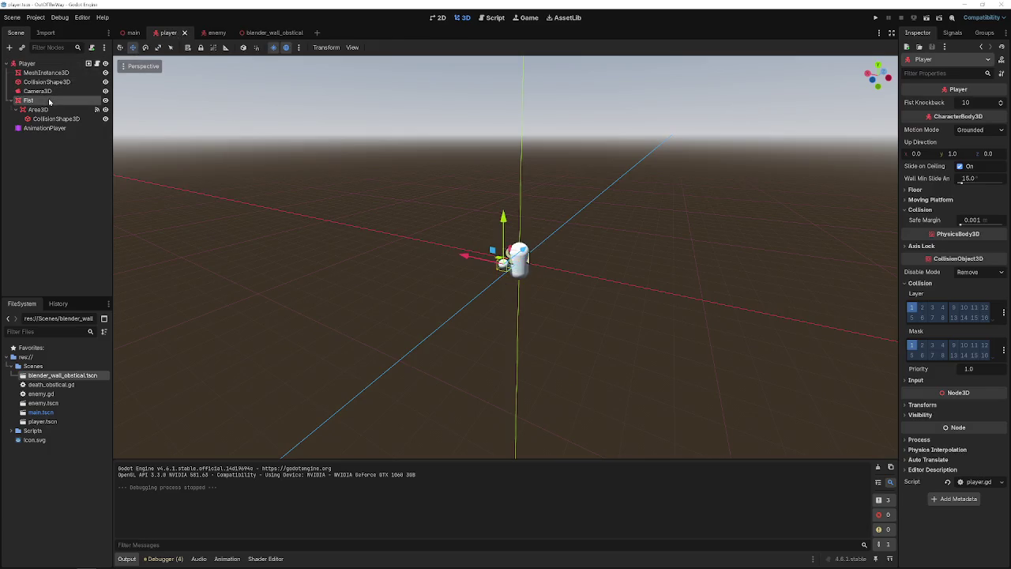
pyautogui.click(57, 119)
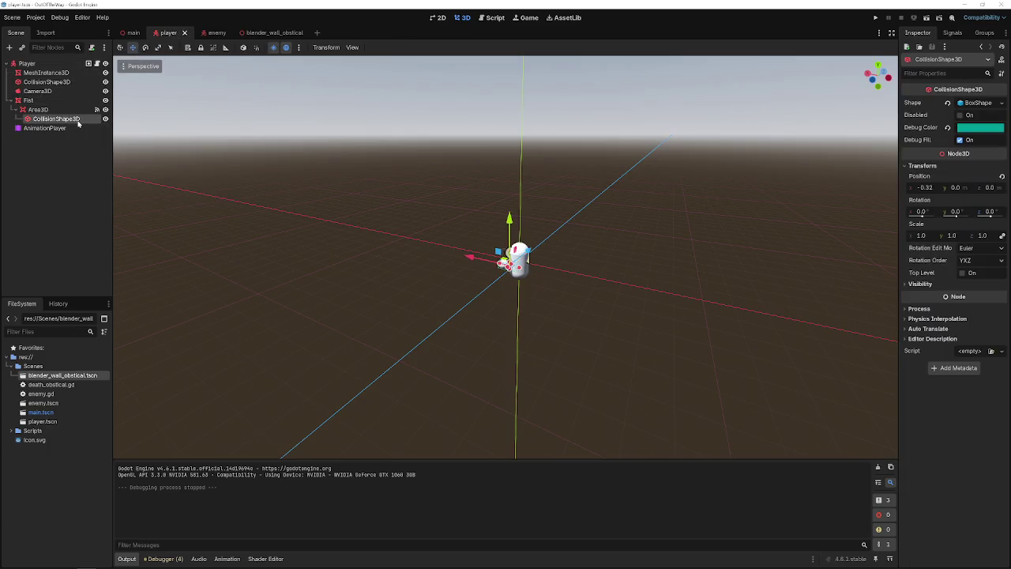
pyautogui.click(960, 116)
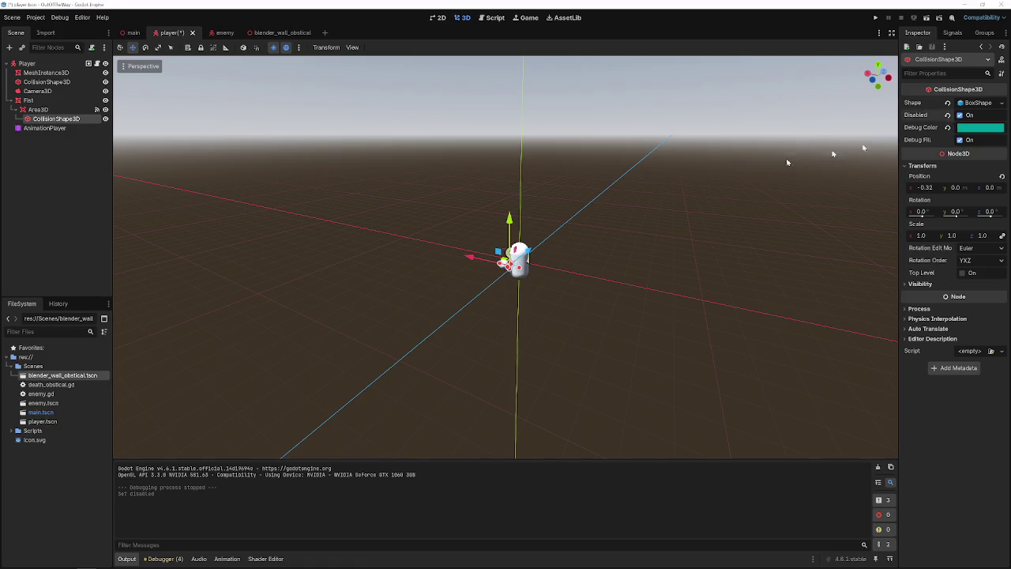
pyautogui.click(51, 162)
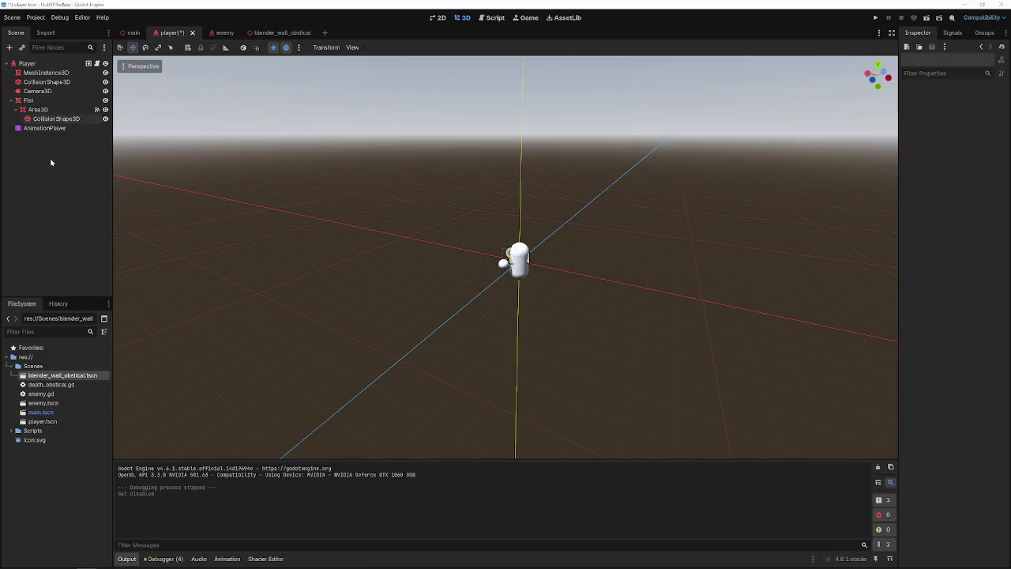
pyautogui.hotkey('ctrl', 's')
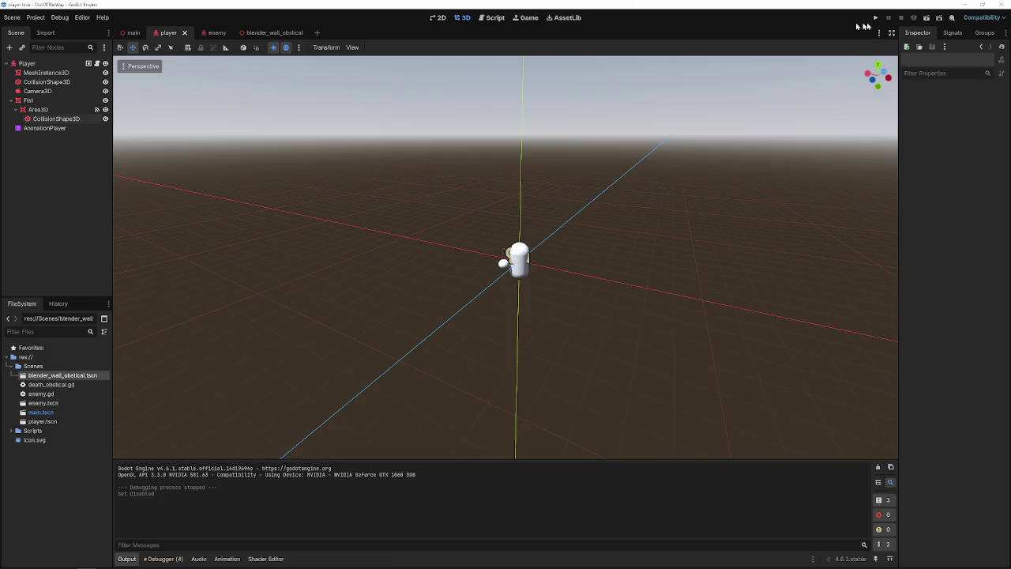
# - Test-run the game, restart it once, then stop it
pyautogui.click(874, 18)
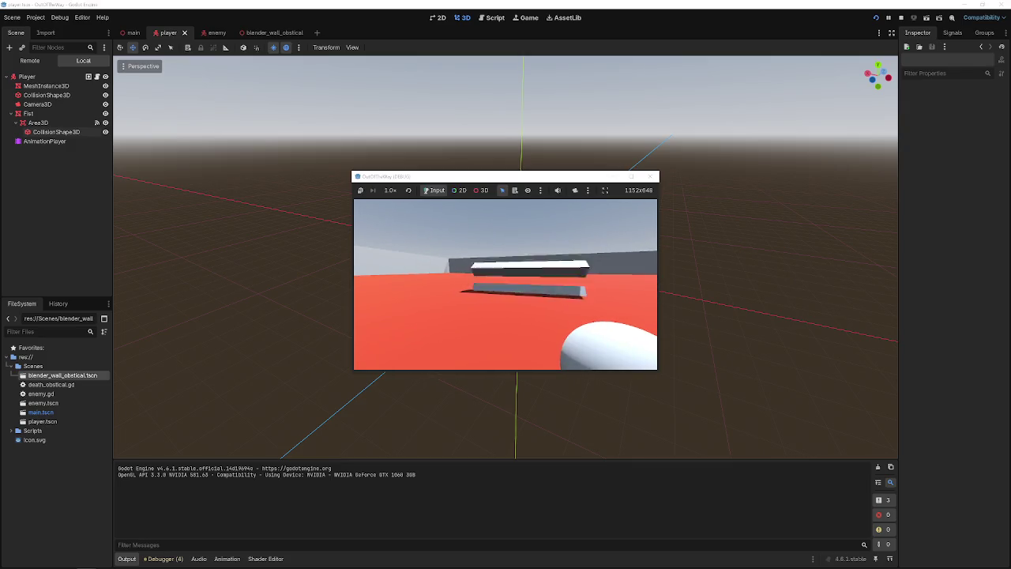
pyautogui.click(877, 19)
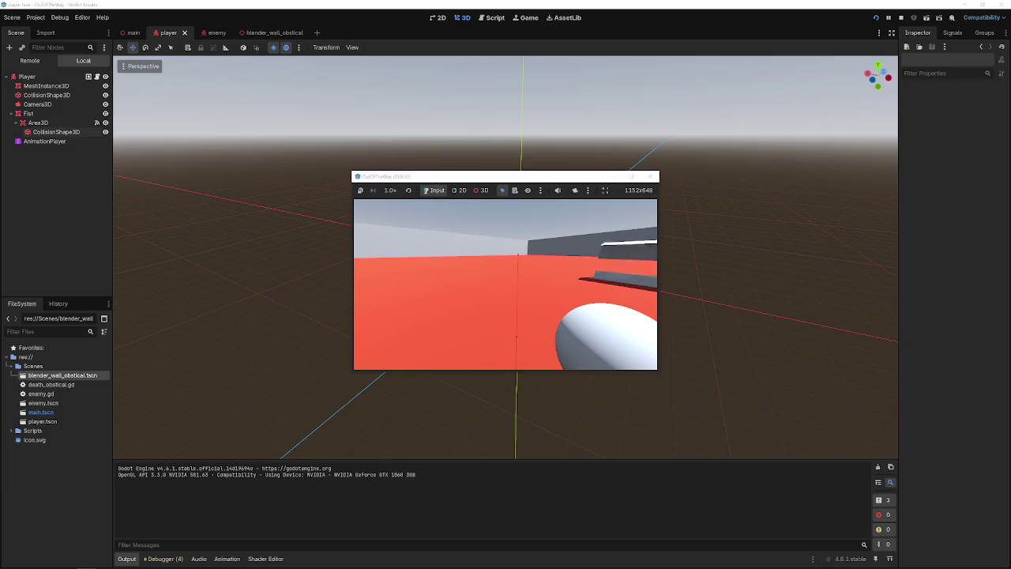
pyautogui.click(653, 176)
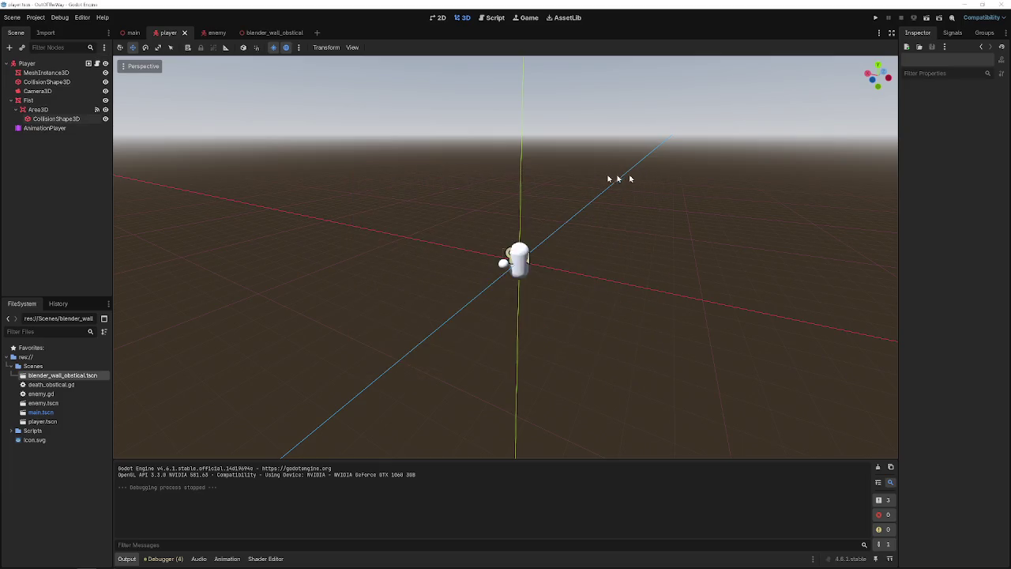
# - Inspect the player's nodes from Area3D up to the Player root, then open the enemy scene
pyautogui.click(68, 109)
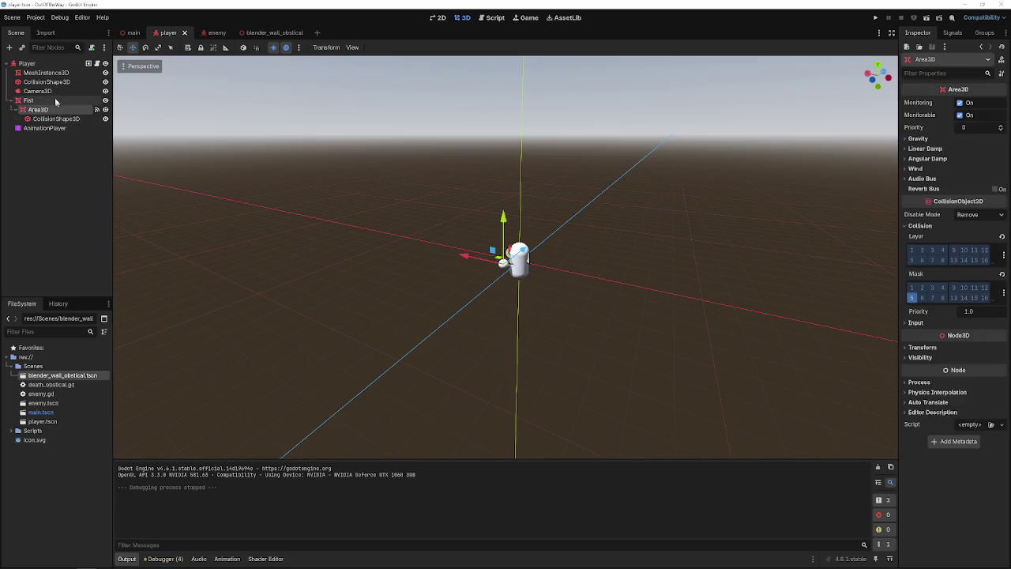
pyautogui.click(63, 101)
pyautogui.click(57, 82)
pyautogui.click(54, 73)
pyautogui.click(49, 82)
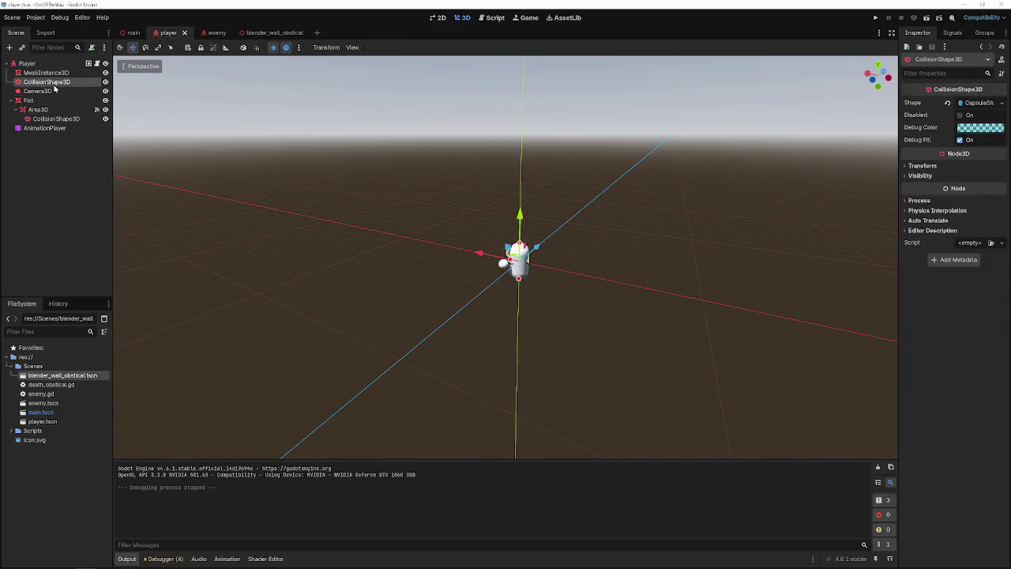
pyautogui.click(52, 91)
pyautogui.click(50, 82)
pyautogui.click(52, 74)
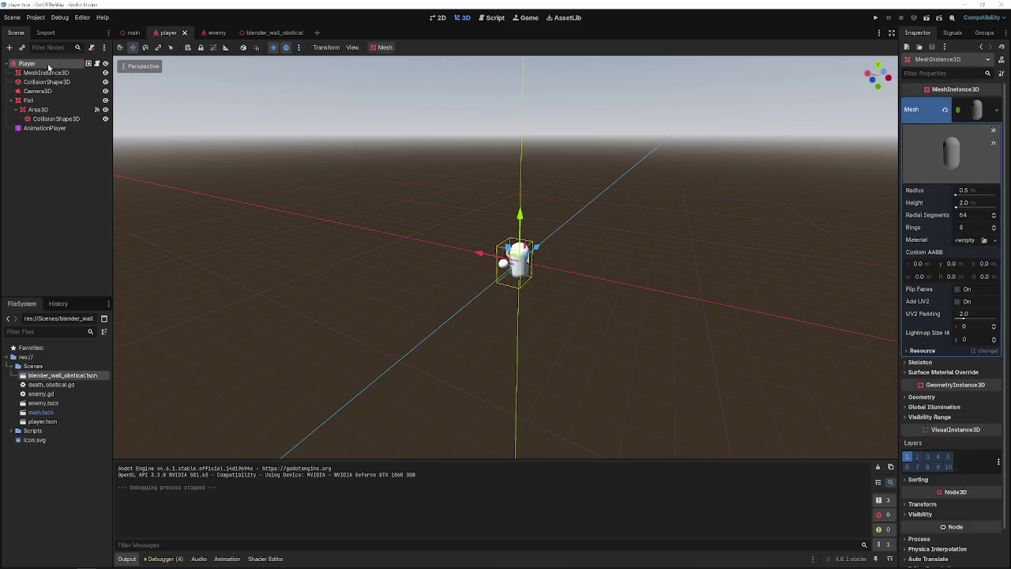
pyautogui.click(28, 64)
pyautogui.click(203, 37)
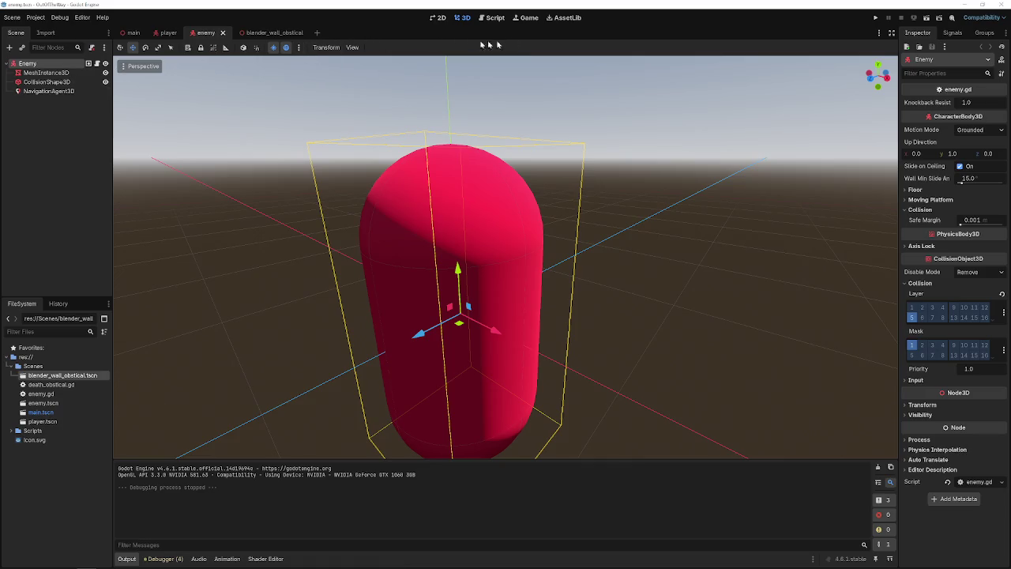
# - Open enemy.gd, look over its path code, and check the Enemy instance in the main scene
pyautogui.click(493, 19)
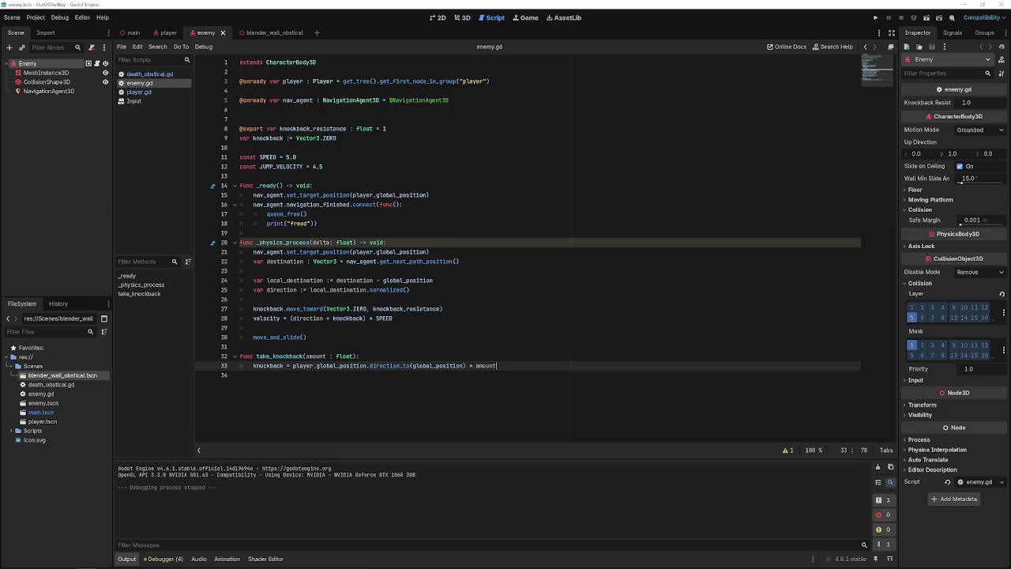
pyautogui.doubleClick(406, 262)
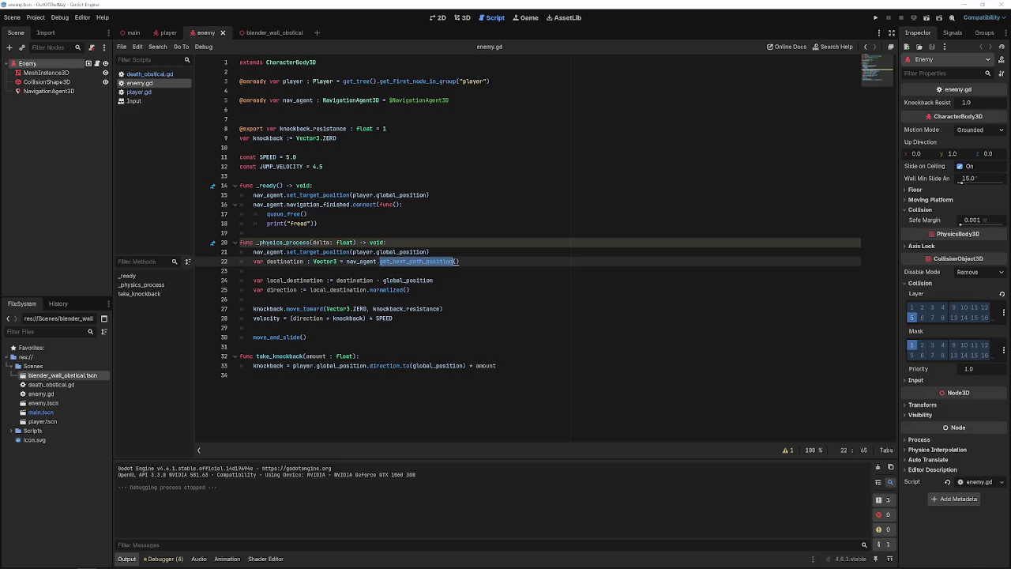
pyautogui.doubleClick(403, 252)
pyautogui.click(375, 261)
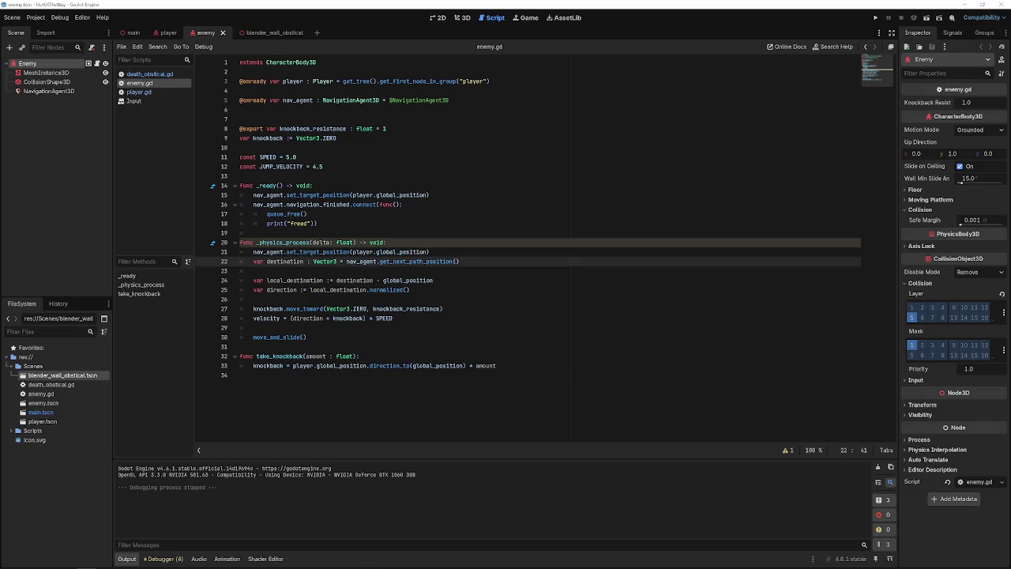
pyautogui.click(376, 128)
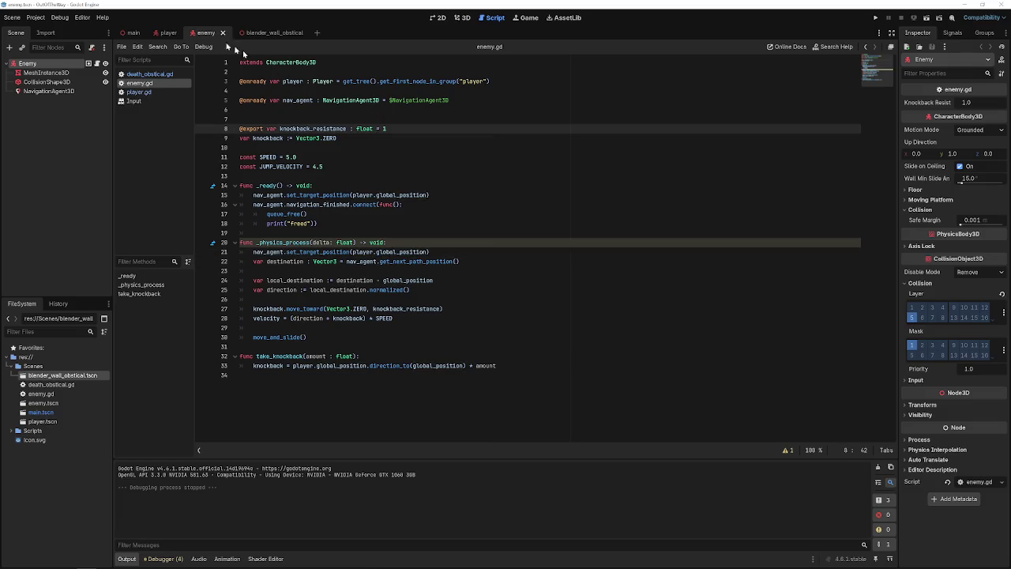
pyautogui.click(133, 33)
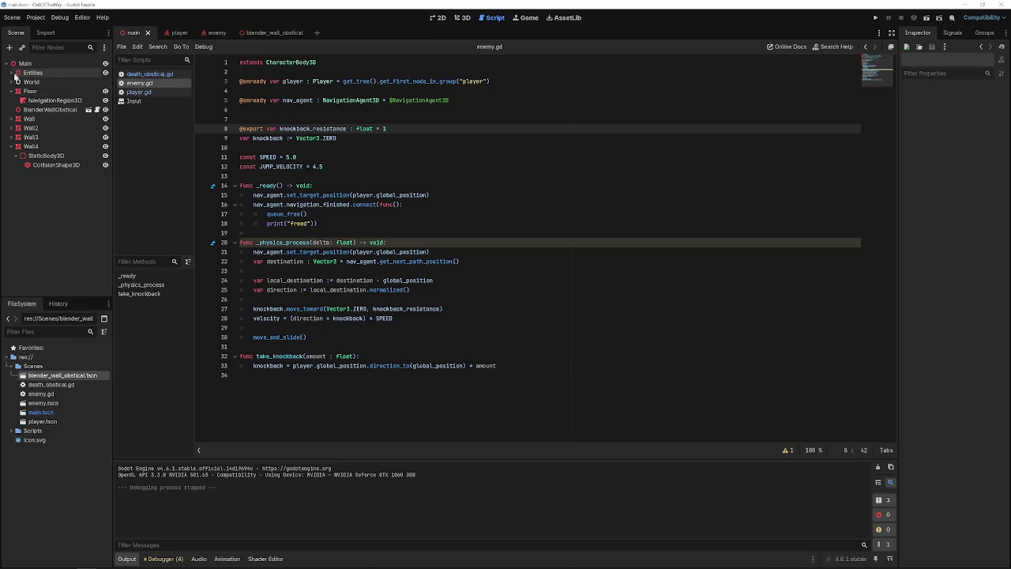
pyautogui.click(12, 73)
pyautogui.click(33, 92)
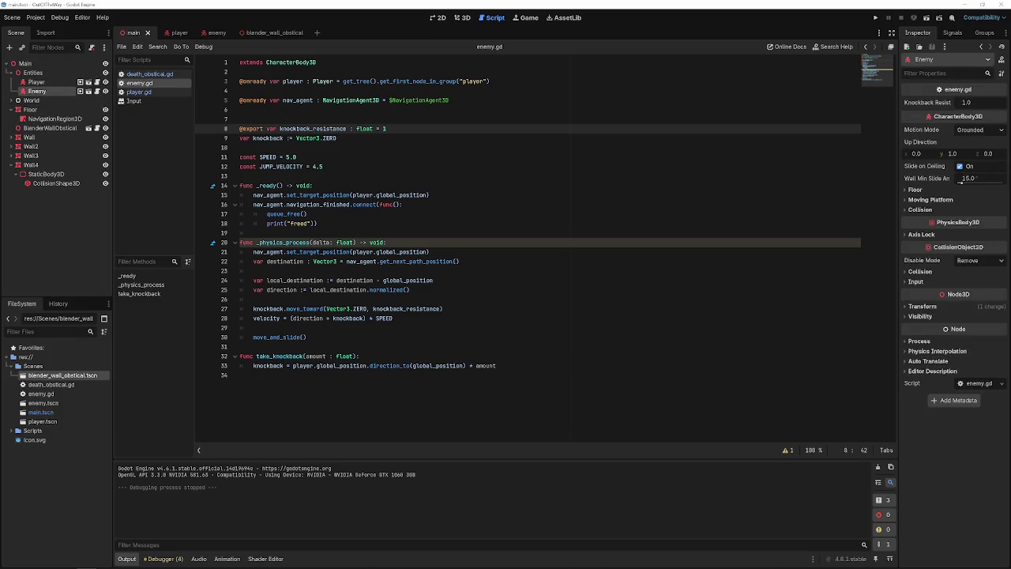
pyautogui.click(272, 32)
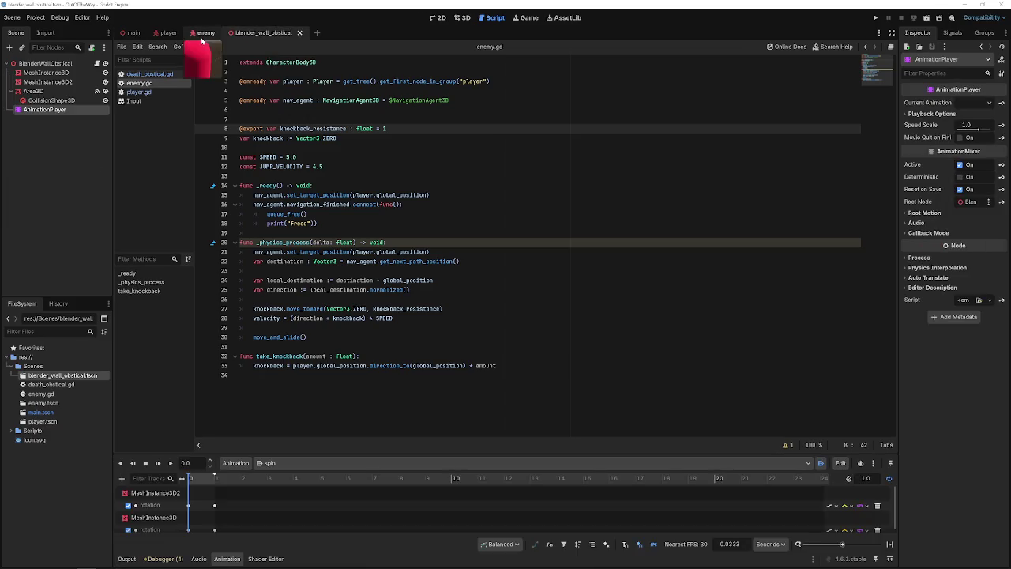
pyautogui.click(207, 32)
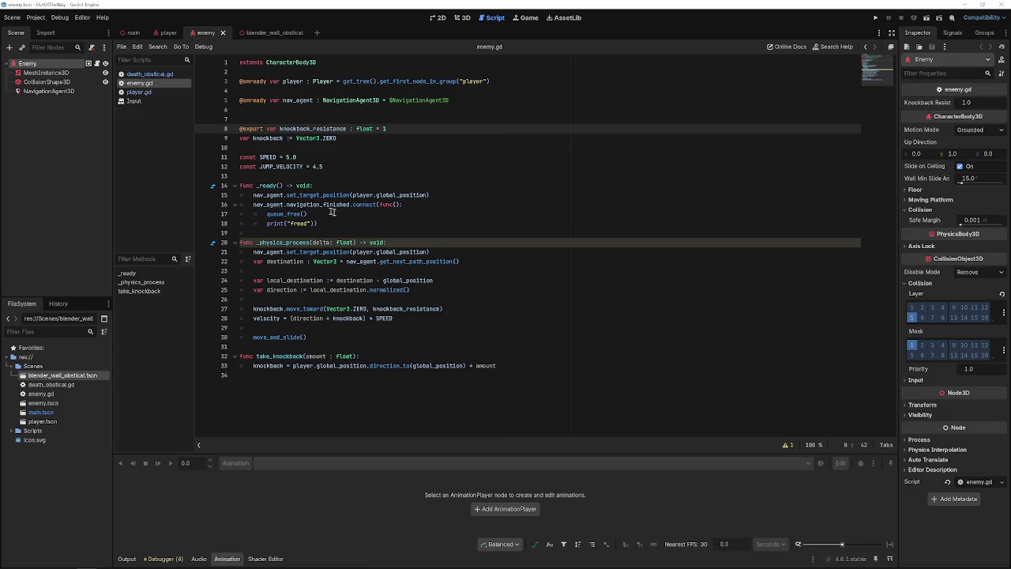
# - Delete the navigation-finished connect block from _ready and review the movement and knockback lines
pyautogui.moveTo(336, 224); pyautogui.dragTo(226, 205)
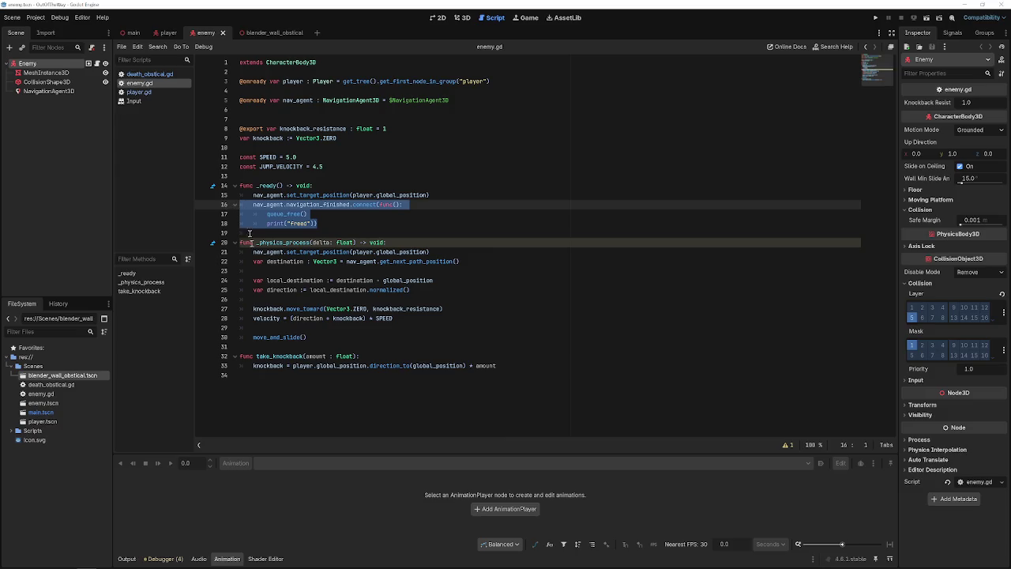
pyautogui.press('BackSpace')
pyautogui.press('BackSpace')
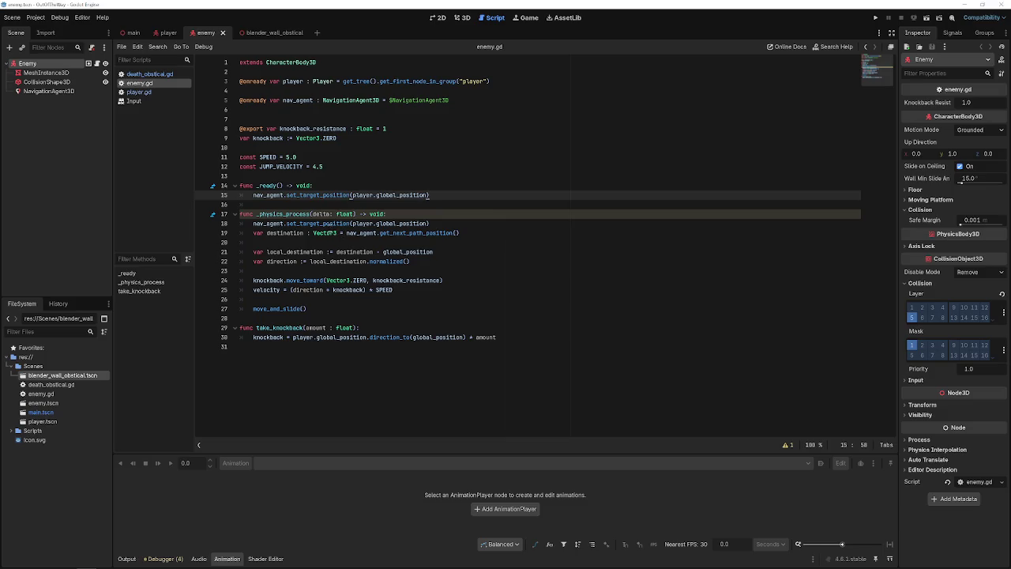
pyautogui.moveTo(427, 223)
pyautogui.mouseDown()
pyautogui.moveTo(401, 223)
pyautogui.moveTo(427, 232)
pyautogui.moveTo(335, 233)
pyautogui.mouseUp()
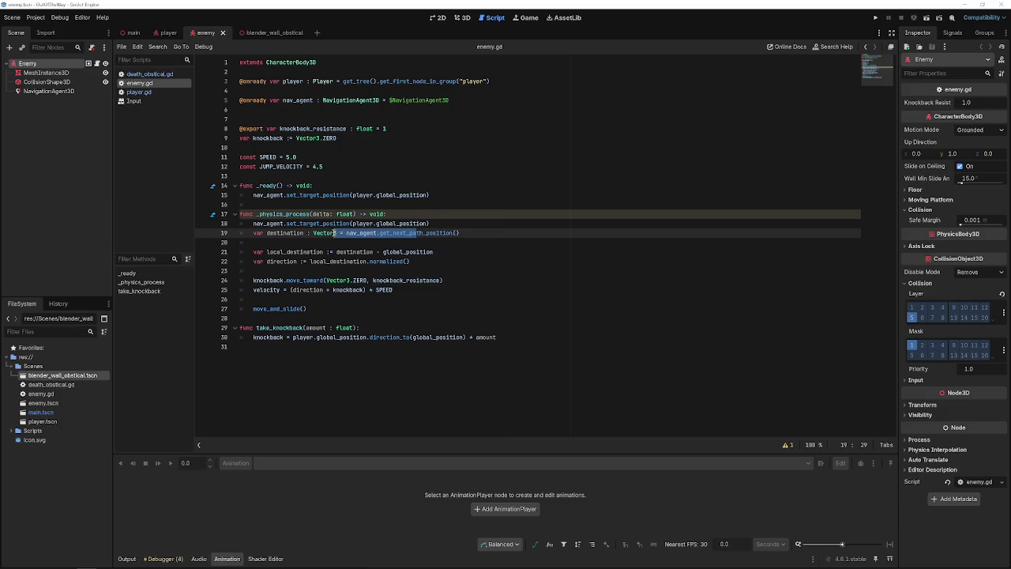
pyautogui.click(265, 251)
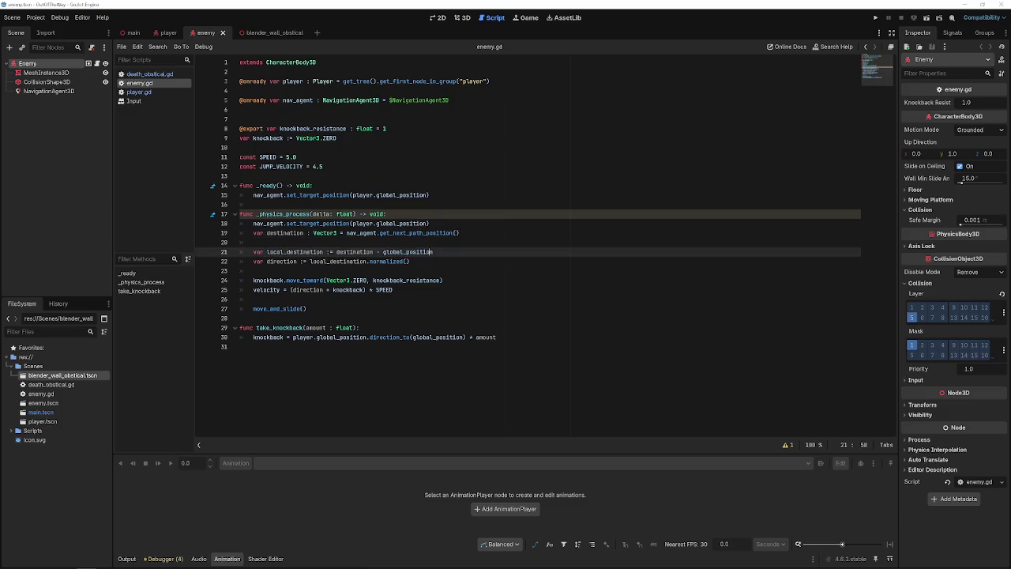
pyautogui.doubleClick(408, 251)
pyautogui.moveTo(271, 262); pyautogui.dragTo(379, 262)
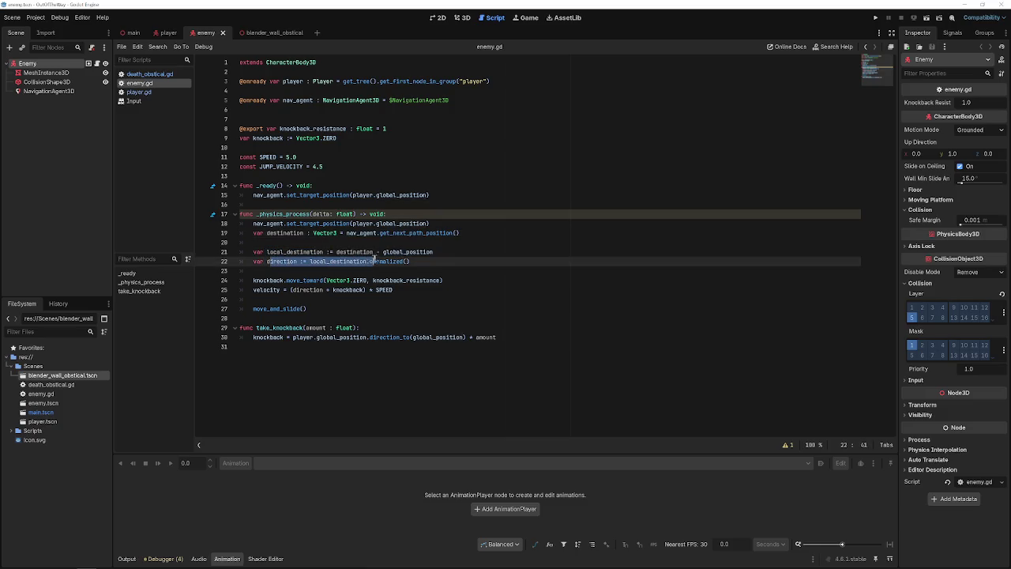
pyautogui.click(387, 251)
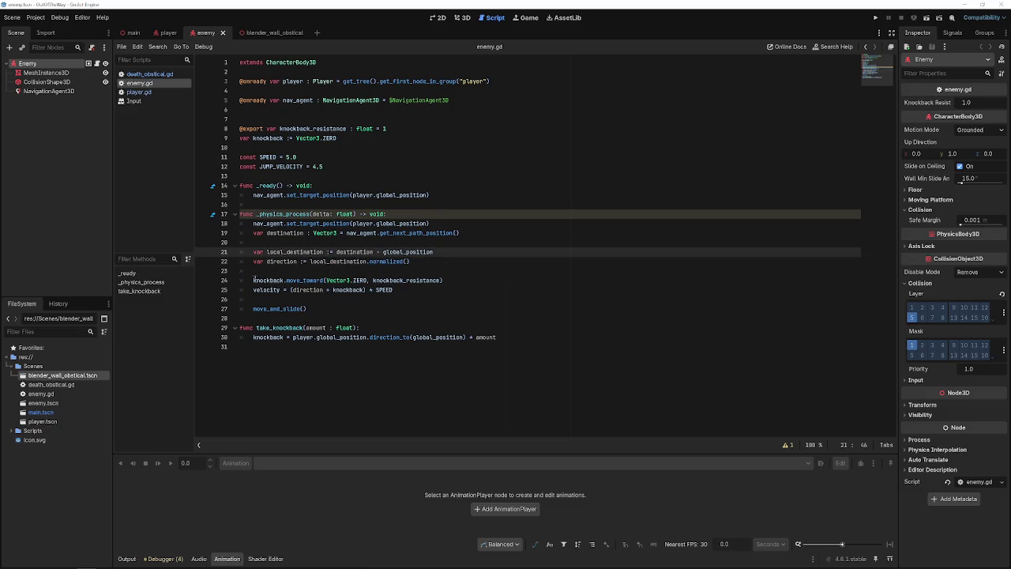
pyautogui.moveTo(253, 280); pyautogui.dragTo(304, 280)
pyautogui.click(313, 280)
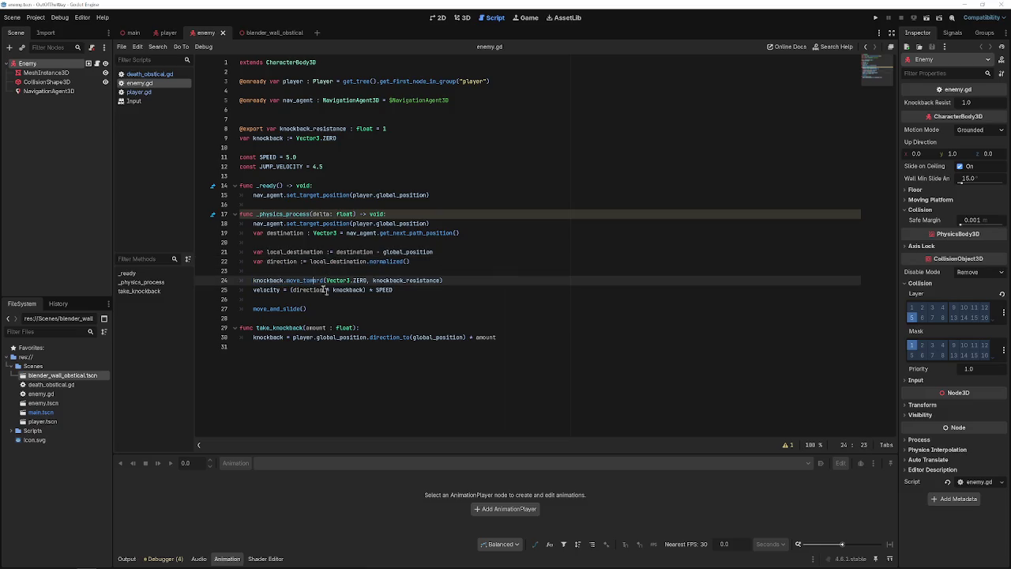
pyautogui.click(332, 290)
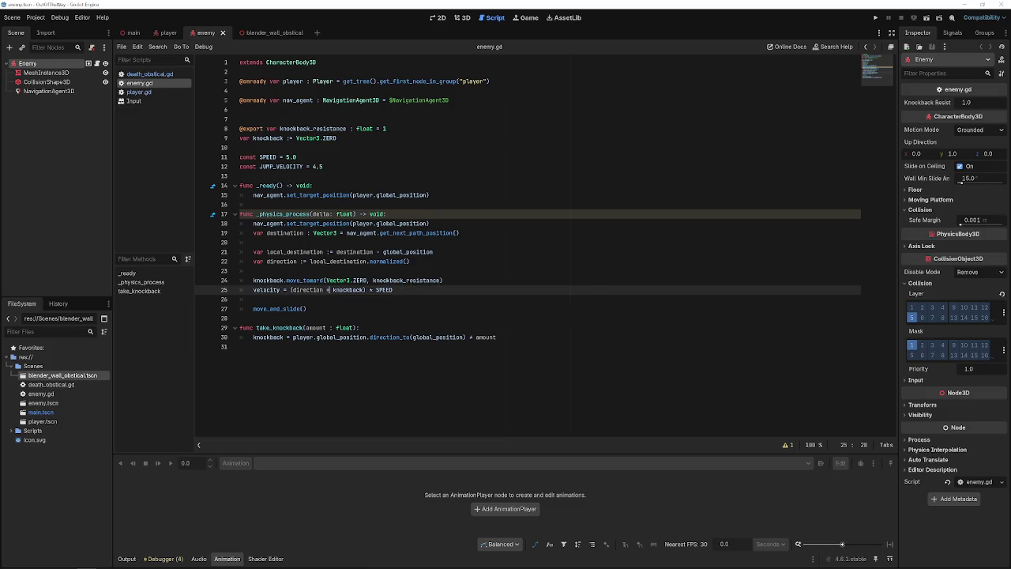
# - Save enemy.gd and test-run the game to check enemy movement
pyautogui.hotkey('ctrl', 's')
pyautogui.click(877, 15)
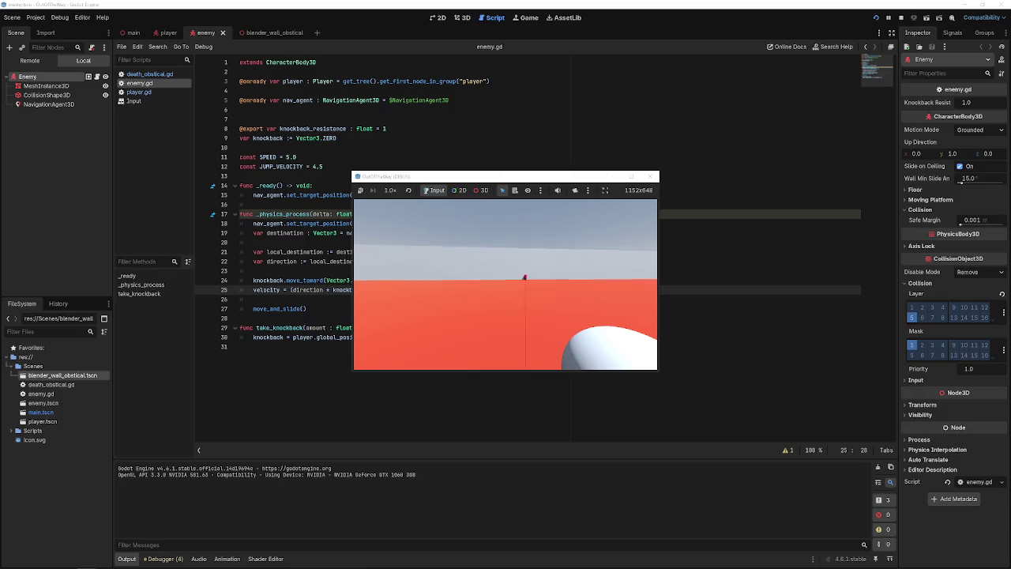
pyautogui.click(653, 175)
# - In the main arena scene, select the side walls Wall2 and Wall4 and nudge them slightly
pyautogui.click(462, 17)
pyautogui.scroll(-3, 430, 95)
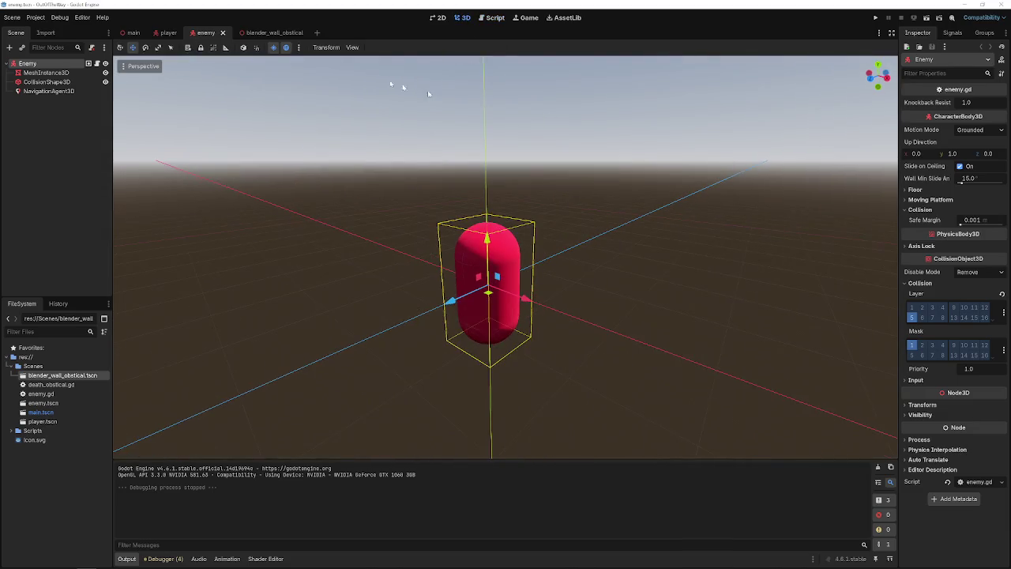
pyautogui.click(166, 32)
pyautogui.click(133, 33)
pyautogui.scroll(3, 505, 292)
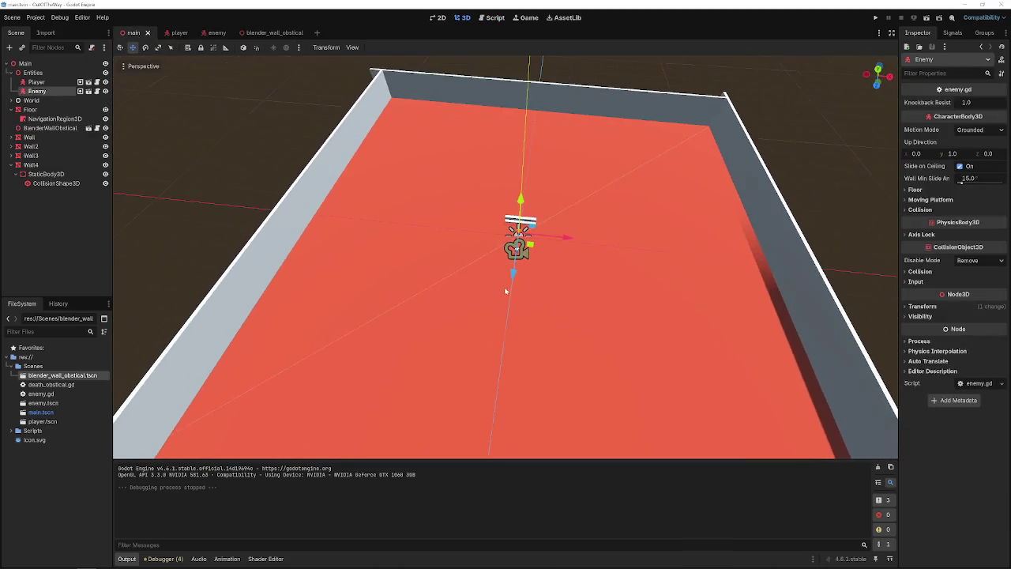
pyautogui.click(289, 217)
pyautogui.keyDown('shift'); pyautogui.click(765, 220); pyautogui.keyUp('shift')
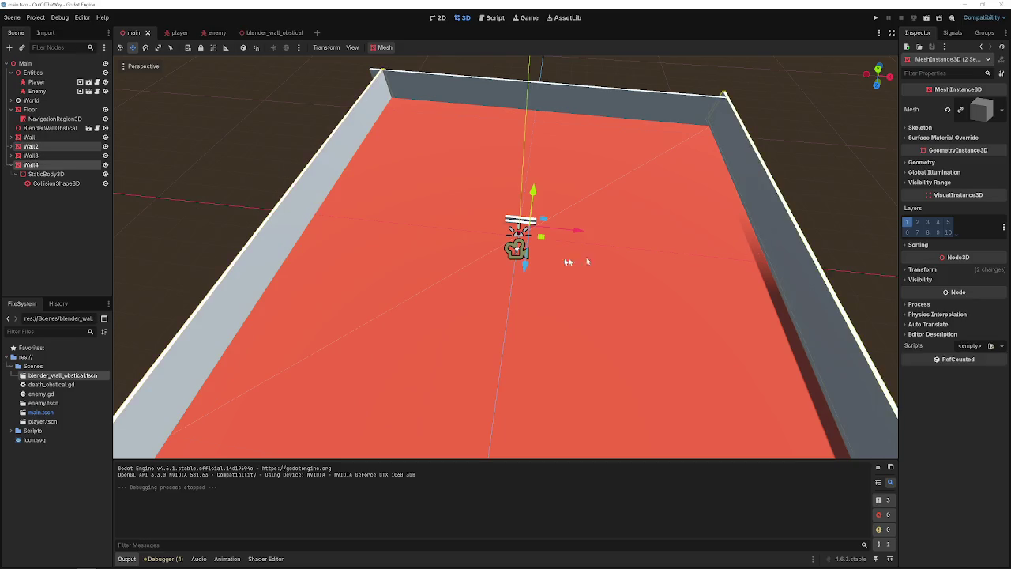
pyautogui.moveTo(564, 230); pyautogui.dragTo(564, 231)
pyautogui.hotkey('ctrl', 'z')
pyautogui.moveTo(793, 236); pyautogui.dragTo(782, 239)
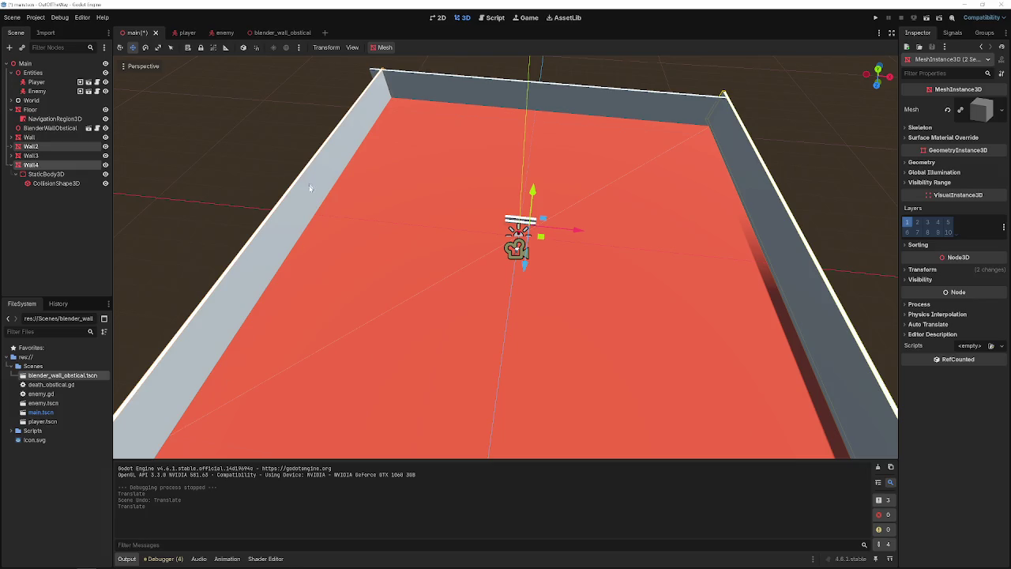
# - Slide Wall2 and Wall4 toward the centre and bring the back Wall forward to z -36.4
pyautogui.click(306, 235)
pyautogui.click(301, 200)
pyautogui.moveTo(346, 211)
pyautogui.mouseDown()
pyautogui.moveTo(520, 233)
pyautogui.moveTo(478, 220)
pyautogui.moveTo(513, 225)
pyautogui.mouseUp()
pyautogui.click(783, 230)
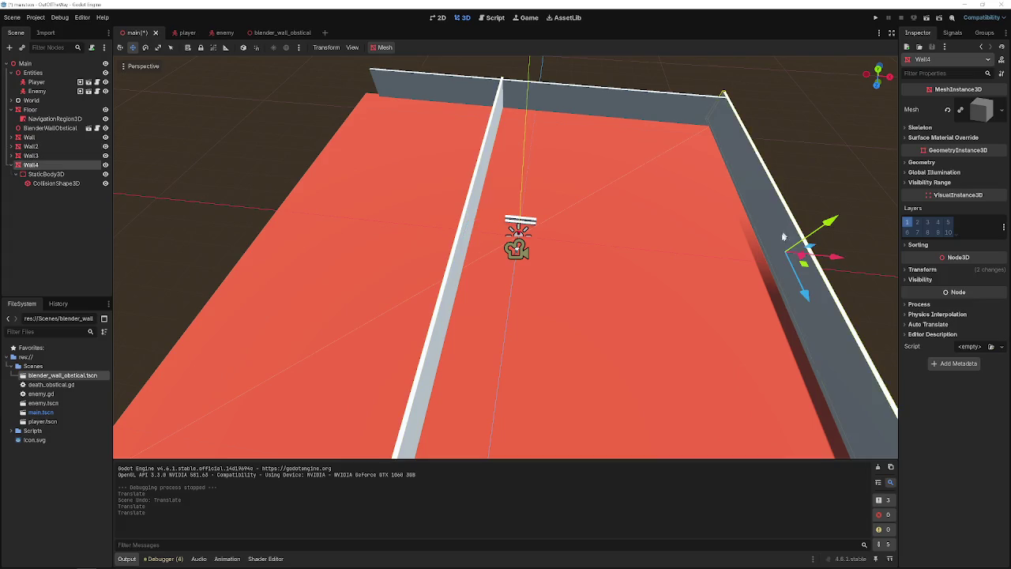
pyautogui.moveTo(835, 256); pyautogui.dragTo(603, 266)
pyautogui.click(559, 123)
pyautogui.moveTo(534, 122); pyautogui.dragTo(530, 205)
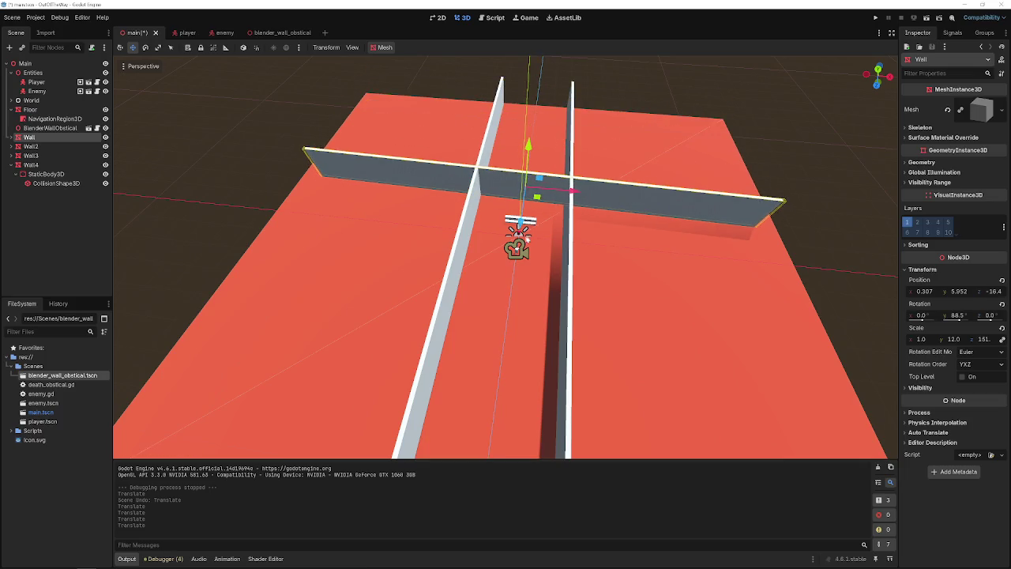
# - Test-run the rearranged arena, then open the player scene
pyautogui.click(875, 17)
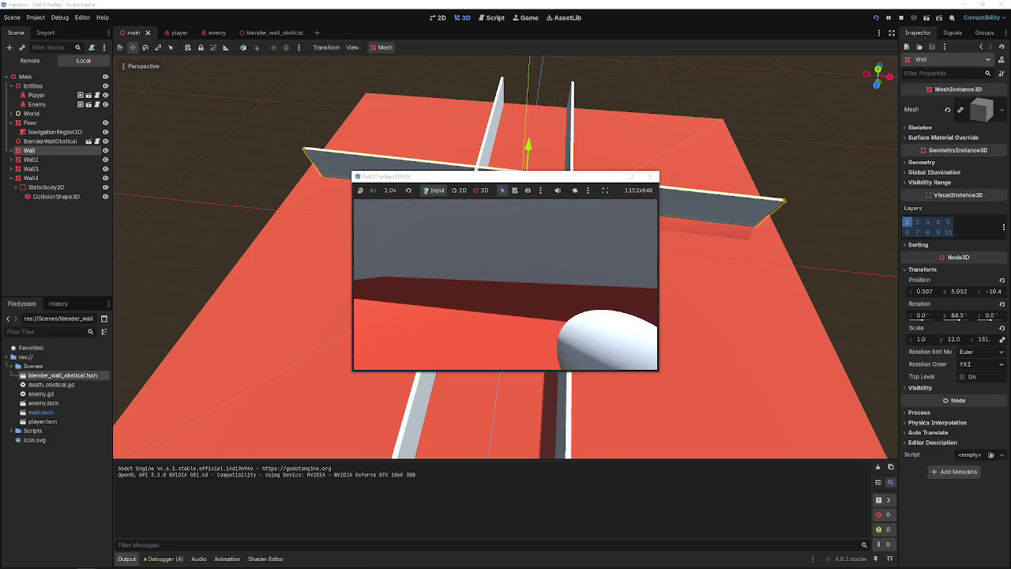
pyautogui.click(652, 175)
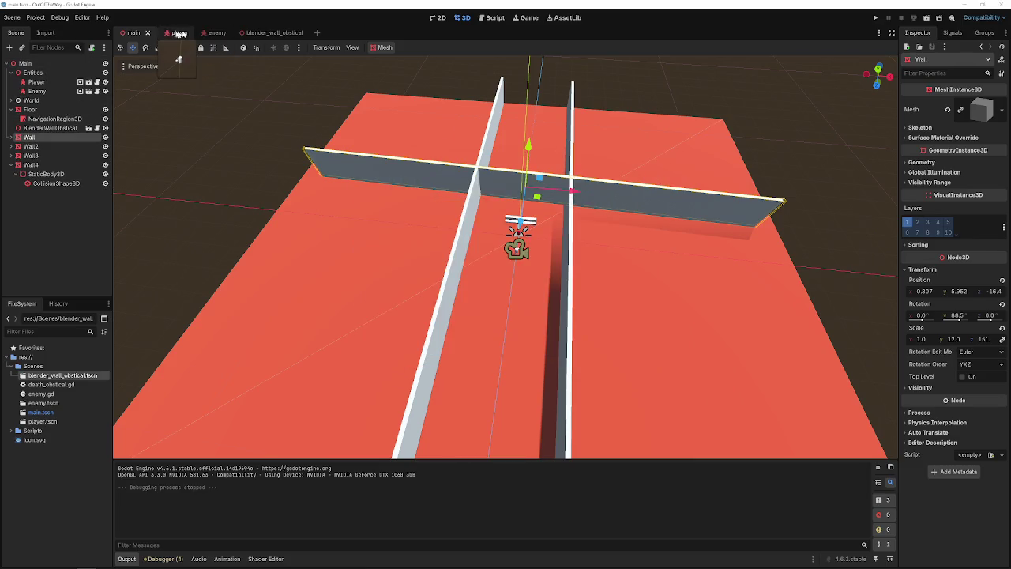
pyautogui.click(179, 33)
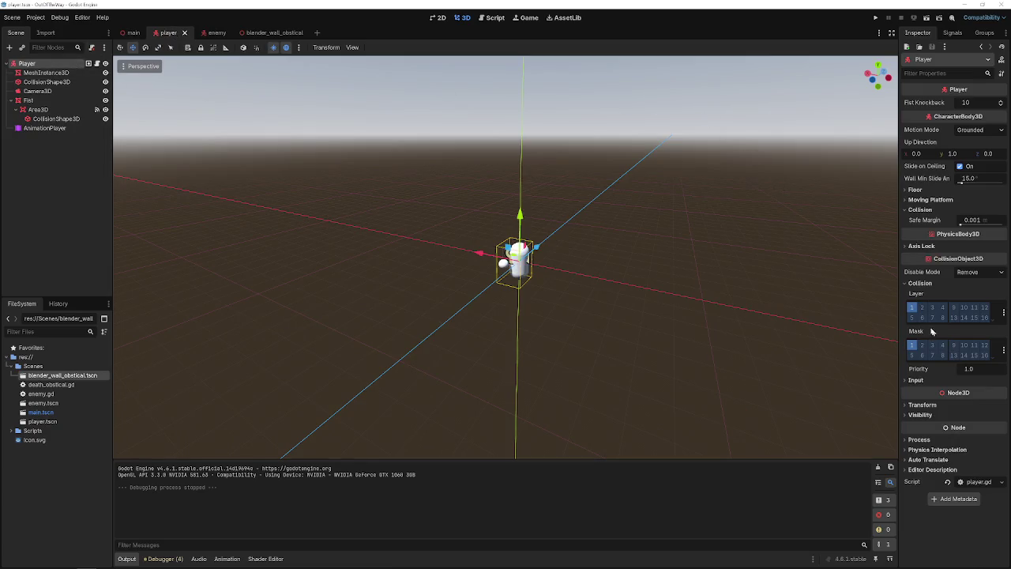
# - Move the player from the Environment collision layer to the Player layer (layer 2) and save
pyautogui.click(1003, 313)
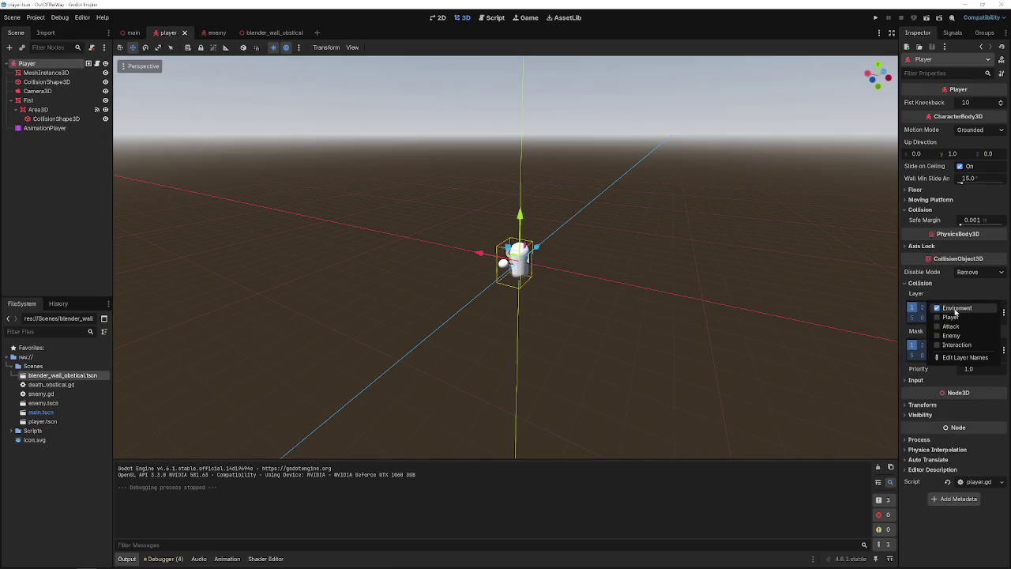
pyautogui.click(956, 308)
pyautogui.click(1003, 349)
pyautogui.click(1003, 350)
pyautogui.click(978, 346)
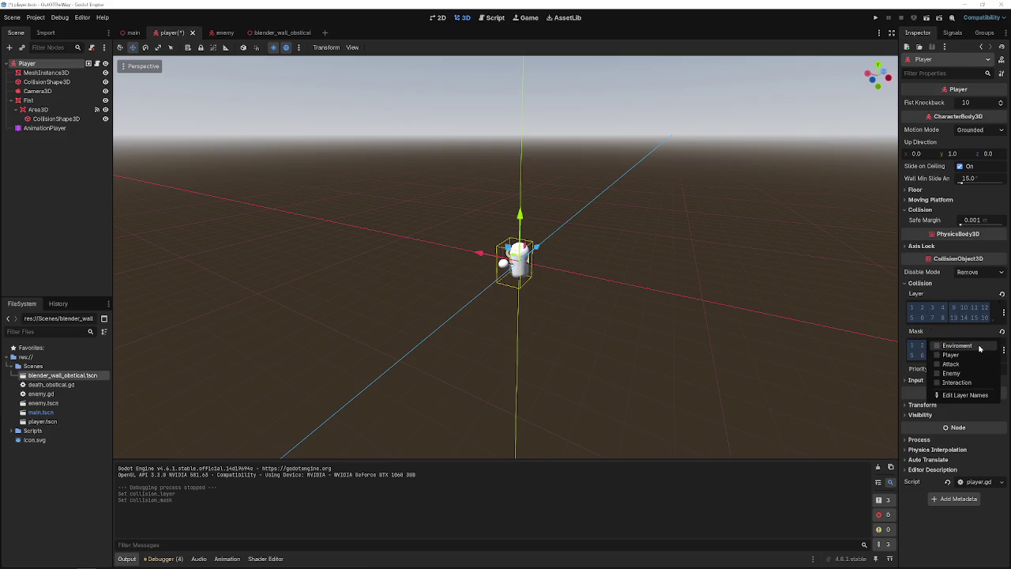
pyautogui.click(1003, 313)
pyautogui.click(1003, 313)
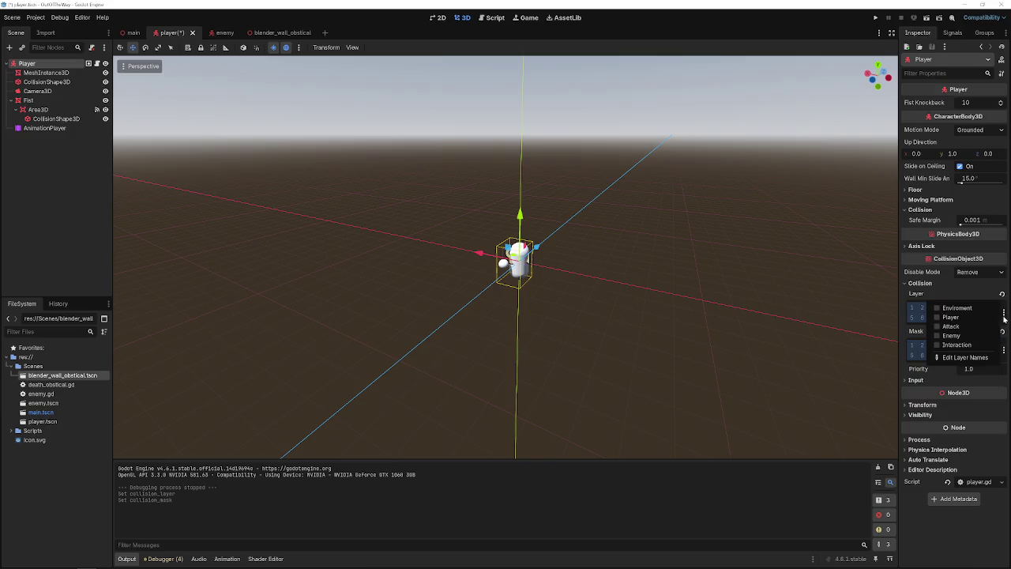
pyautogui.click(950, 317)
pyautogui.click(957, 299)
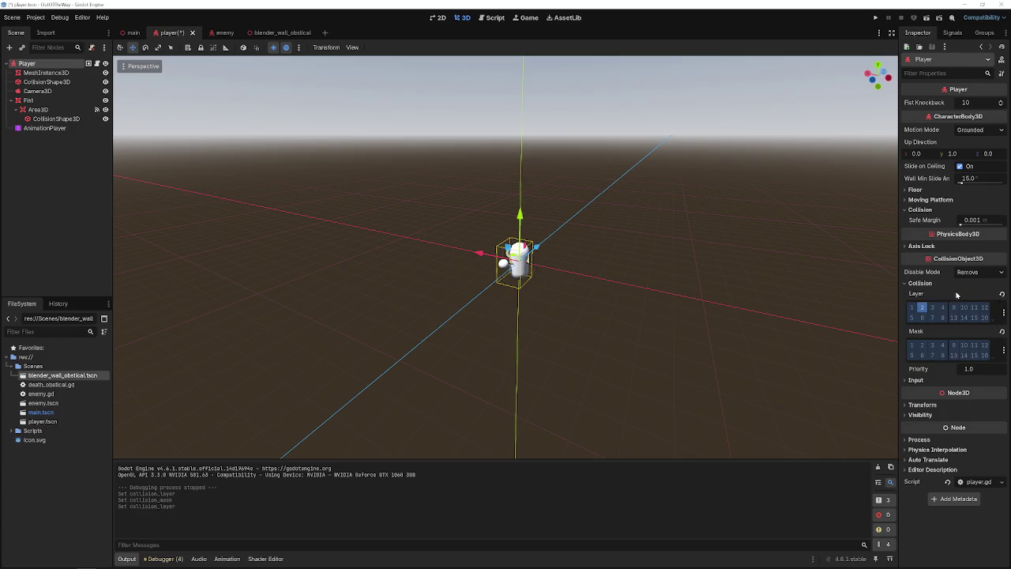
pyautogui.hotkey('ctrl', 's')
# - Keep the player's collision mask on Environment (mask 1), save, and run the game
pyautogui.click(1003, 352)
pyautogui.click(948, 345)
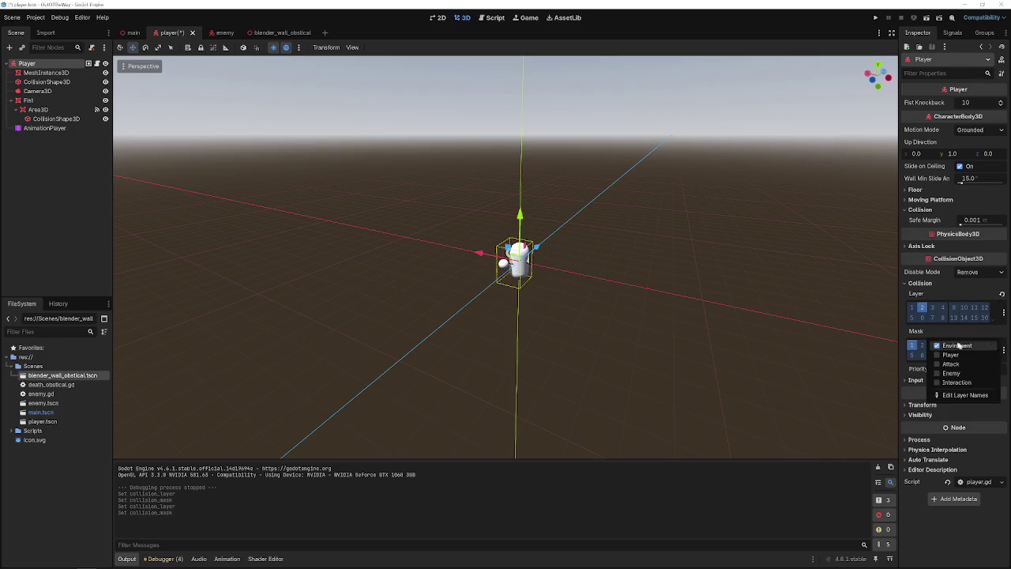
pyautogui.click(921, 333)
pyautogui.hotkey('ctrl', 's')
pyautogui.click(875, 18)
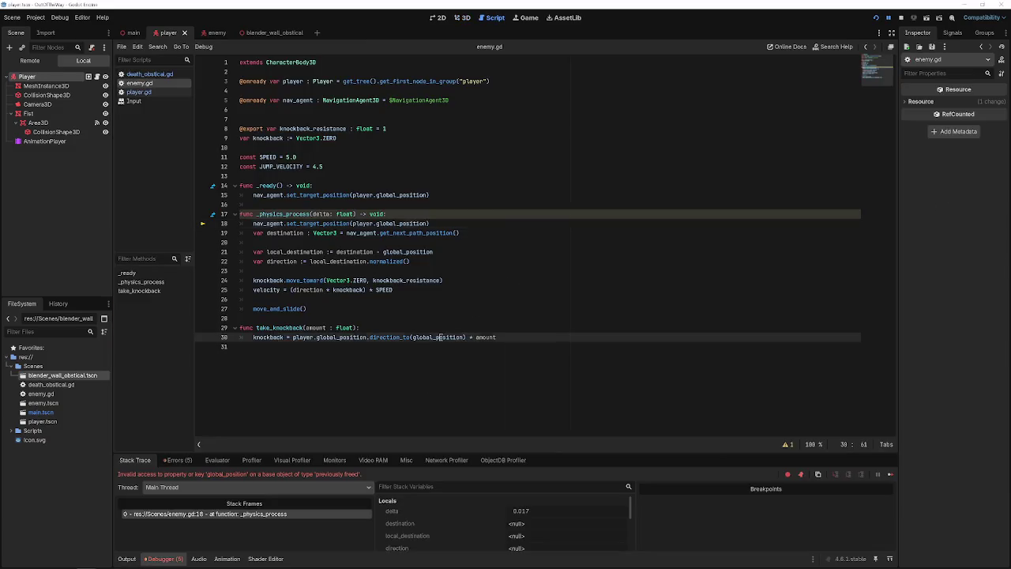
pyautogui.click(900, 17)
pyautogui.click(875, 18)
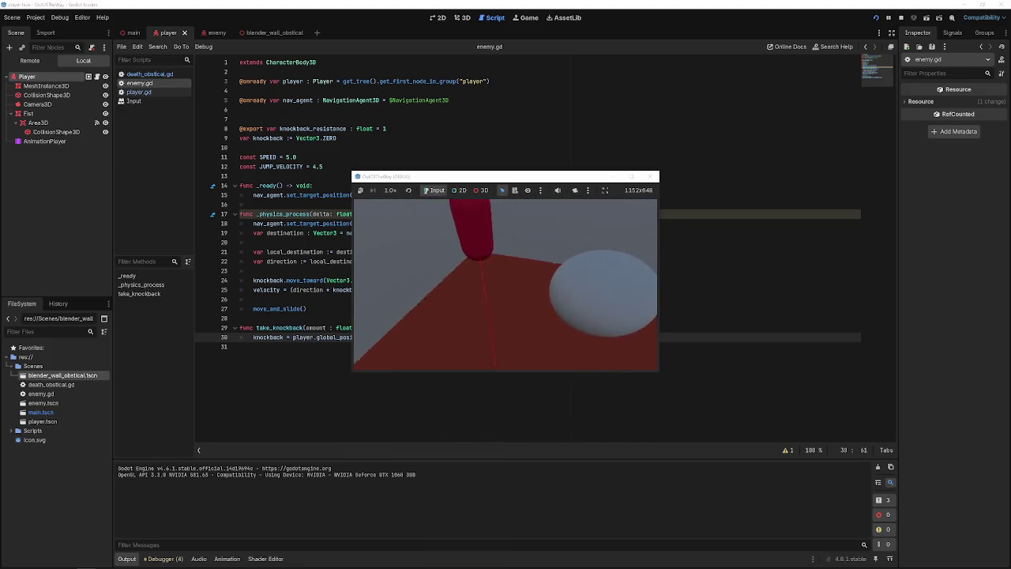
pyautogui.click(652, 176)
pyautogui.click(327, 290)
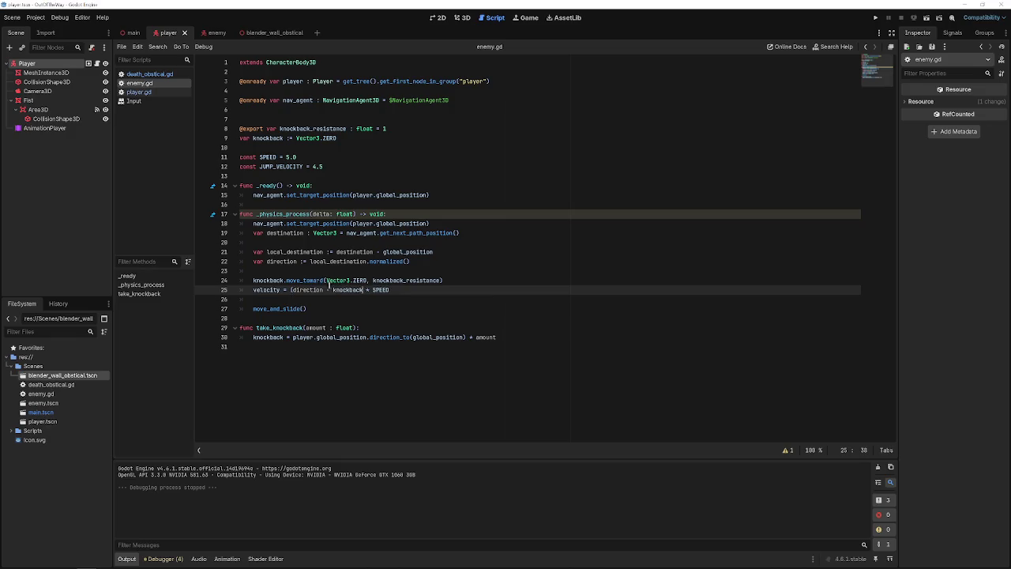
# - Reduce line 25 to velocity = direction * SPEED by removing the knockback term
pyautogui.click(293, 290)
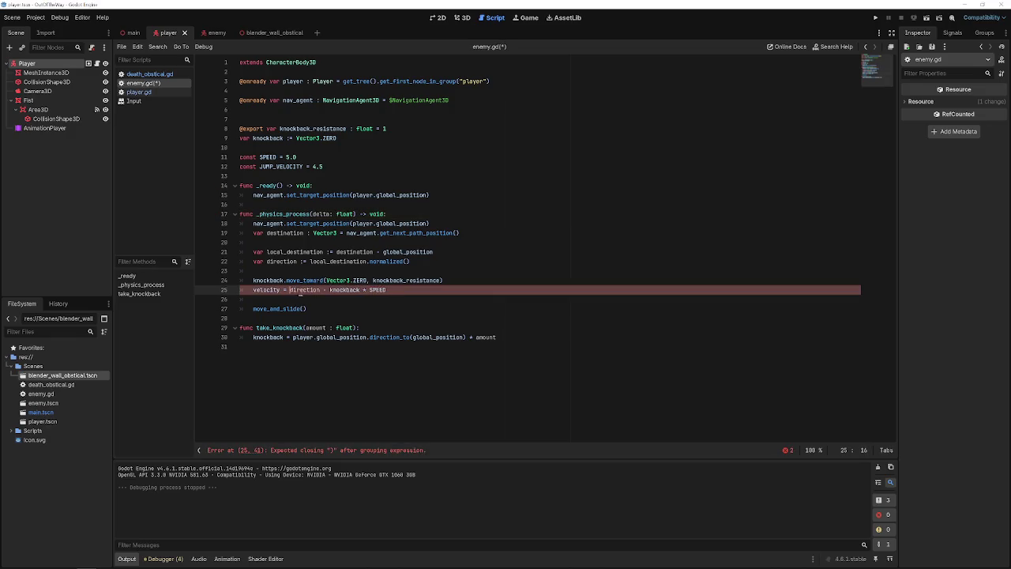
pyautogui.press('BackSpace')
pyautogui.doubleClick(345, 290)
pyautogui.press('BackSpace')
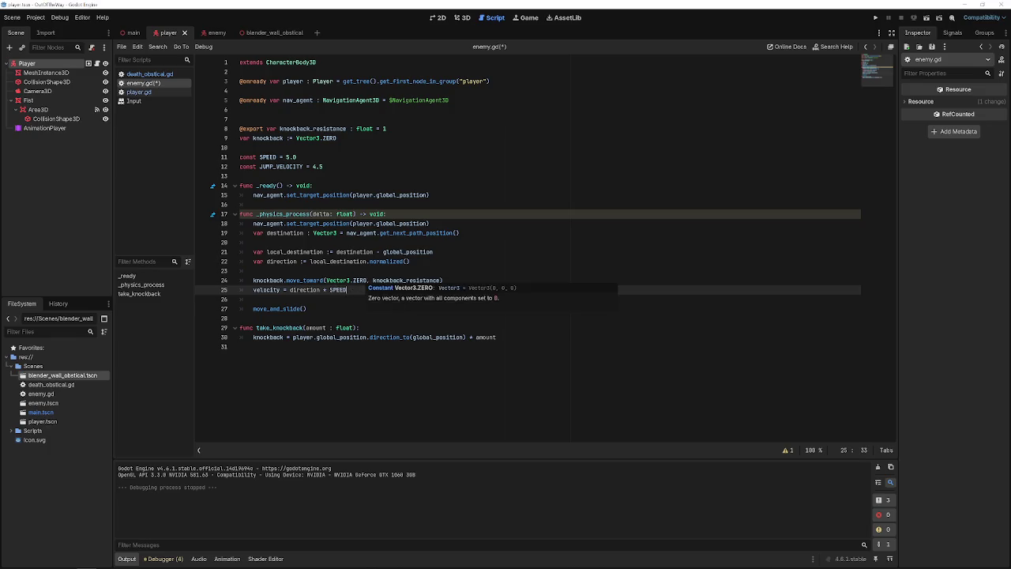
# - Add a new line 'velocity += knockback' after it and save enemy.gd
pyautogui.press('Return')
pyautogui.write('velocity +')
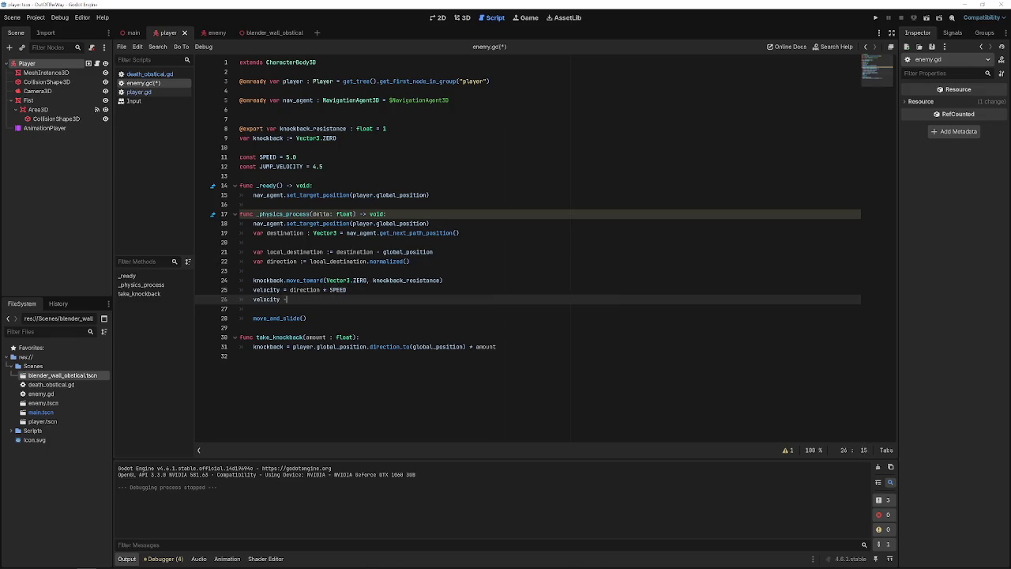
pyautogui.write('know')
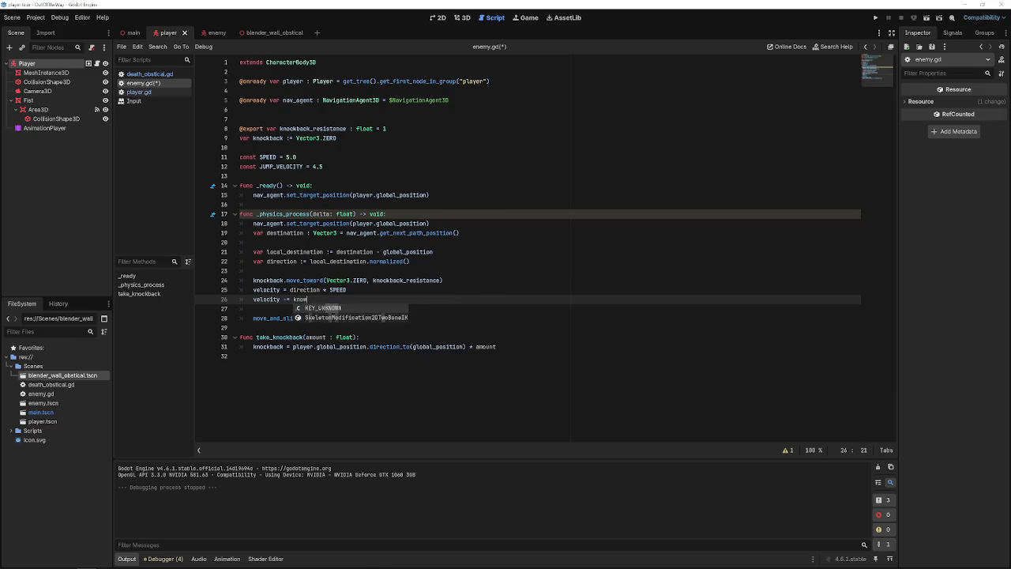
pyautogui.press('Return')
pyautogui.hotkey('ctrl', 'z')
pyautogui.write('c')
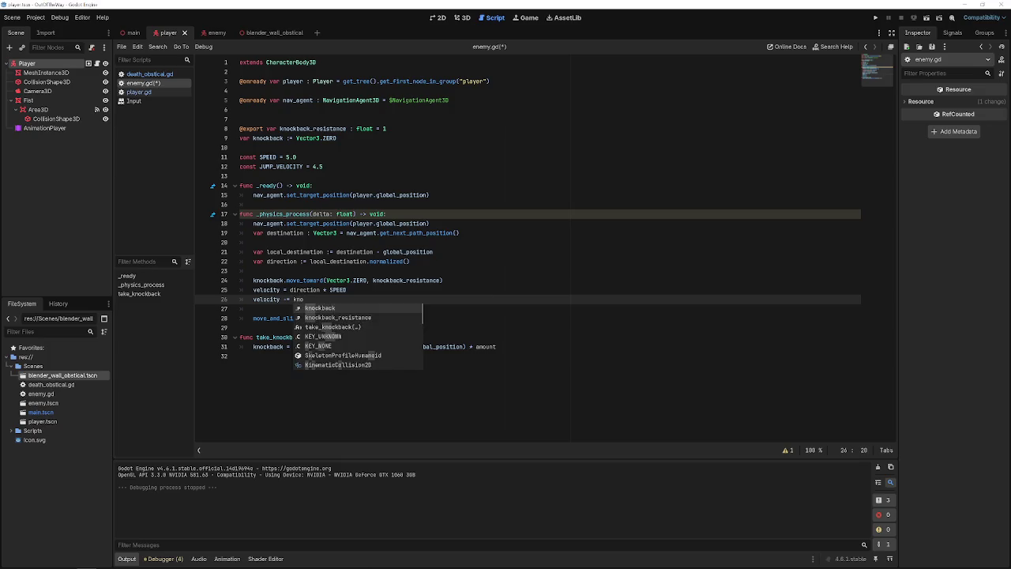
pyautogui.press('Return')
pyautogui.hotkey('ctrl', 's')
# - Test-run the game twice, stopping it each time
pyautogui.click(875, 18)
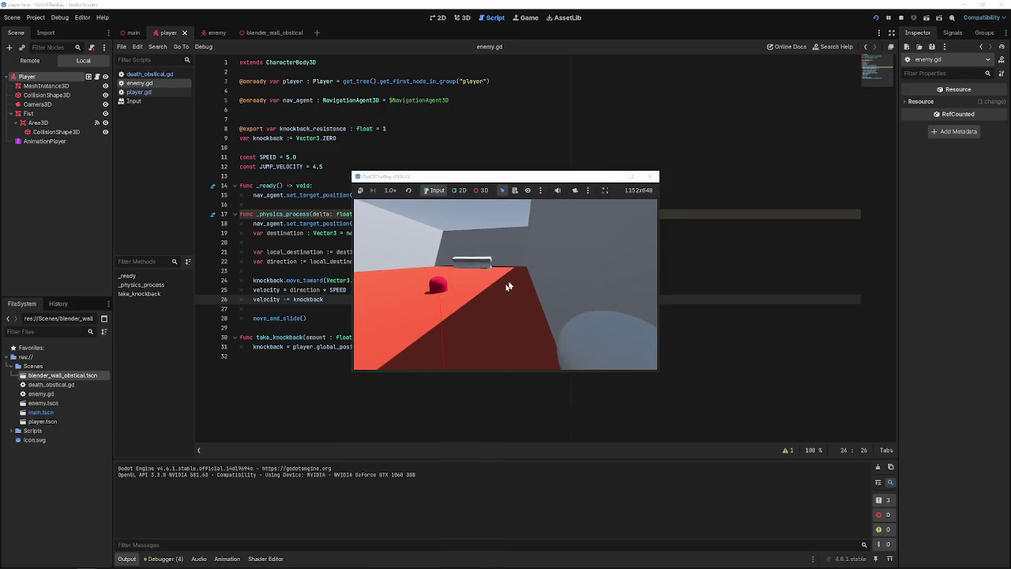
pyautogui.click(650, 176)
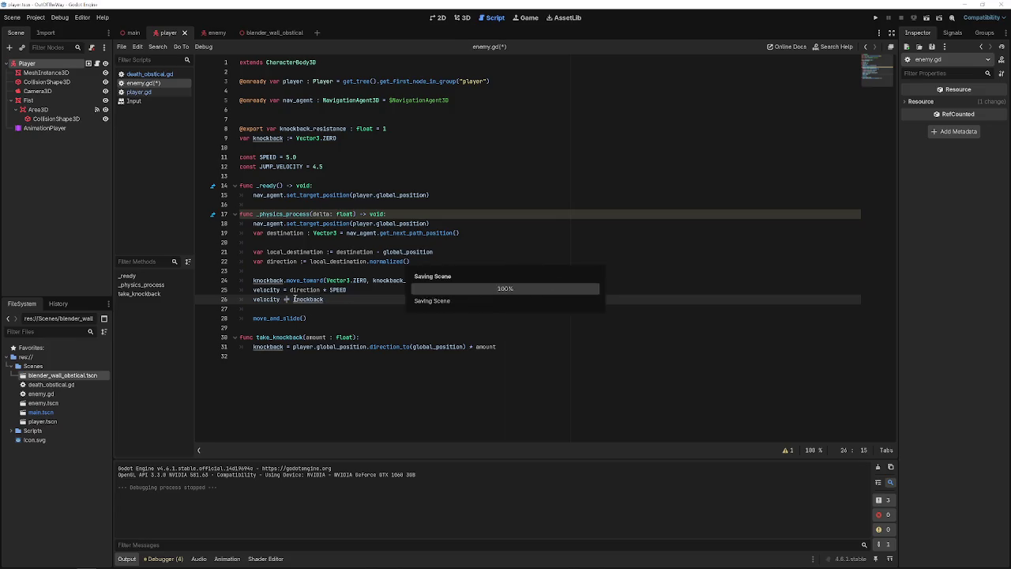
pyautogui.click(875, 17)
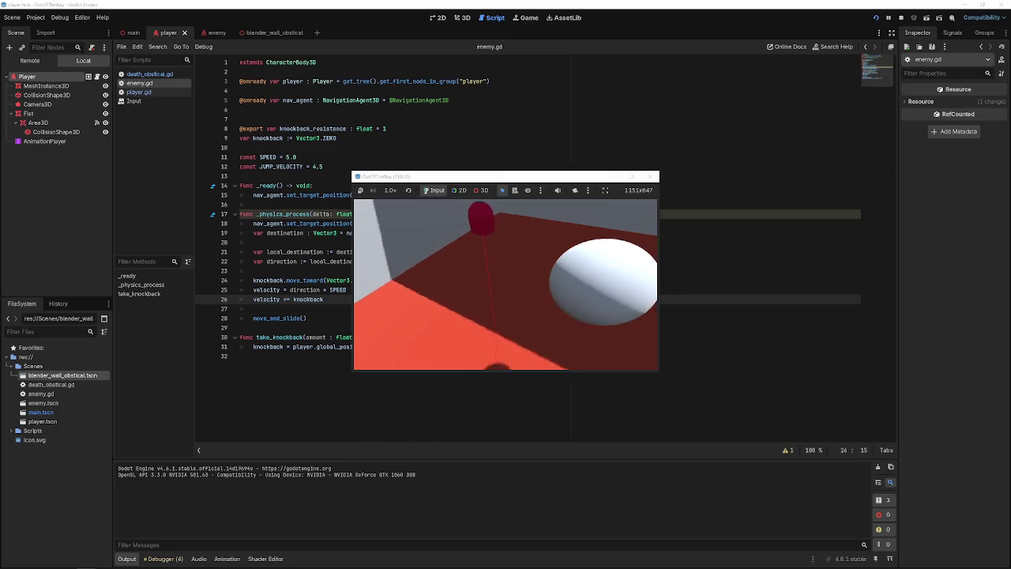
pyautogui.click(652, 177)
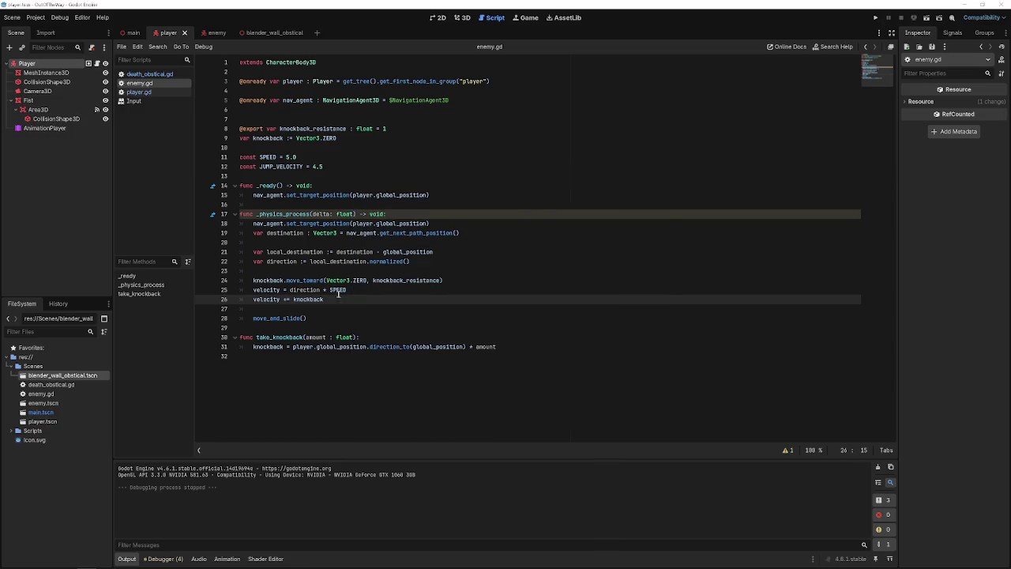
# - Add print(knockback) on line 27, run with F5, punch the enemy, and watch the printed vectors
pyautogui.press('Return')
pyautogui.write('print')
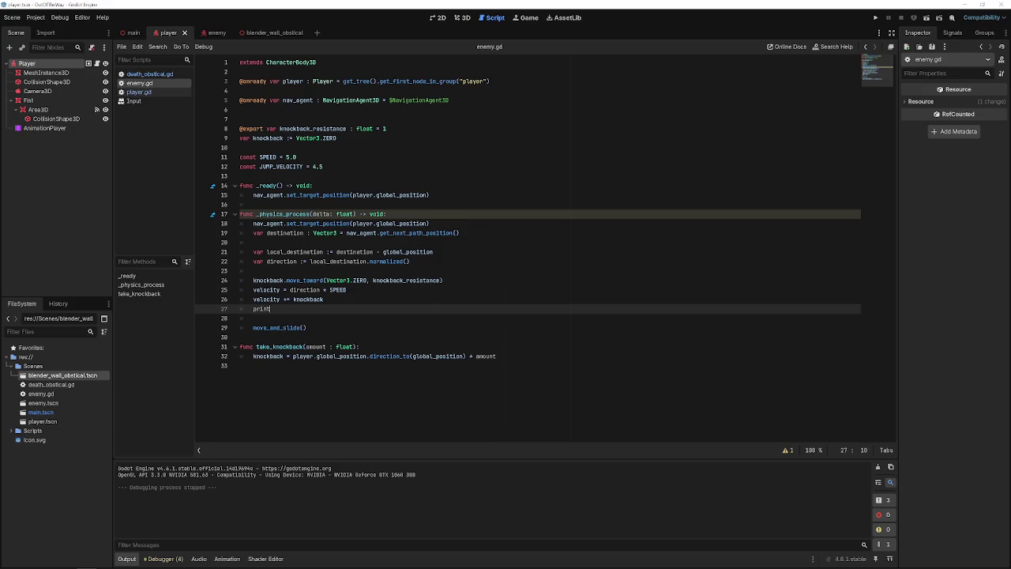
pyautogui.write('(knockback')
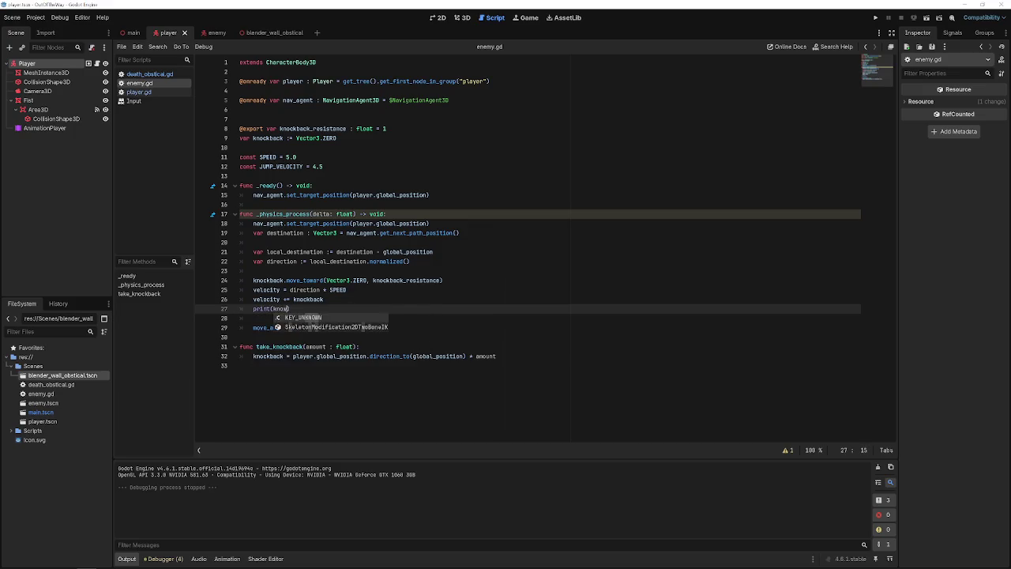
pyautogui.press('F5')
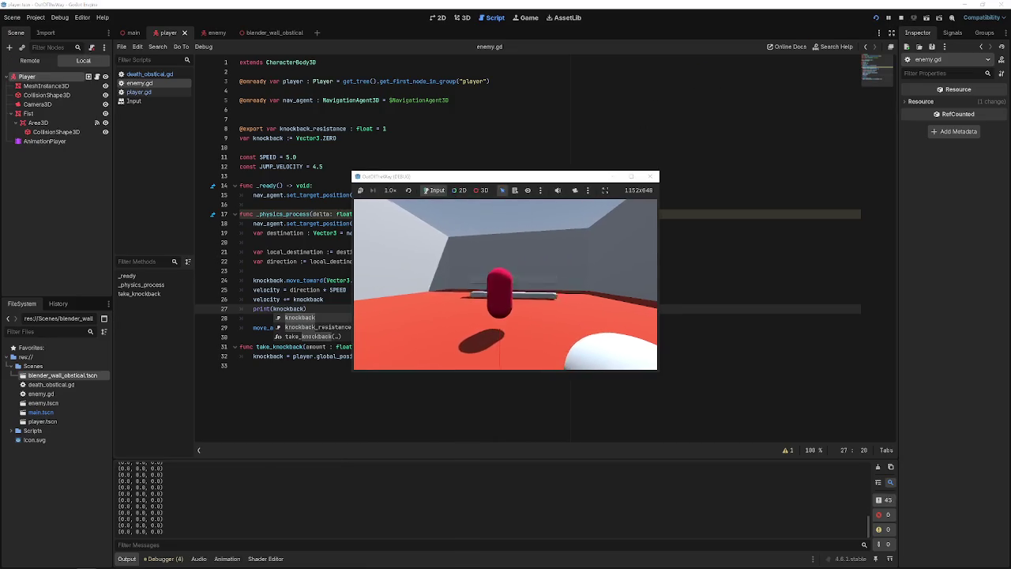
pyautogui.click(505, 284)
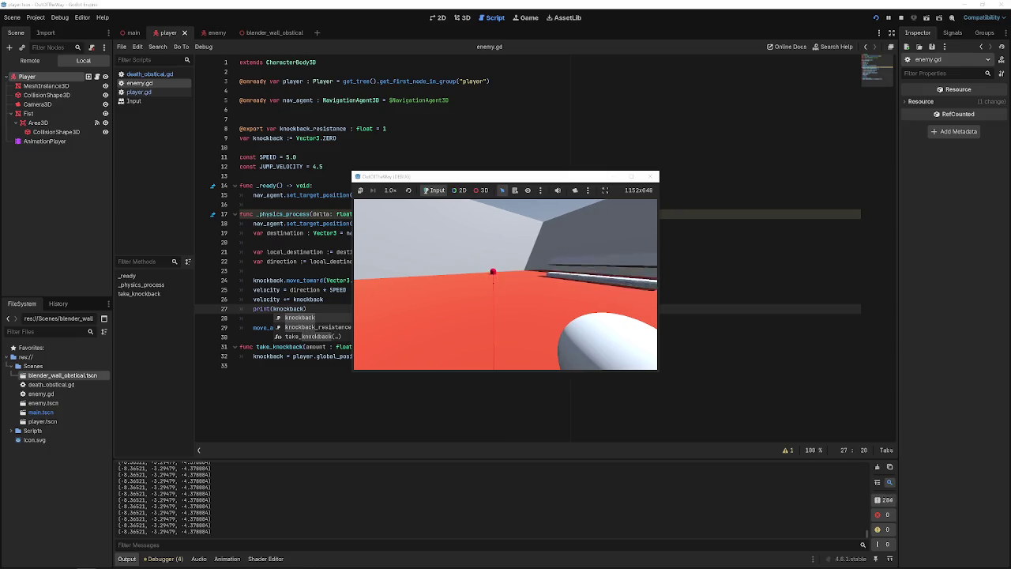
pyautogui.press('Escape')
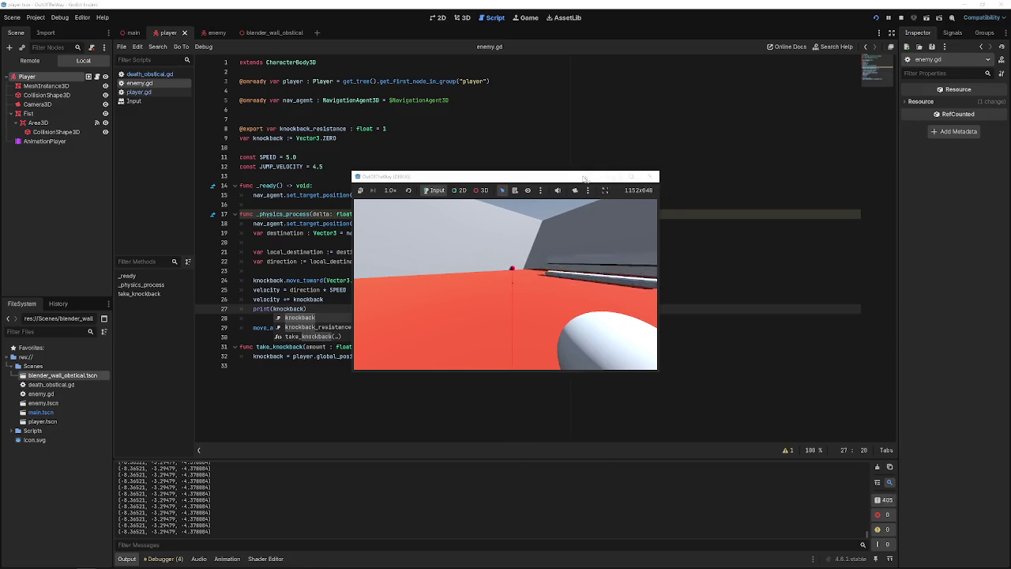
pyautogui.moveTo(584, 177); pyautogui.dragTo(819, 157)
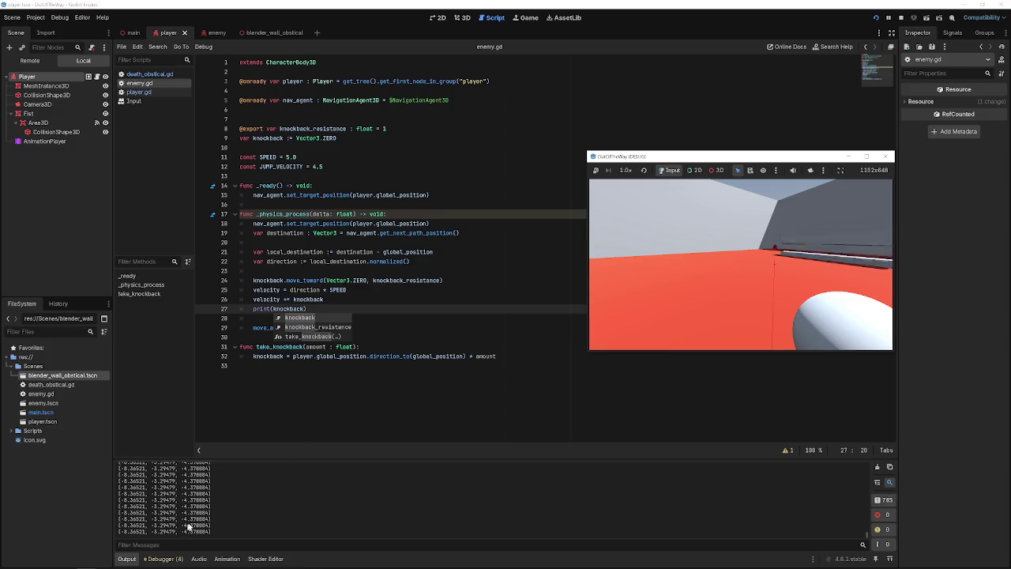
pyautogui.click(885, 156)
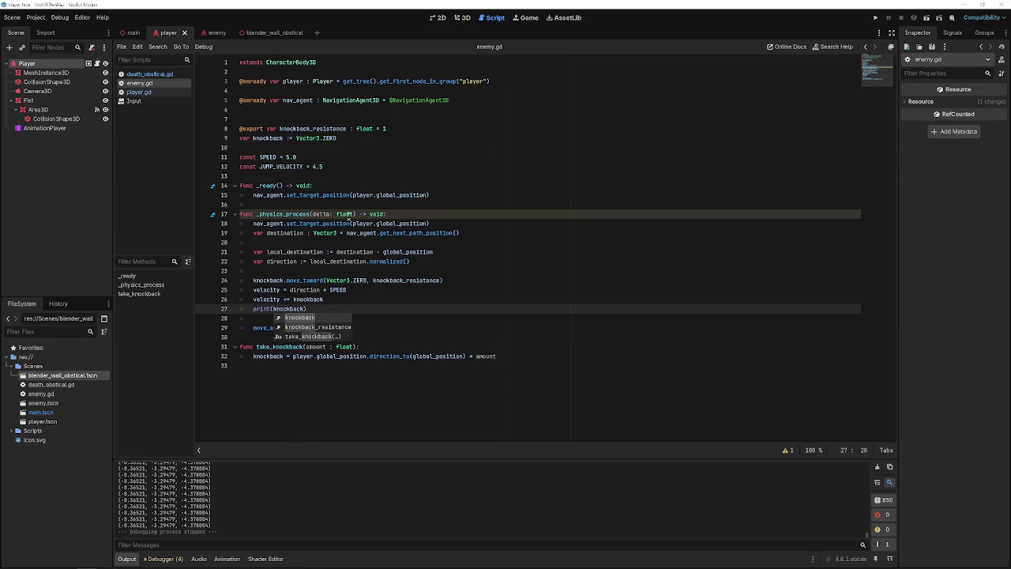
# - Set the enemy's Knockback Resist to 0.2, save the enemy scene, and test-run the game
pyautogui.click(387, 128)
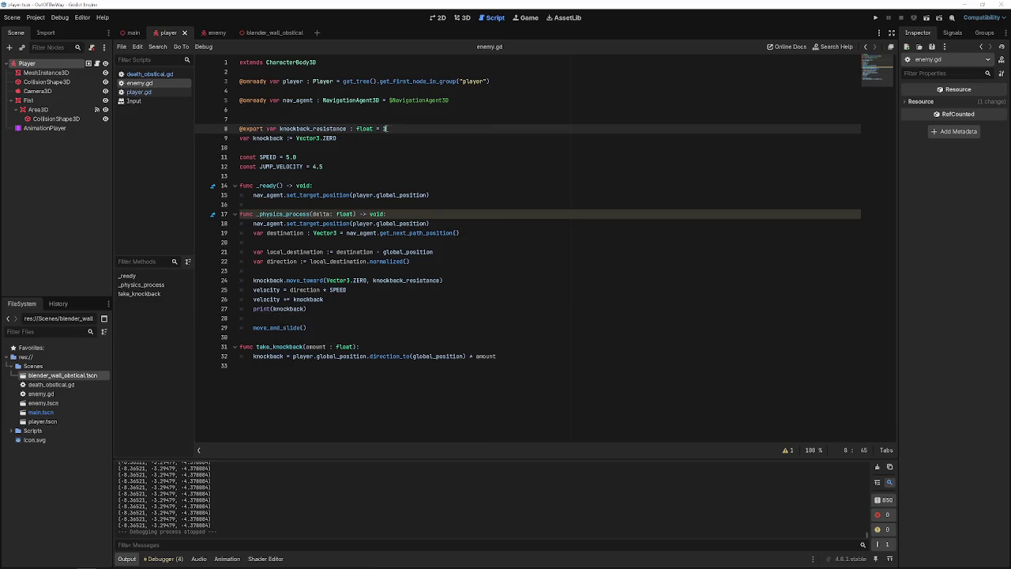
pyautogui.click(215, 32)
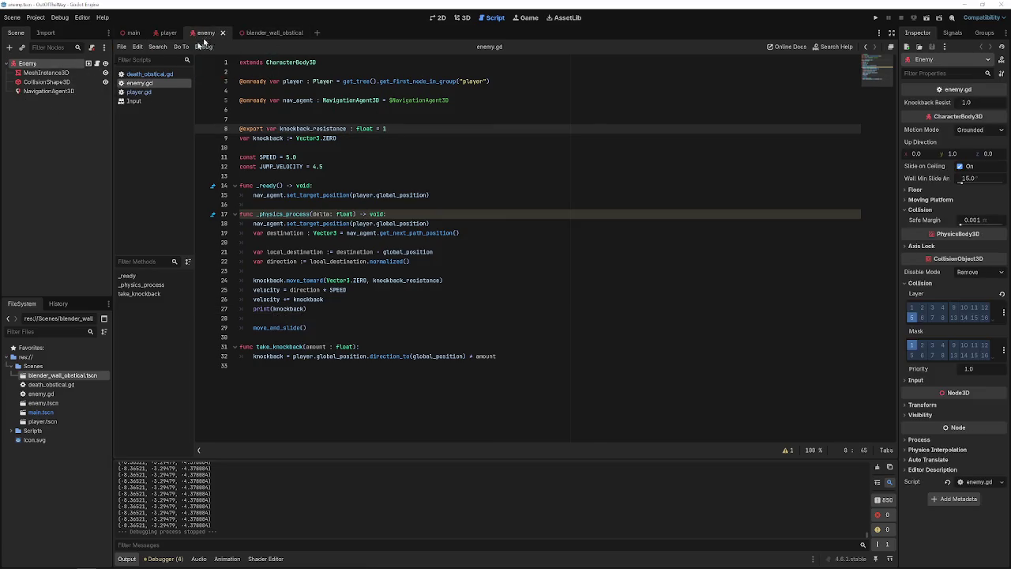
pyautogui.click(964, 101)
pyautogui.press('Return')
pyautogui.hotkey('ctrl', 's')
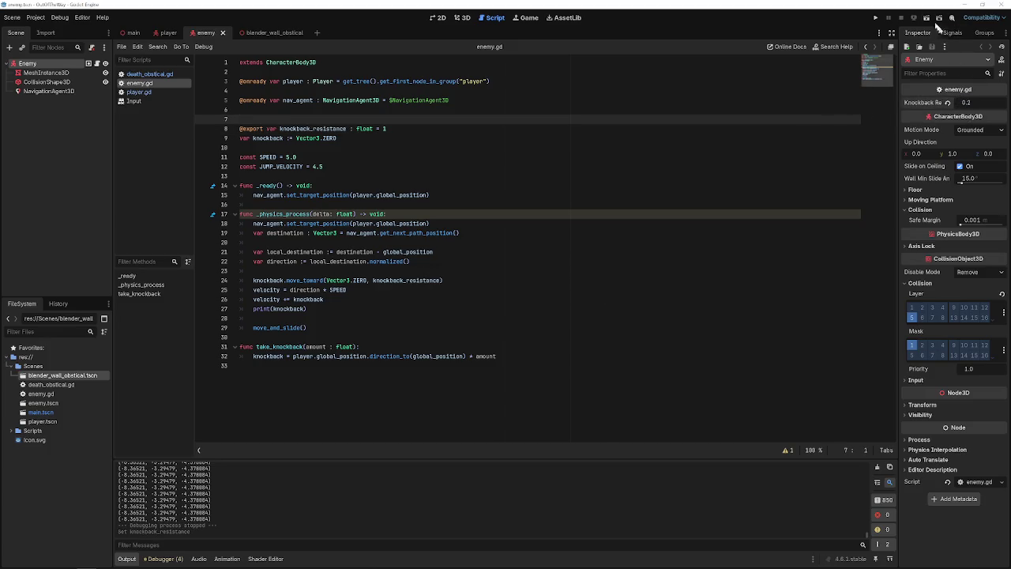
pyautogui.click(876, 17)
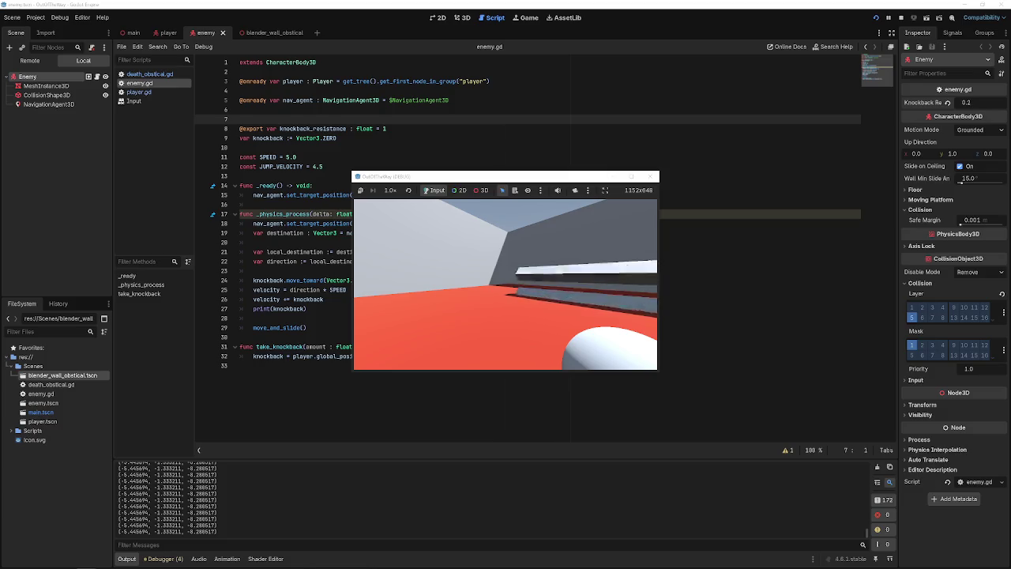
pyautogui.click(649, 176)
# - Review the knockback lines of the _physics_process function in enemy.gd
pyautogui.click(444, 280)
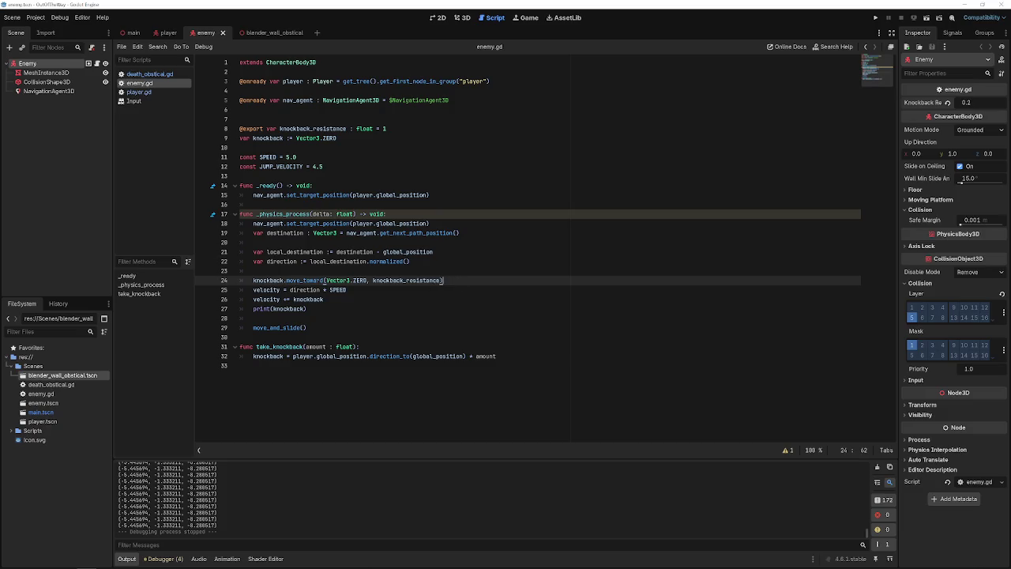
pyautogui.moveTo(300, 279)
pyautogui.click(344, 317)
pyautogui.moveTo(342, 317)
pyautogui.mouseDown()
pyautogui.moveTo(237, 224)
pyautogui.moveTo(210, 219)
pyautogui.mouseUp()
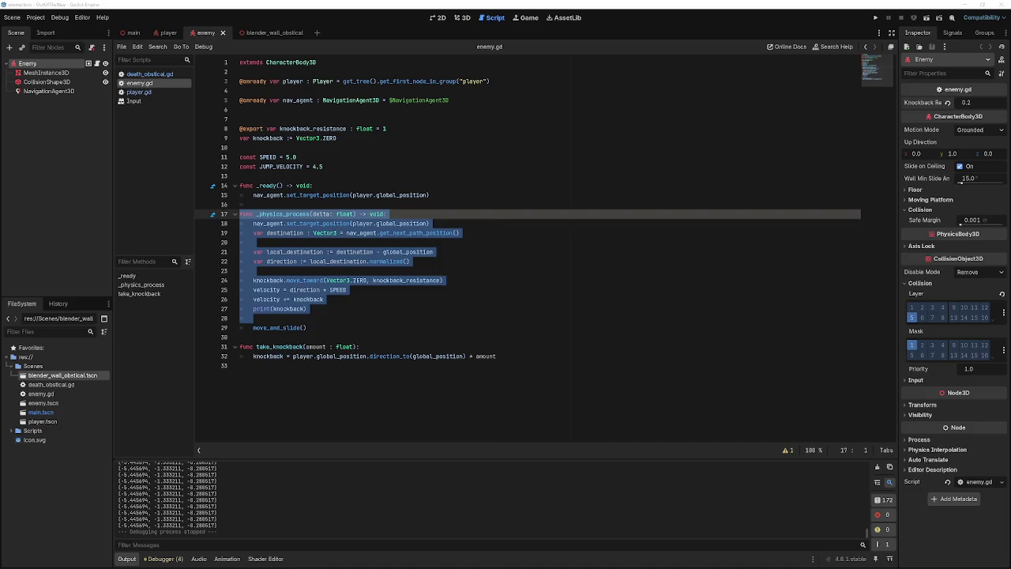
pyautogui.click(498, 298)
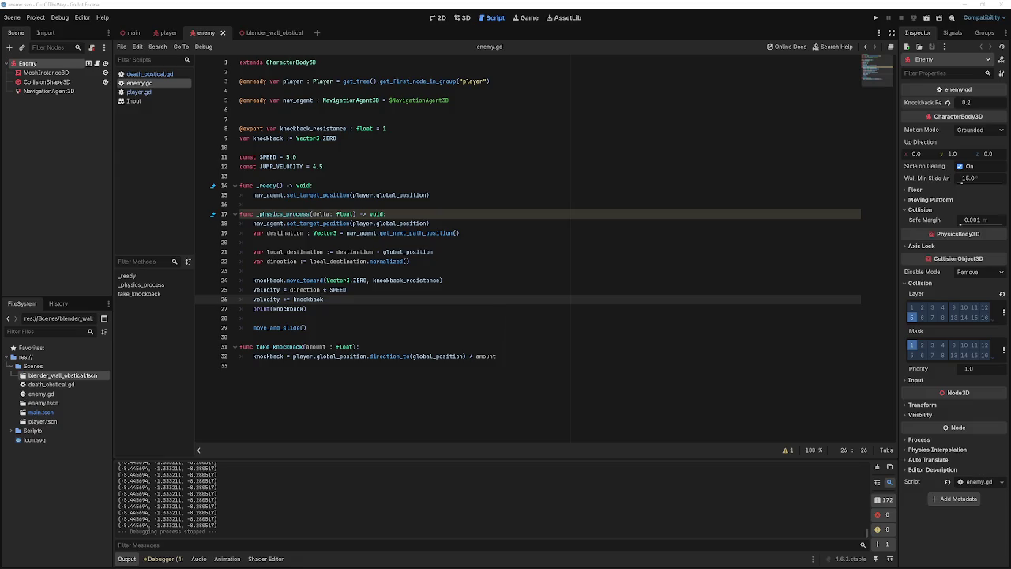
# - Prefix line 24 with 'knockback =' so the decay is stored, save, and playtest
pyautogui.click(254, 280)
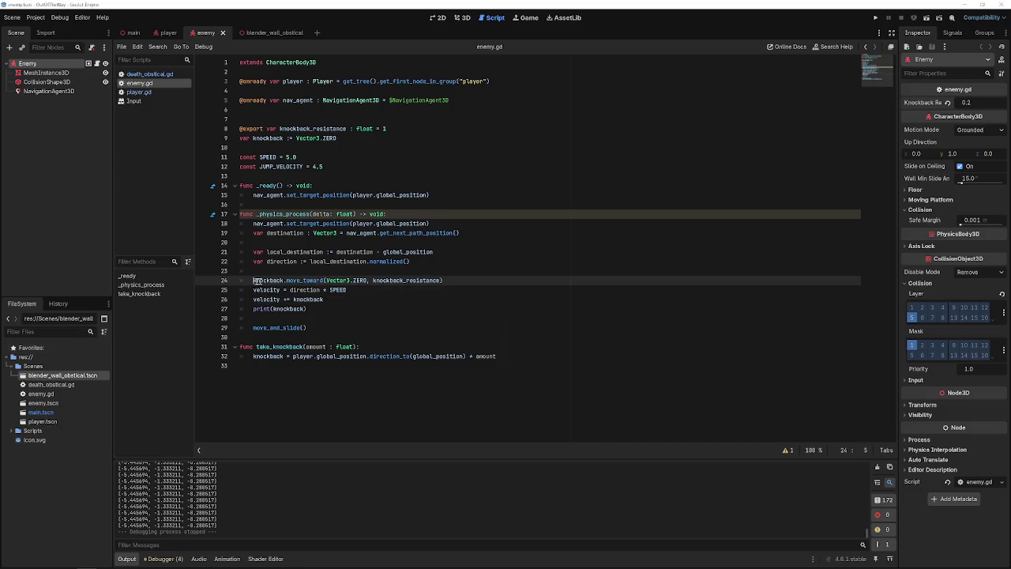
pyautogui.write('kn')
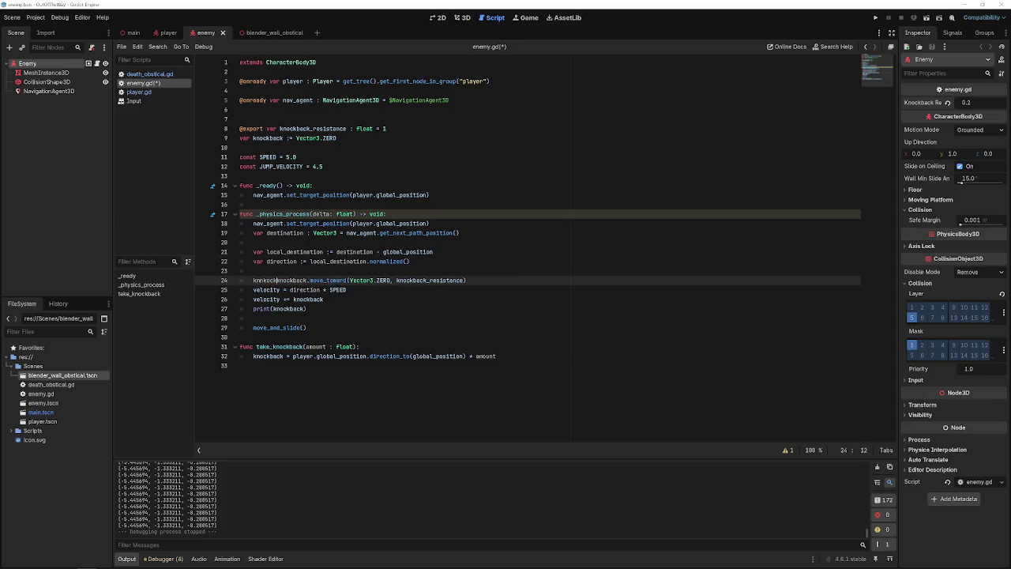
pyautogui.write('ockba')
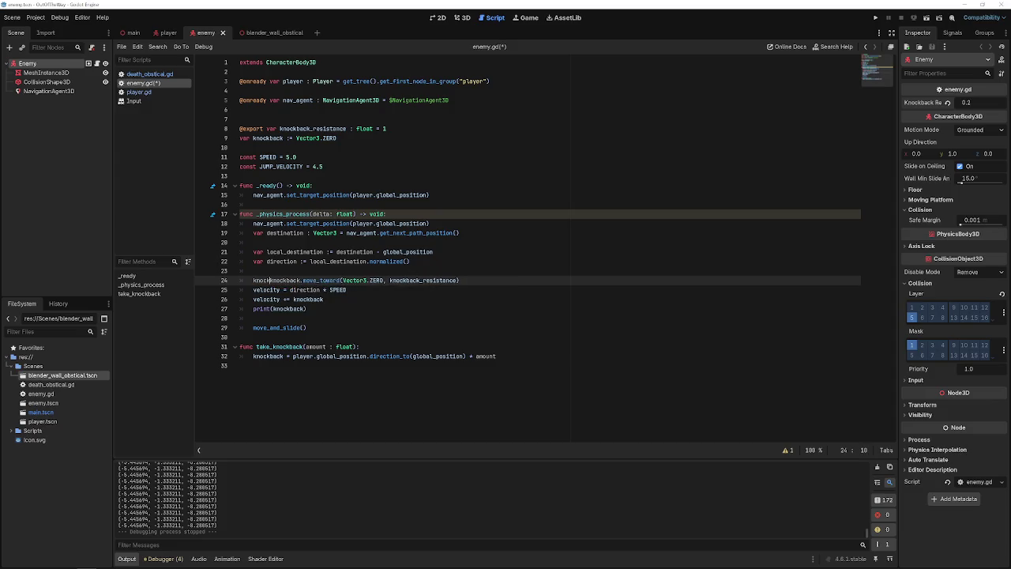
pyautogui.write('ck =')
pyautogui.hotkey('ctrl', 's')
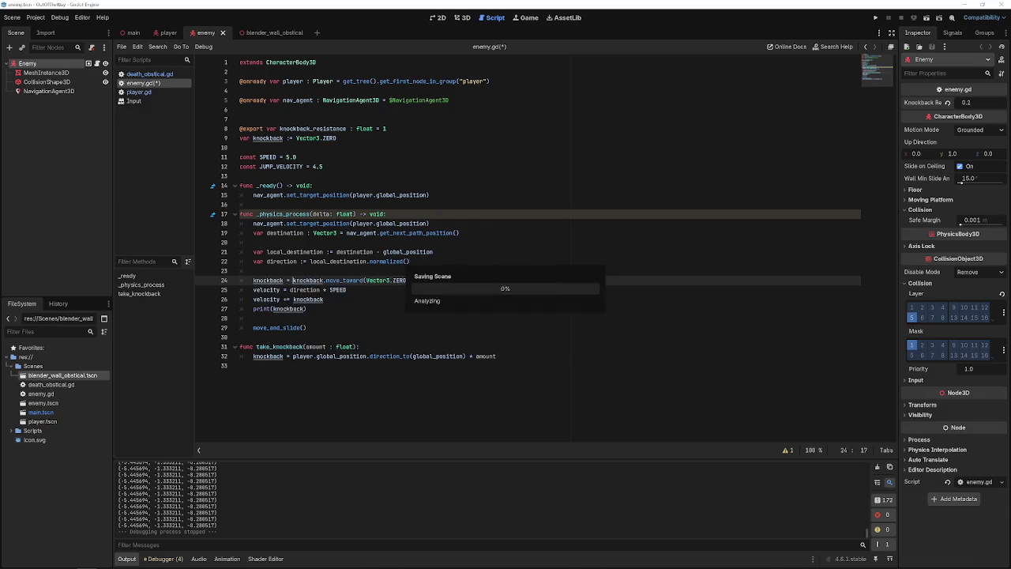
pyautogui.click(877, 16)
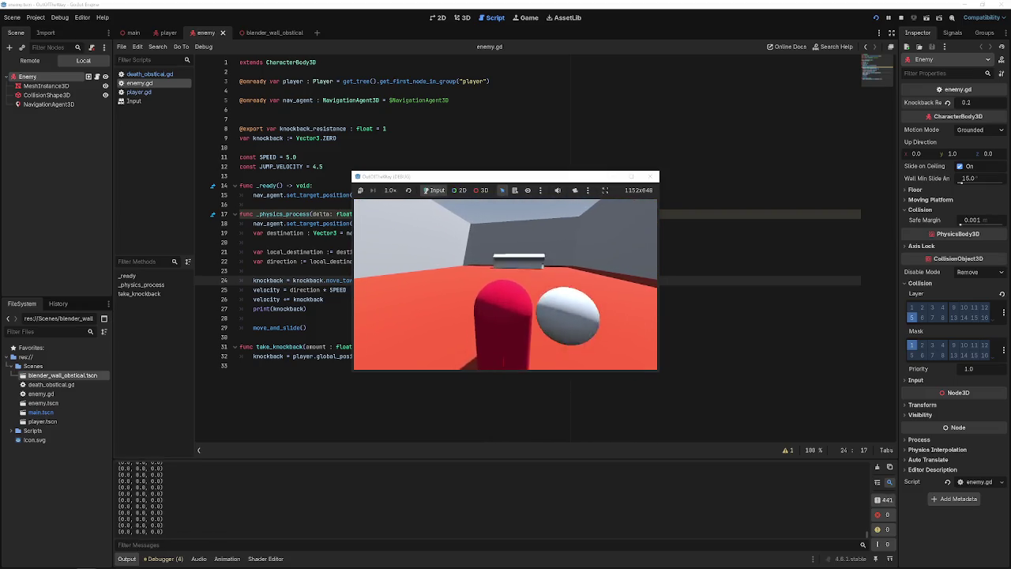
pyautogui.click(653, 176)
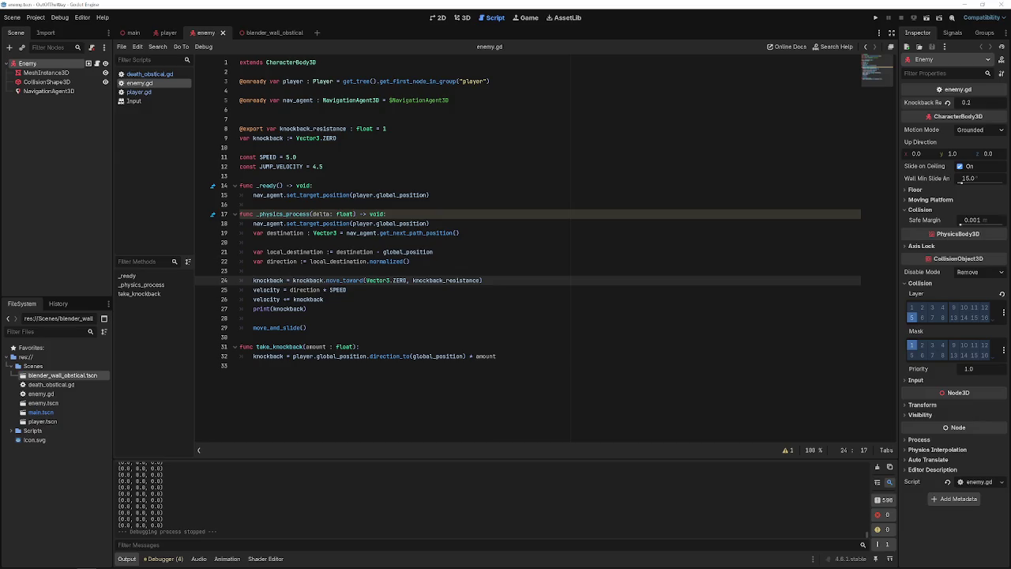
pyautogui.click(365, 298)
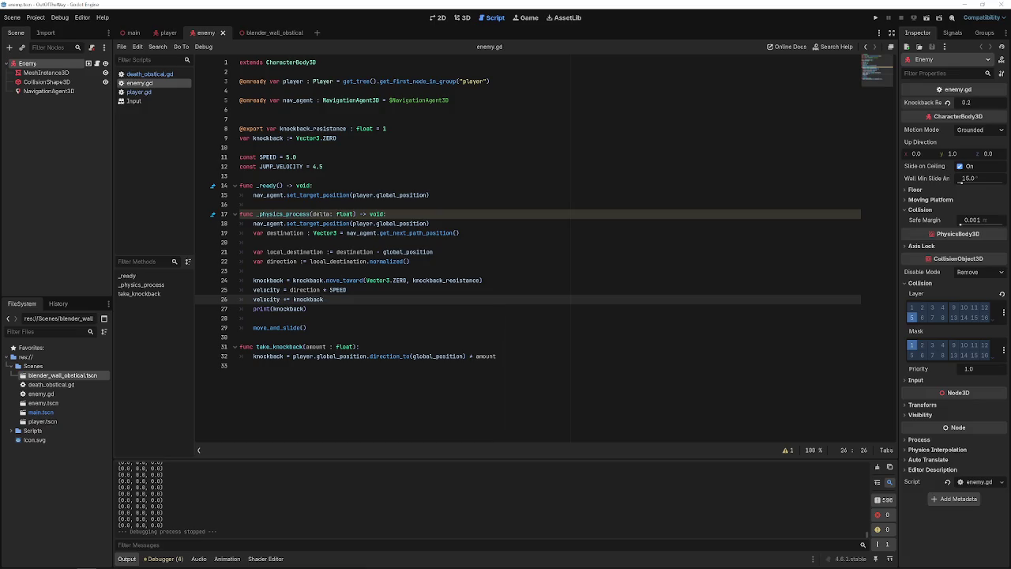
# - Complete line 25 so the enemy's velocity adds knockback, then save enemy.gd
pyautogui.moveTo(326, 299); pyautogui.dragTo(237, 299)
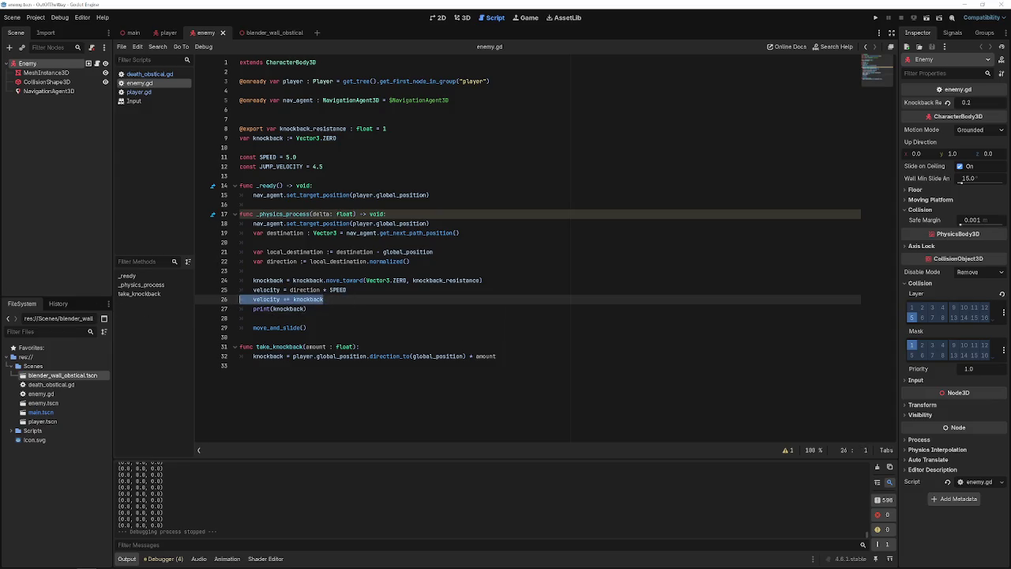
pyautogui.press('BackSpace')
pyautogui.hotkey('ctrl', 'z')
pyautogui.press('BackSpace')
pyautogui.press('BackSpace')
pyautogui.write(')')
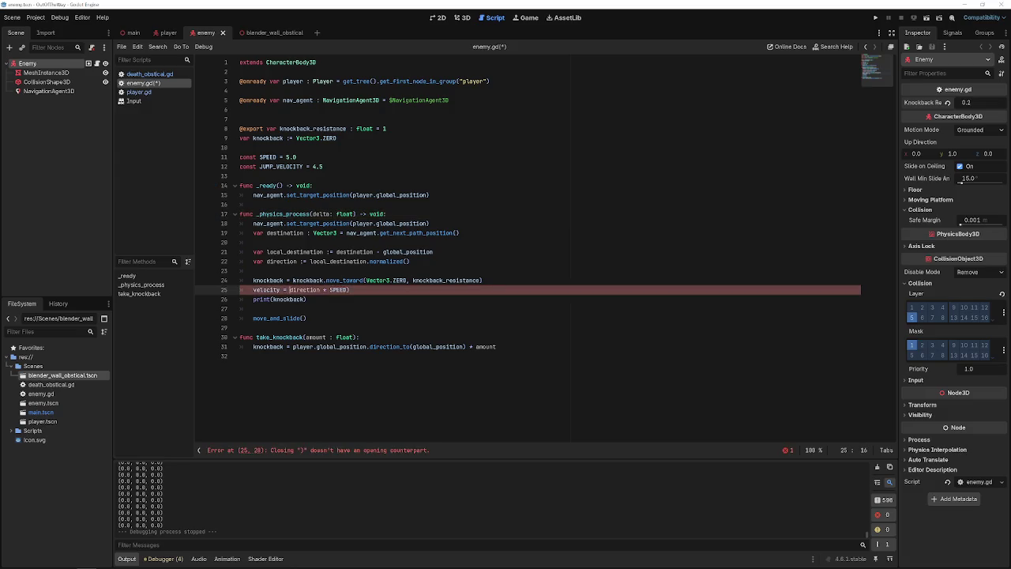
pyautogui.write('(')
pyautogui.hotkey('ctrl', 'space')
pyautogui.press('Right')
pyautogui.press('Right')
pyautogui.press('Right')
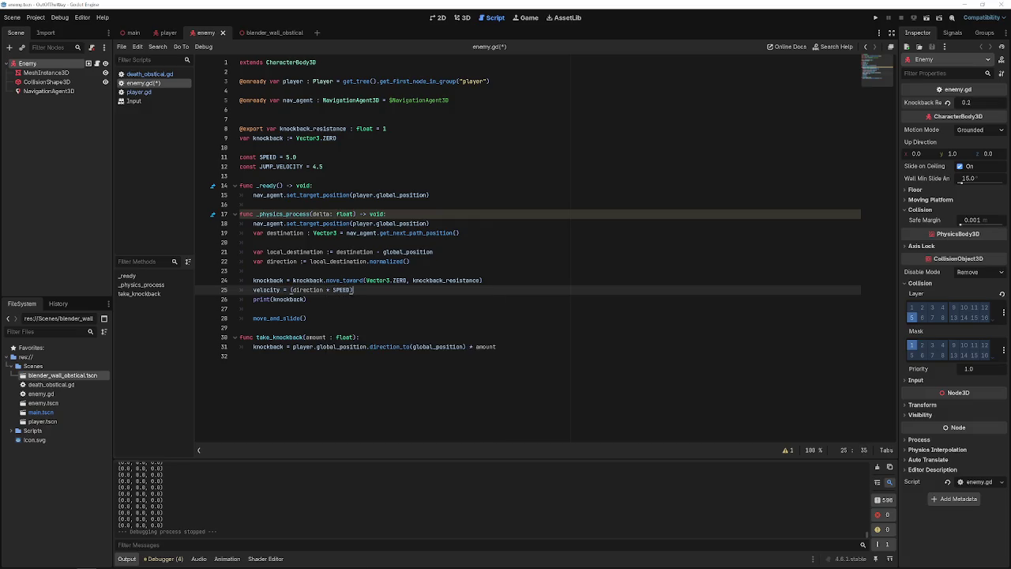
pyautogui.press('BackSpace')
pyautogui.press('BackSpace')
pyautogui.write('ckback')
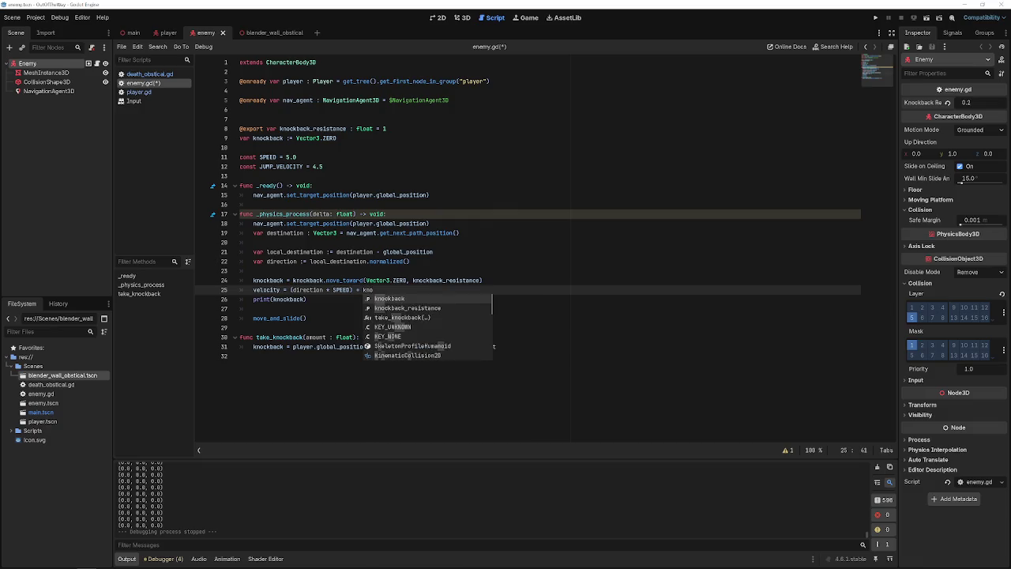
pyautogui.hotkey('ctrl', 's')
# - Test the game, revert the enemy's Knockback Resist to 1.0, and run it again
pyautogui.click(877, 18)
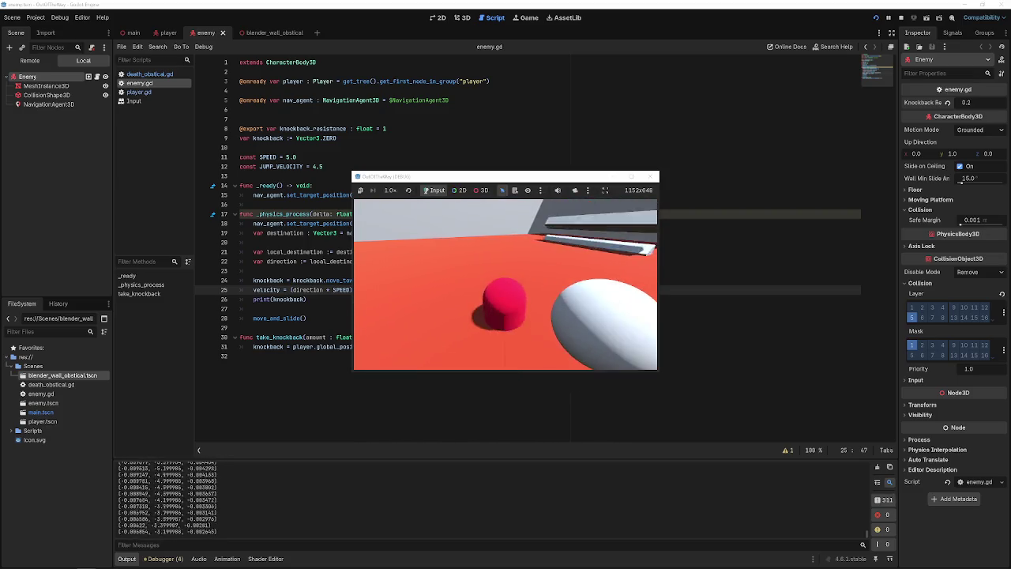
pyautogui.click(649, 178)
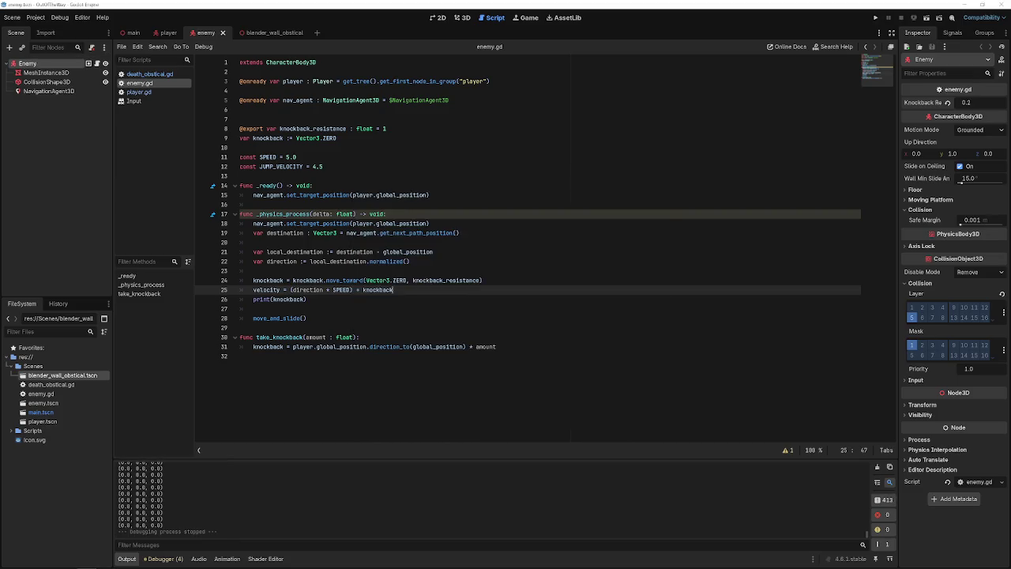
pyautogui.click(158, 93)
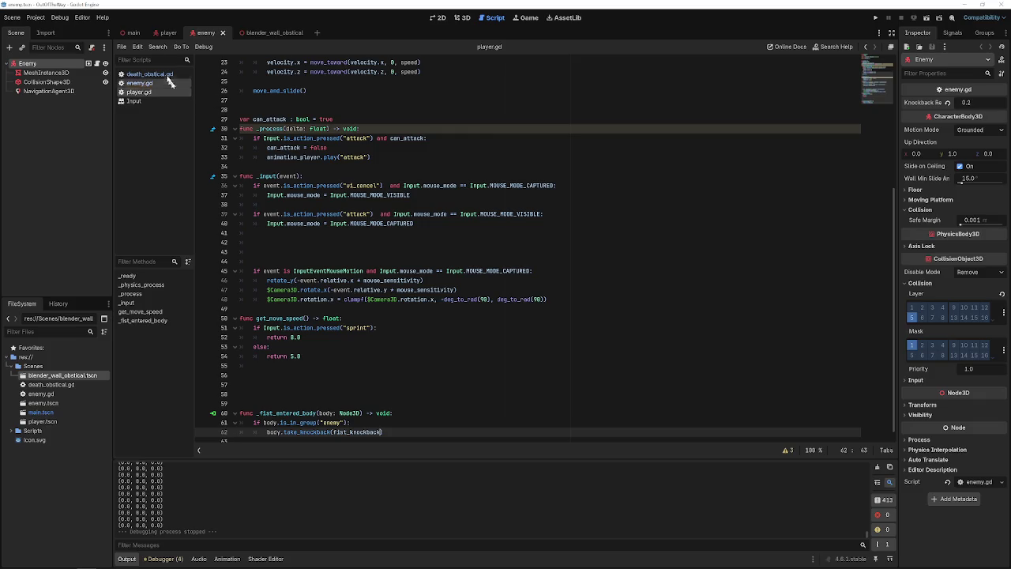
pyautogui.click(948, 103)
pyautogui.press('F5')
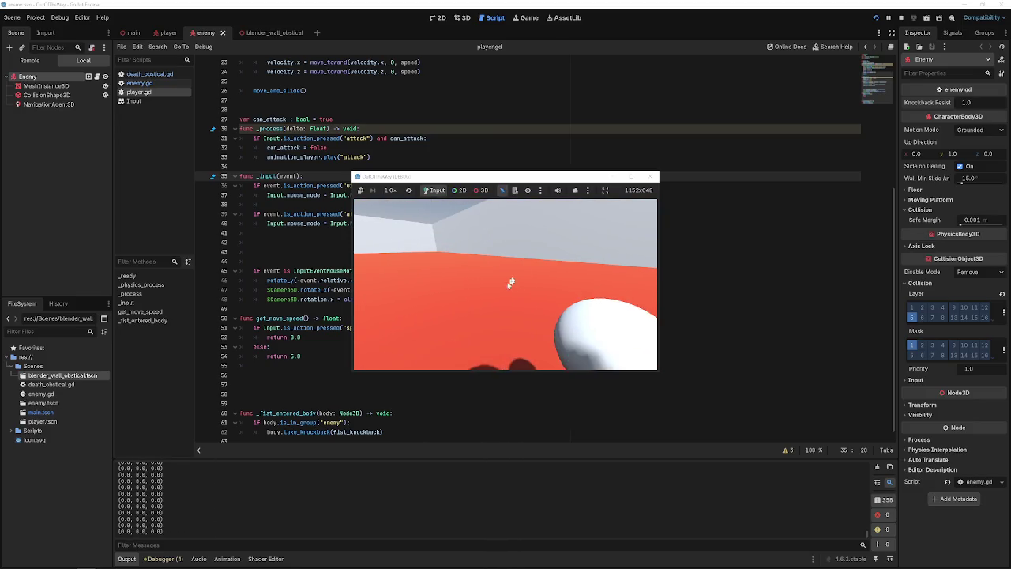
pyautogui.click(653, 176)
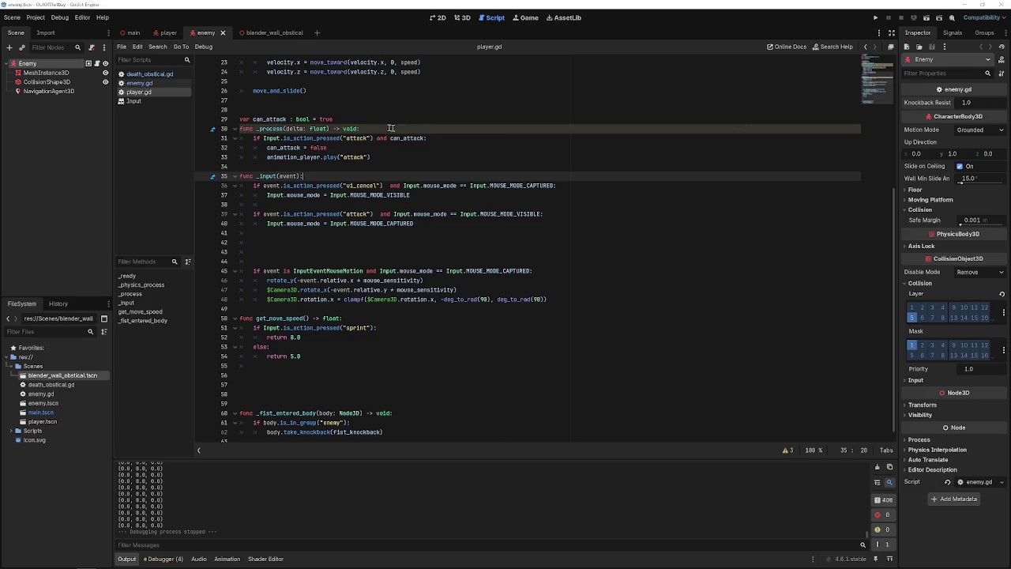
# - Set the player's Fist Knockback to 100, save the Player scene, and playtest it
pyautogui.click(167, 33)
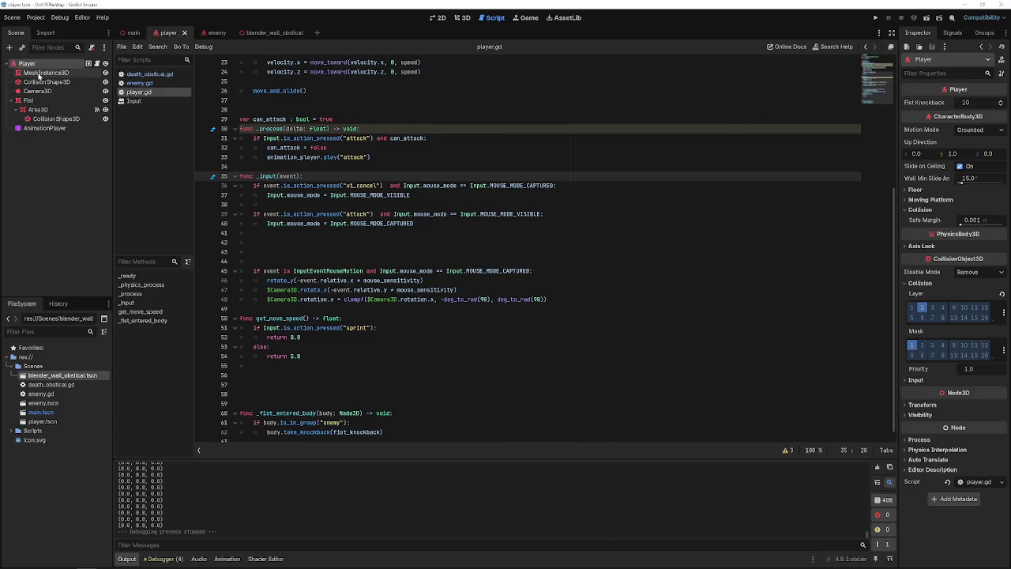
pyautogui.click(976, 103)
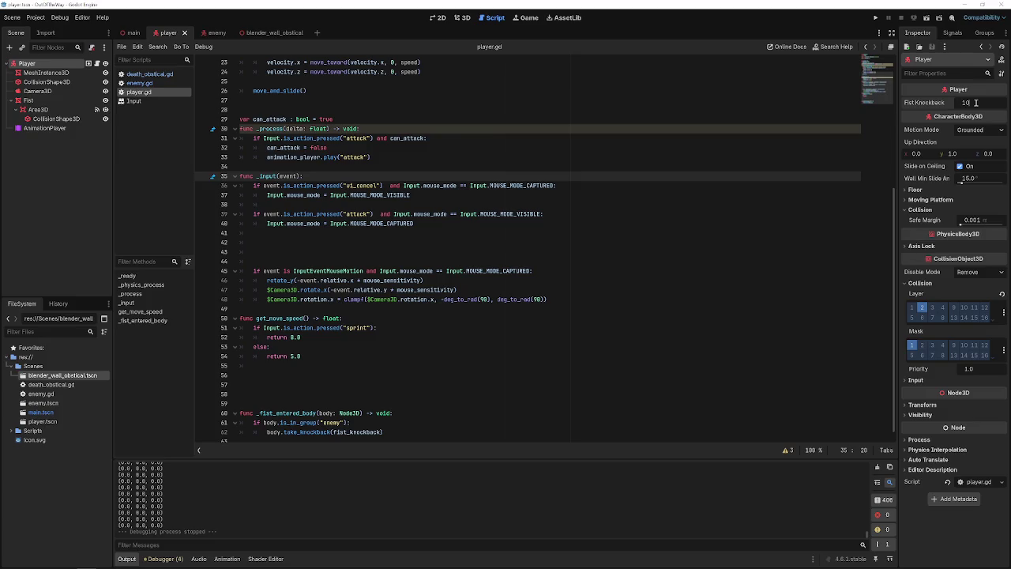
pyautogui.write('100')
pyautogui.press('Return')
pyautogui.press('F5')
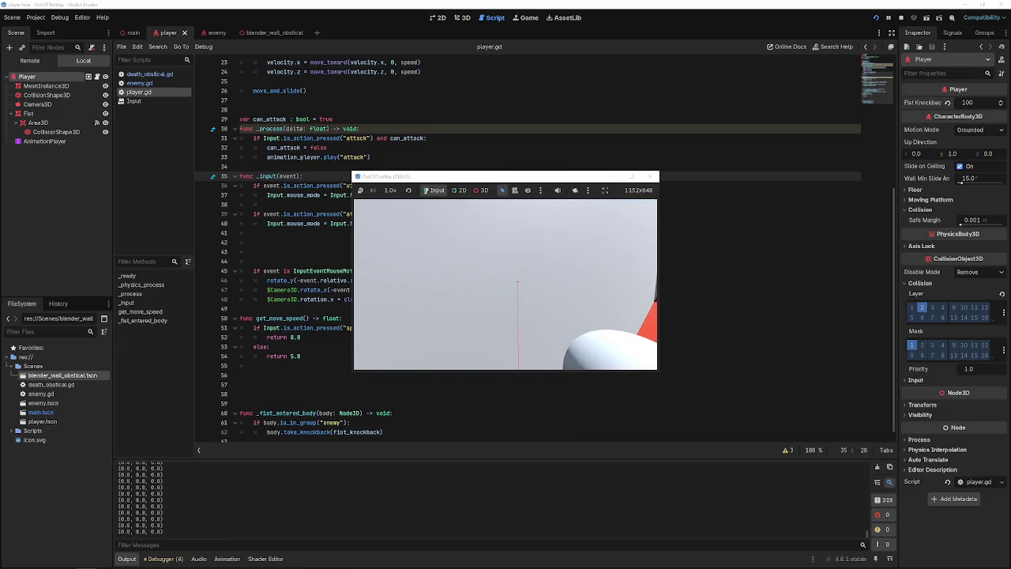
pyautogui.press('a')
pyautogui.press('Escape')
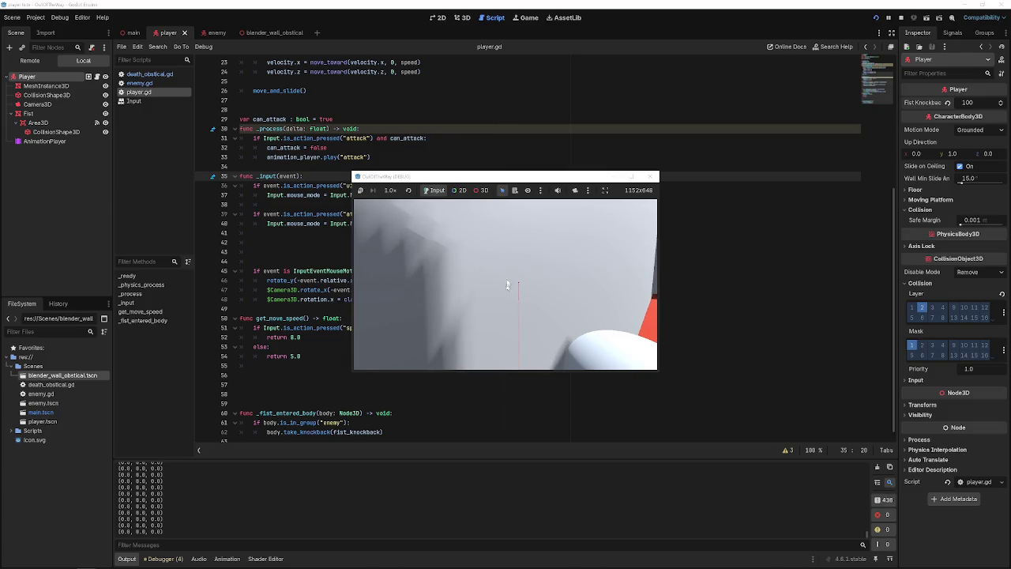
pyautogui.click(650, 176)
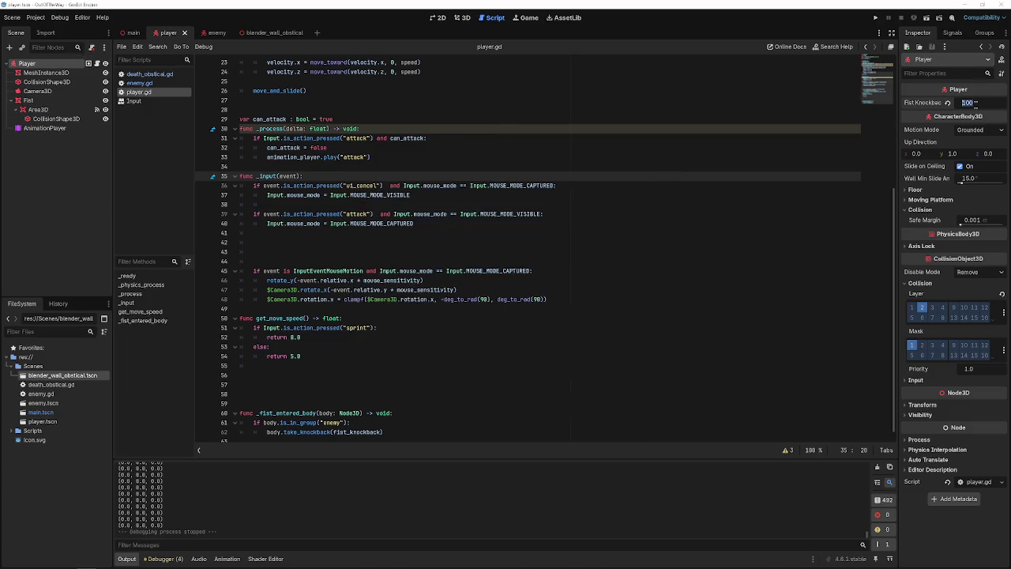
pyautogui.write('50')
pyautogui.hotkey('ctrl', 's')
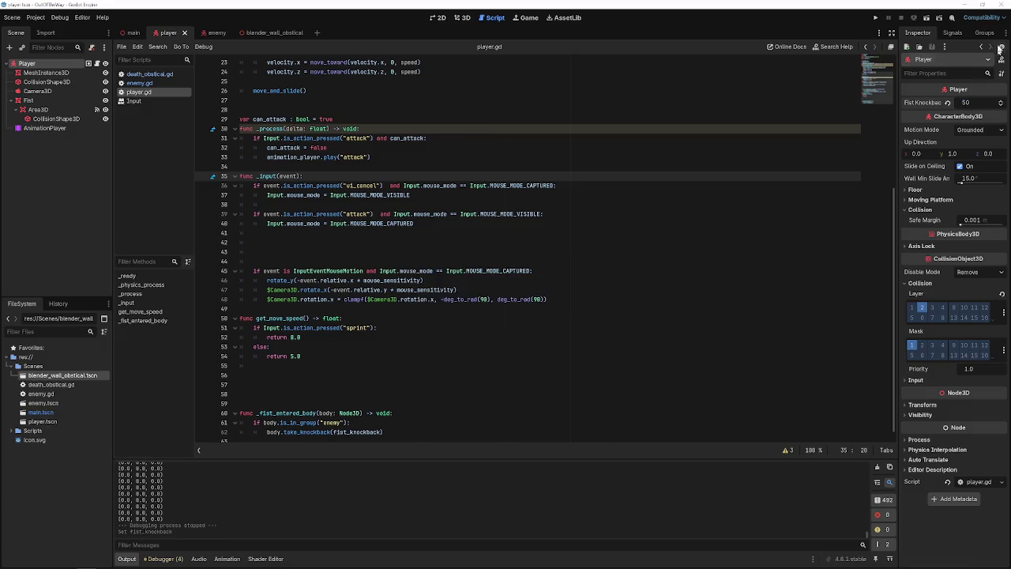
pyautogui.click(873, 17)
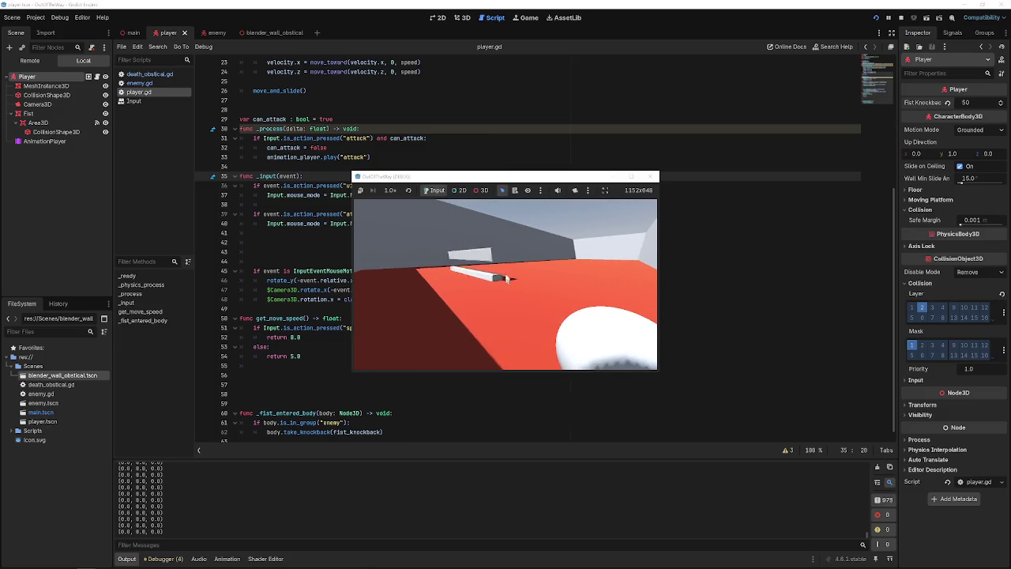
pyautogui.click(654, 177)
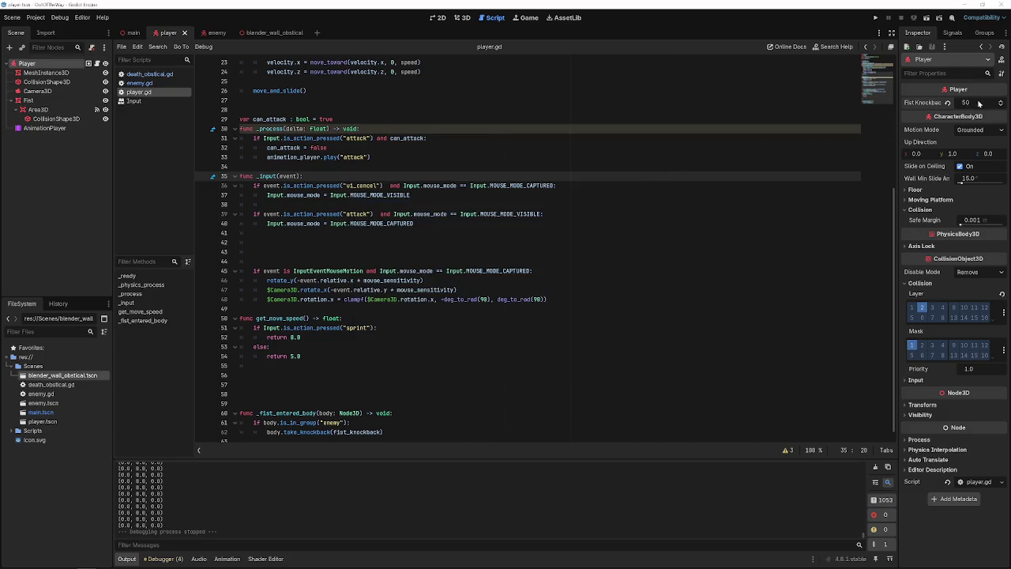
# - Change Fist Knockback to 25, save the Player scene, and test again
pyautogui.click(949, 103)
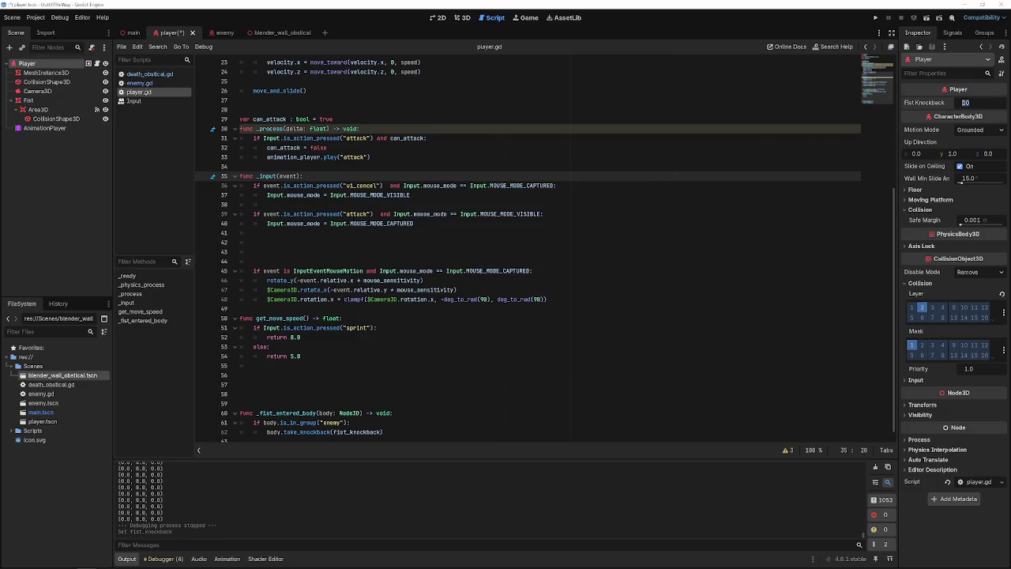
pyautogui.write('5')
pyautogui.press('Return')
pyautogui.hotkey('ctrl', 's')
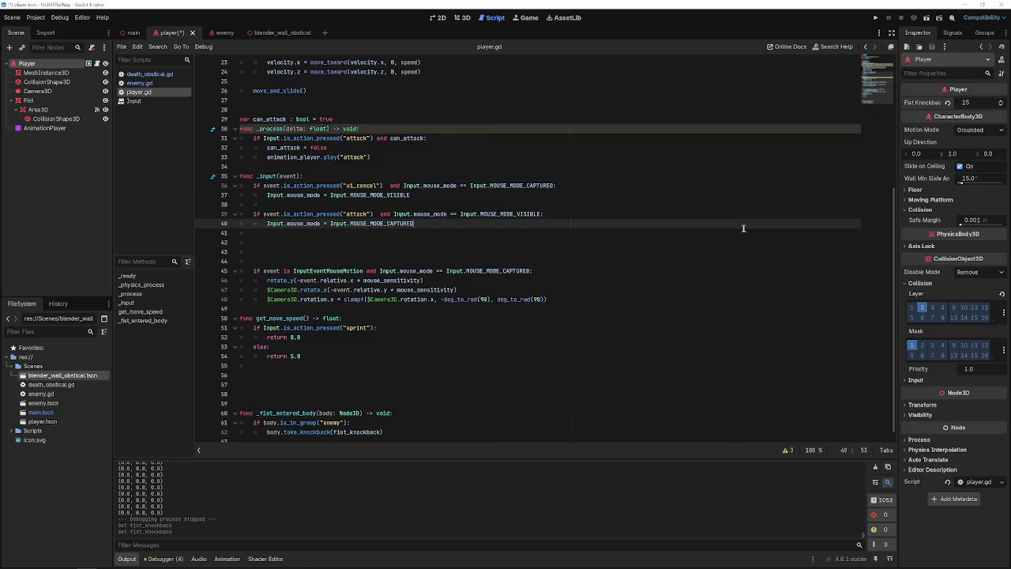
pyautogui.click(876, 17)
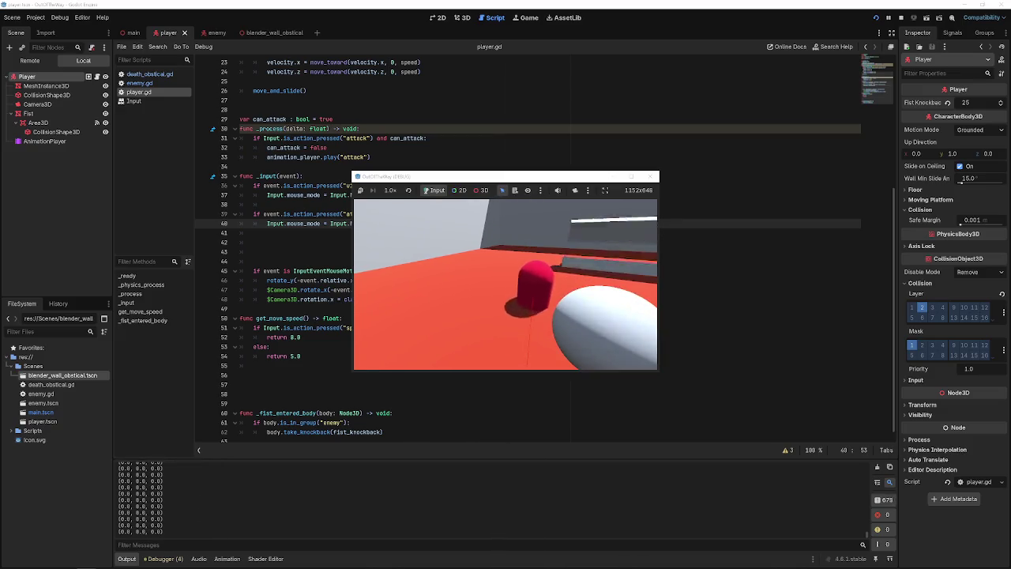
pyautogui.click(650, 176)
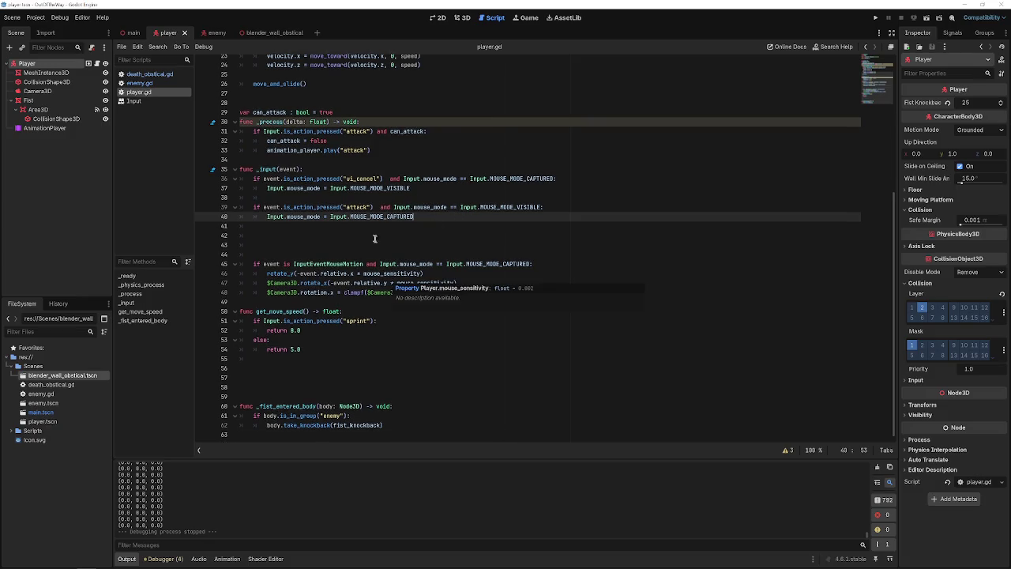
# - Add 'knockback.y = 0' at the end of take_knockback in enemy.gd and run a test
pyautogui.click(150, 83)
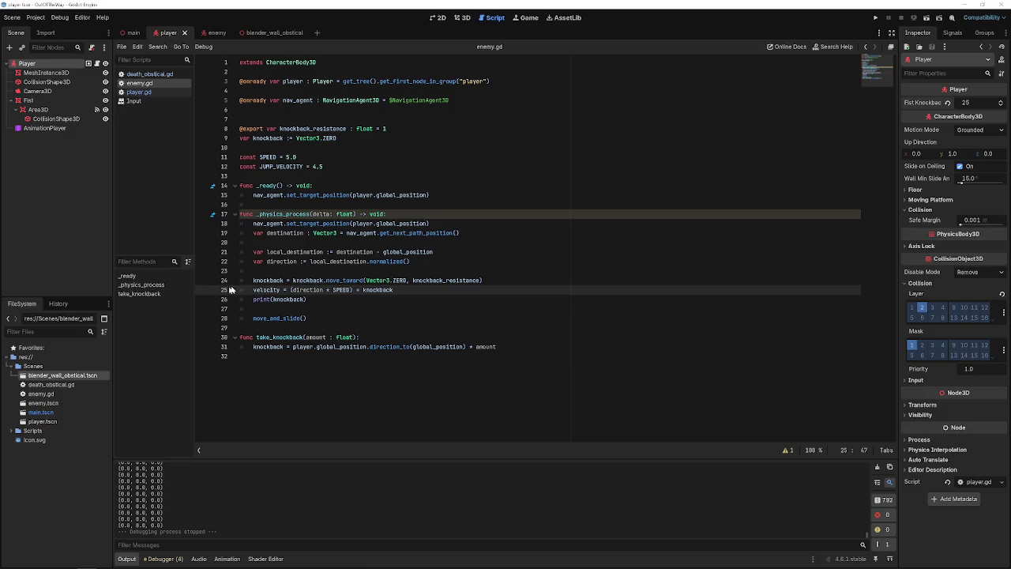
pyautogui.doubleClick(297, 299)
pyautogui.click(367, 337)
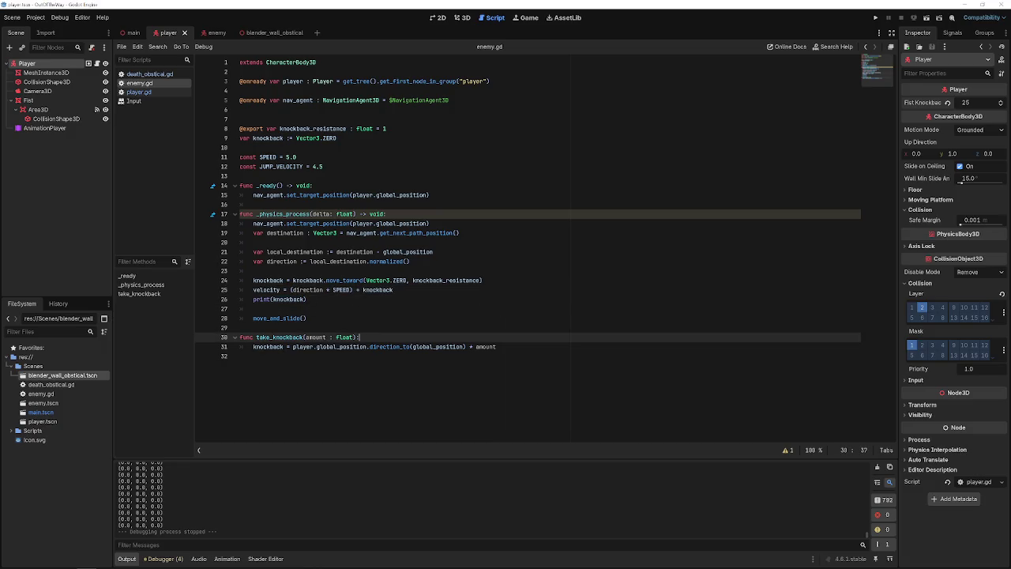
pyautogui.click(498, 354)
pyautogui.write('kno')
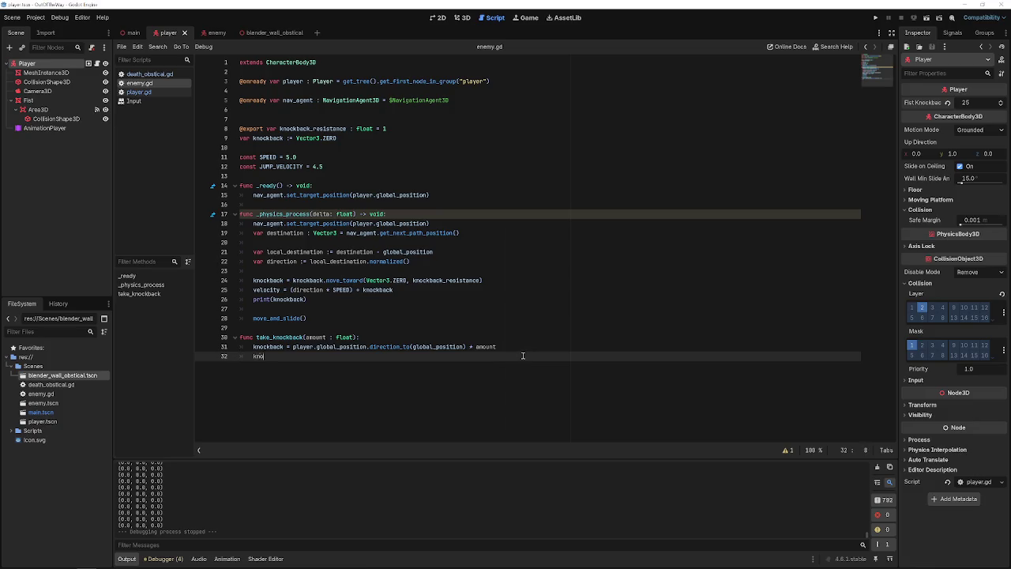
pyautogui.write('ckback.y')
pyautogui.write('-')
pyautogui.write('0')
pyautogui.click(874, 18)
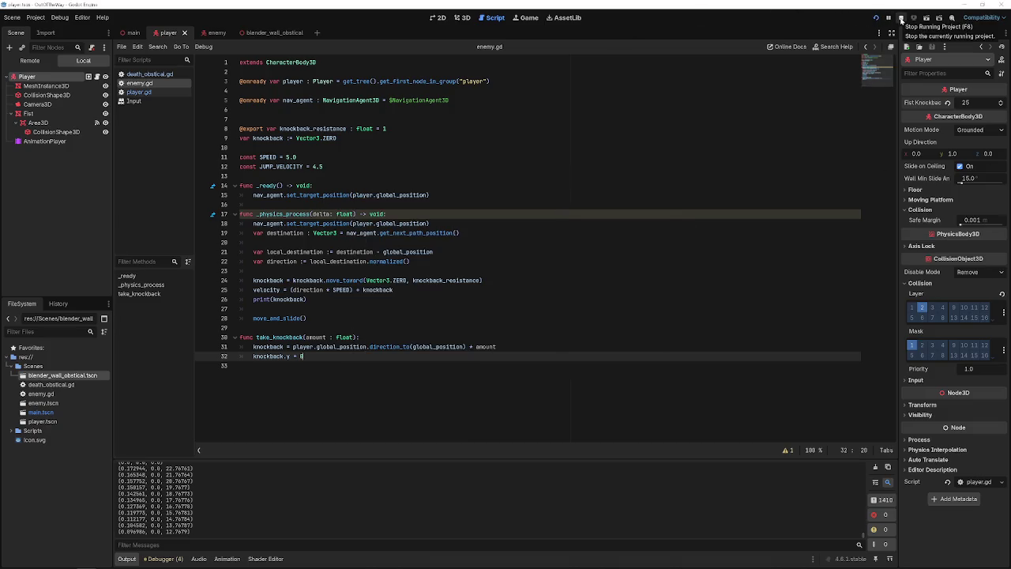
pyautogui.click(901, 19)
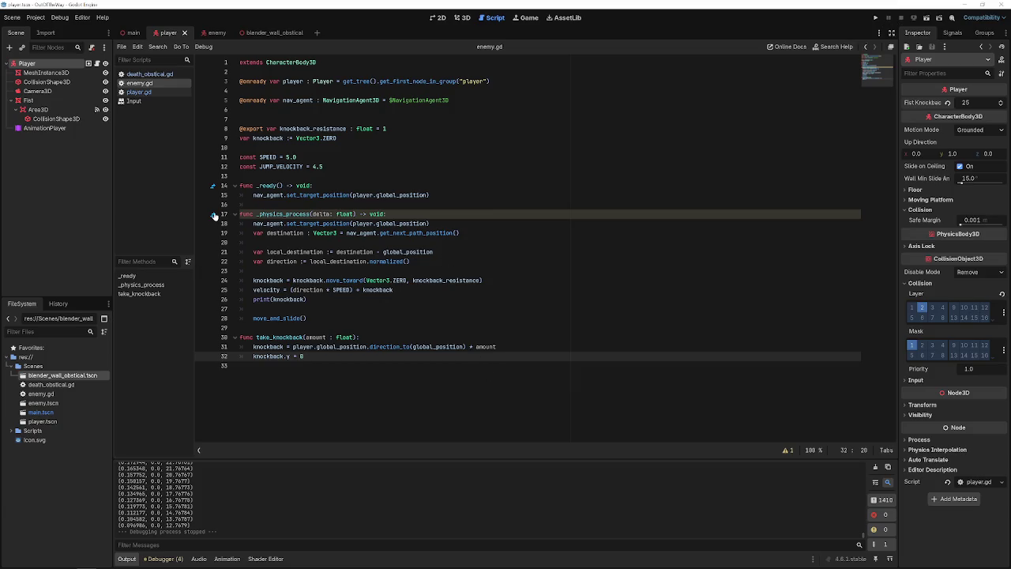
# - In death_obstical.gd, replace queue_free() with an 'if body.has_method' check
pyautogui.click(139, 92)
pyautogui.click(140, 84)
pyautogui.click(150, 75)
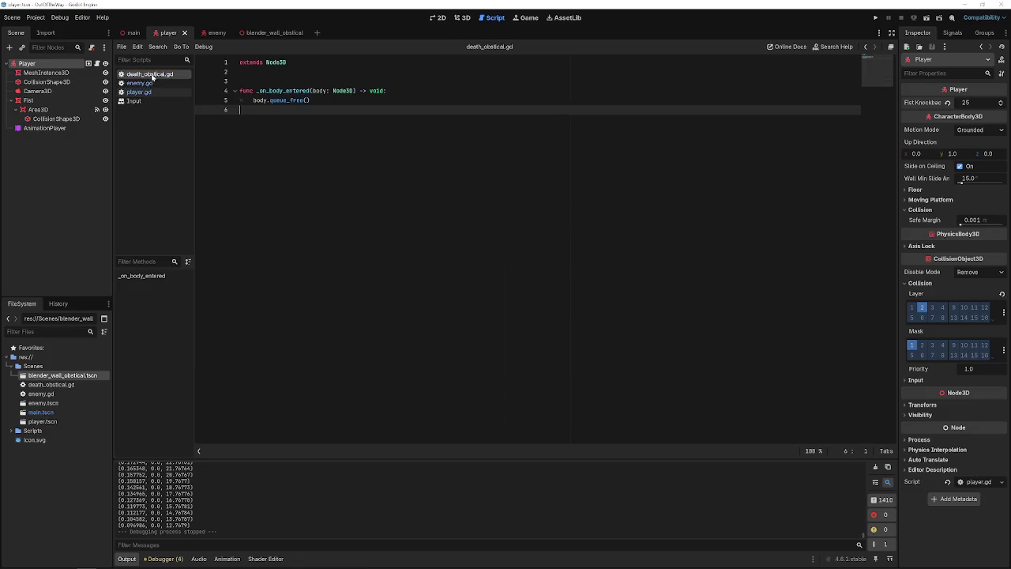
pyautogui.moveTo(325, 100); pyautogui.dragTo(266, 100)
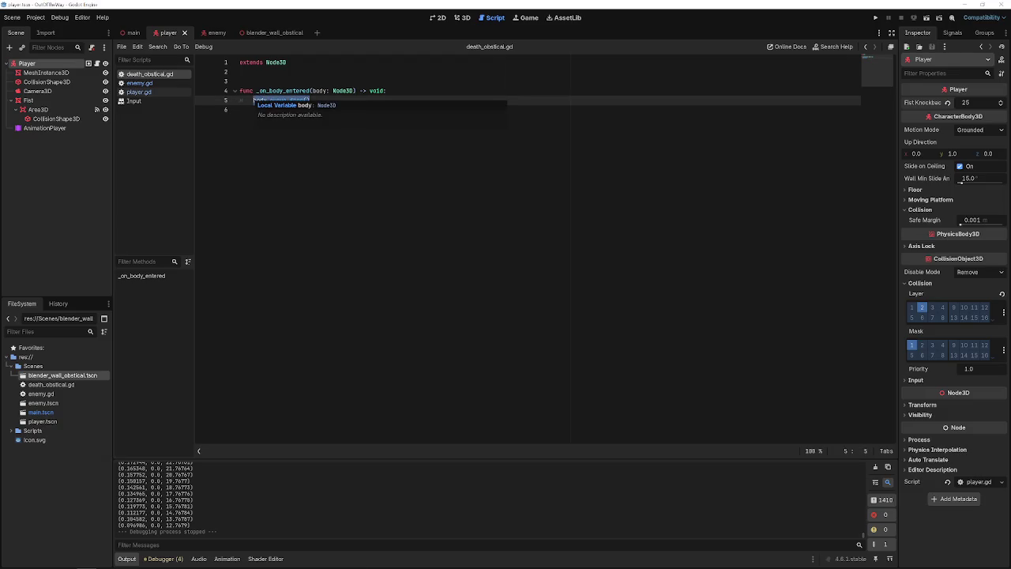
pyautogui.write('if b')
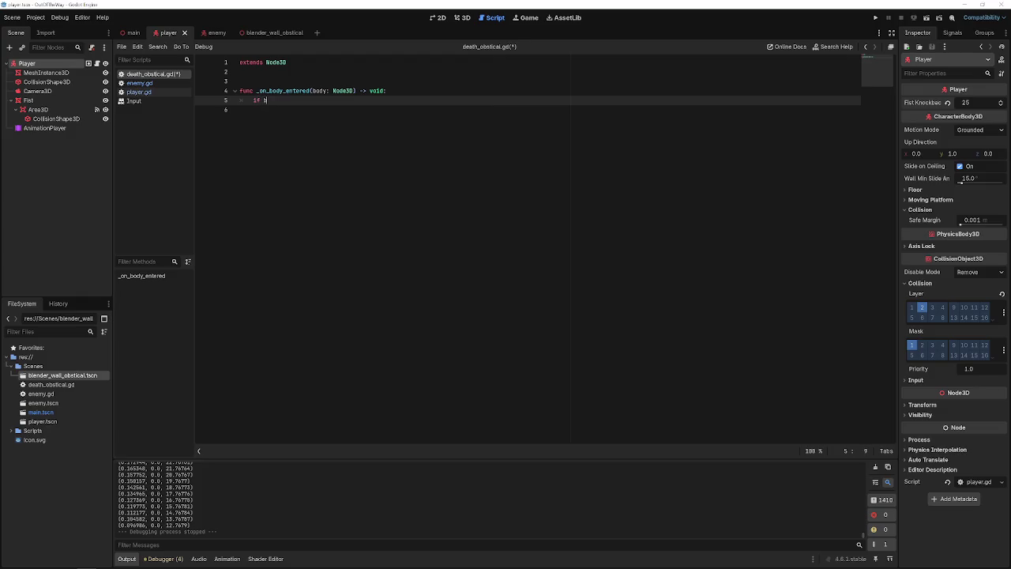
pyautogui.write('ody.has_')
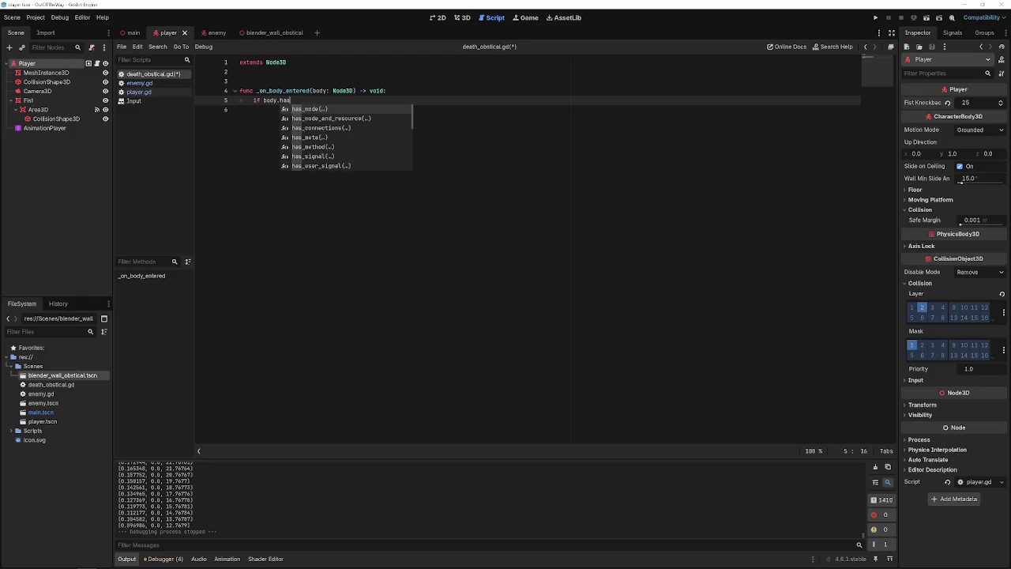
pyautogui.write('met')
pyautogui.press('Down')
pyautogui.press('Return')
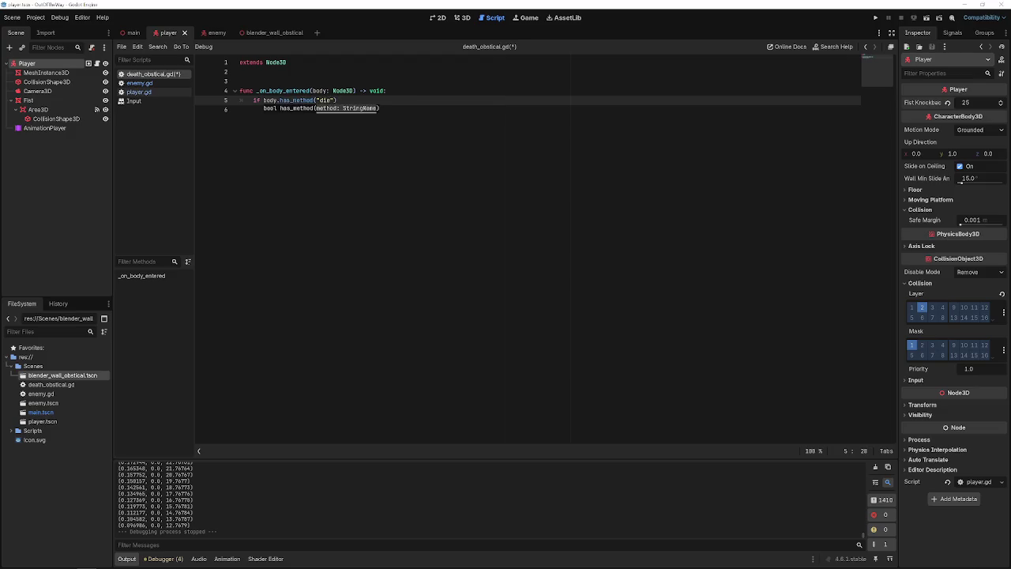
# - Call body.die() under the check, save the script, and open player.gd
pyautogui.press('Return')
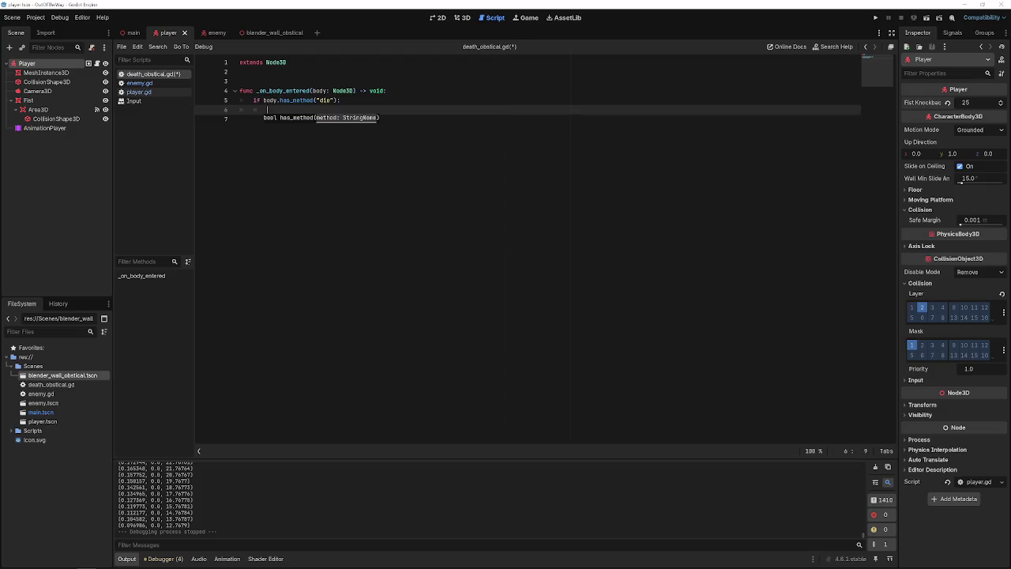
pyautogui.write('body.die')
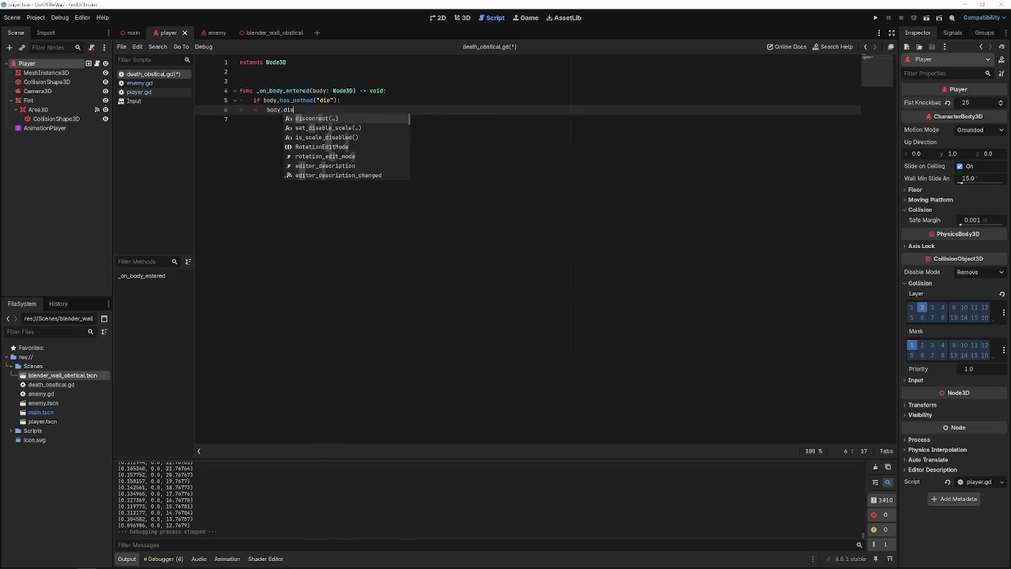
pyautogui.press('Return')
pyautogui.hotkey('ctrl', 's')
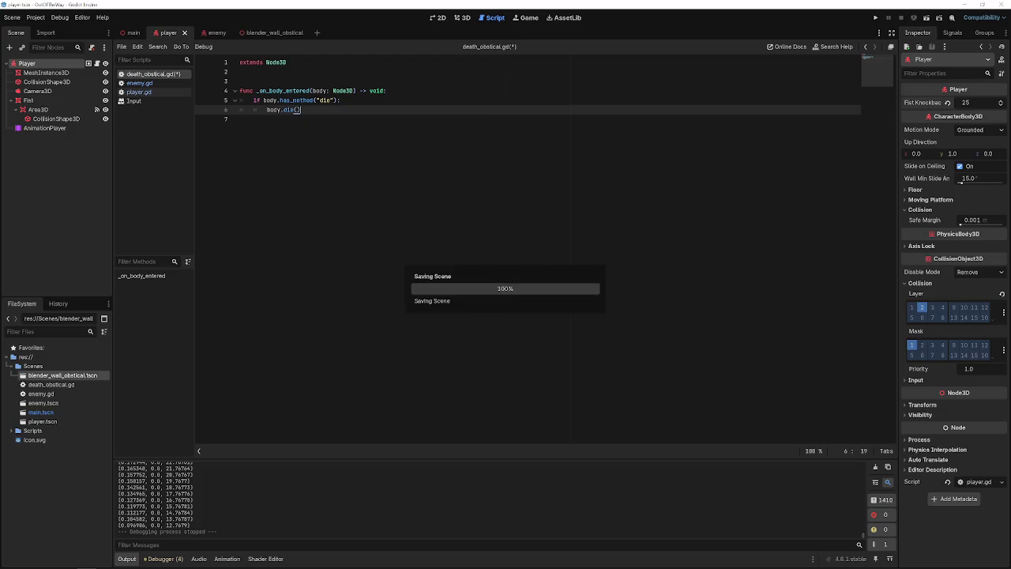
pyautogui.click(139, 92)
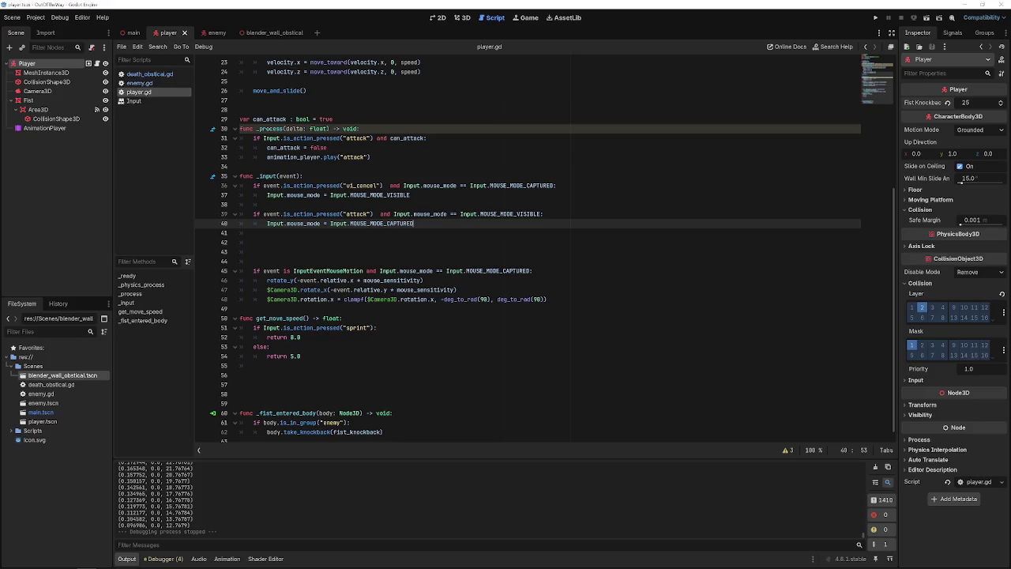
# - Add a die() function calling queue_free() at the end of enemy.gd
pyautogui.scroll(-1, 347, 292)
pyautogui.click(276, 378)
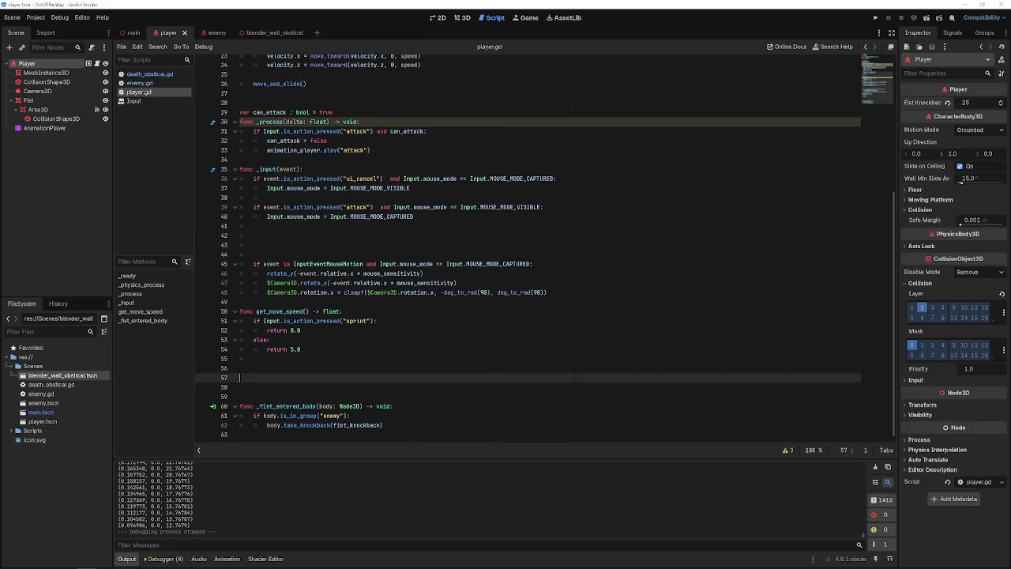
pyautogui.click(139, 83)
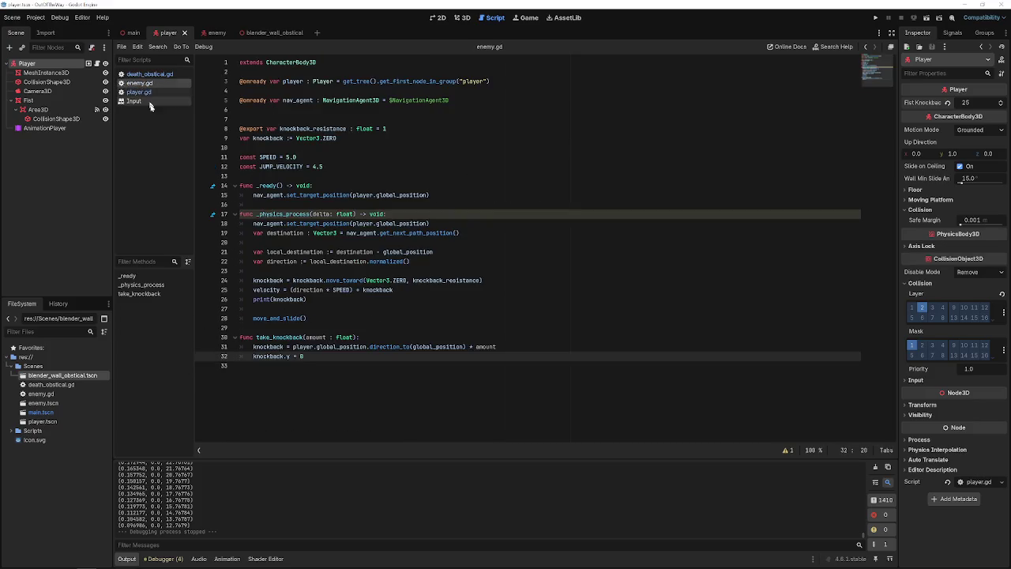
pyautogui.click(286, 386)
pyautogui.press('Return')
pyautogui.write('func die():')
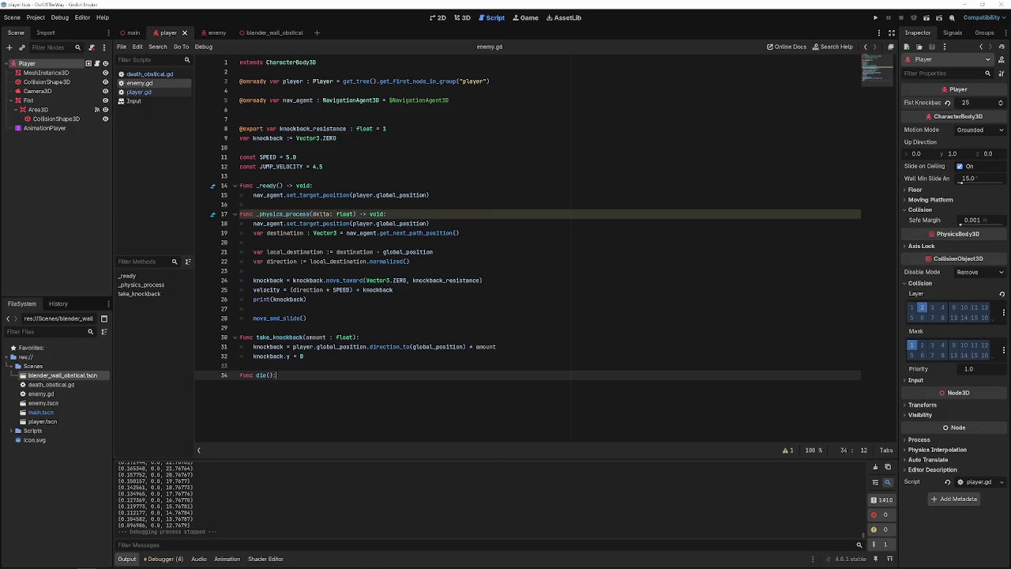
pyautogui.press('Return')
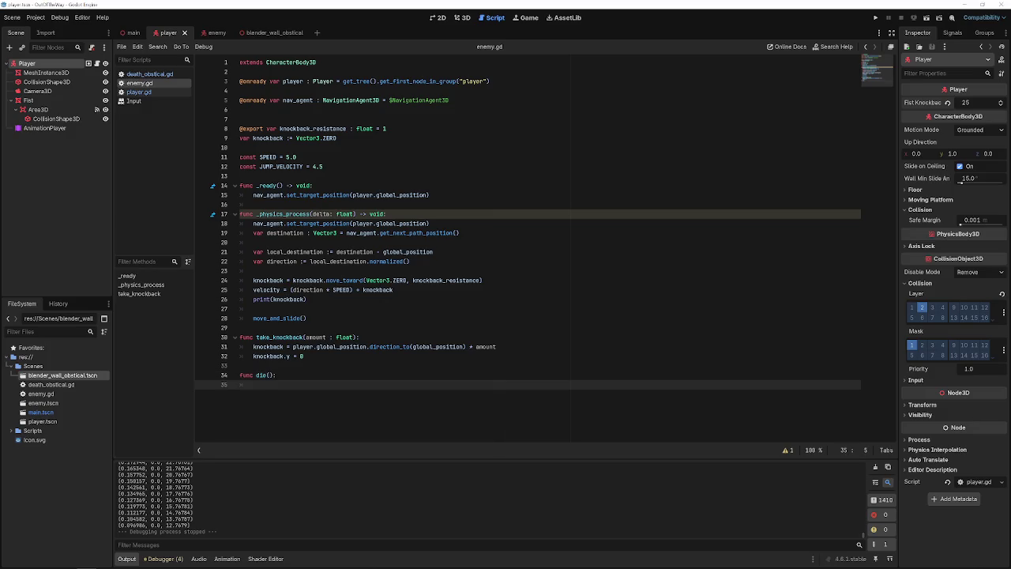
pyautogui.write('queu')
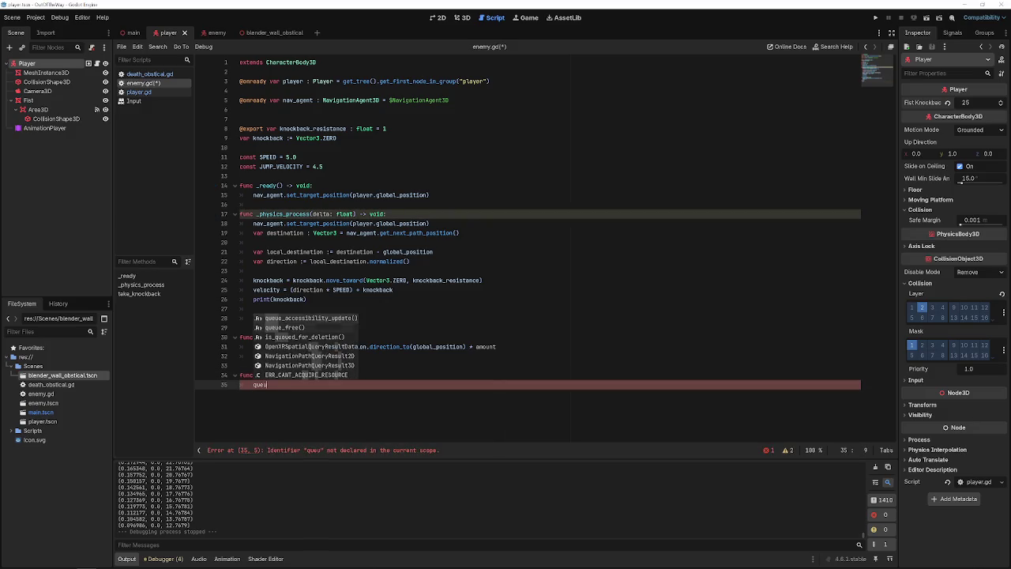
pyautogui.write('e_free(')
pyautogui.press('Return')
# - Write a die() function in player.gd that prints "you are now dead"
pyautogui.click(152, 101)
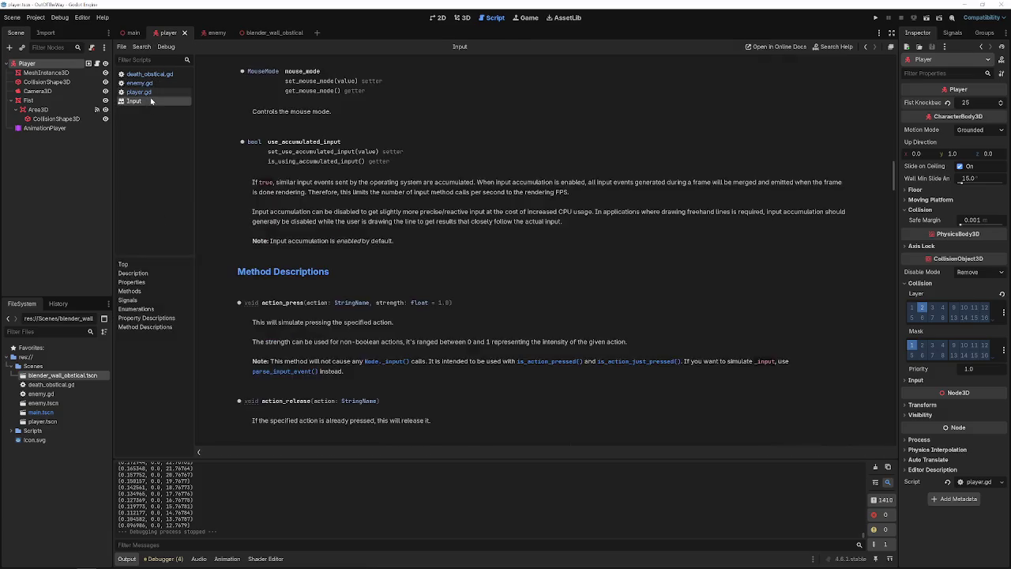
pyautogui.click(146, 92)
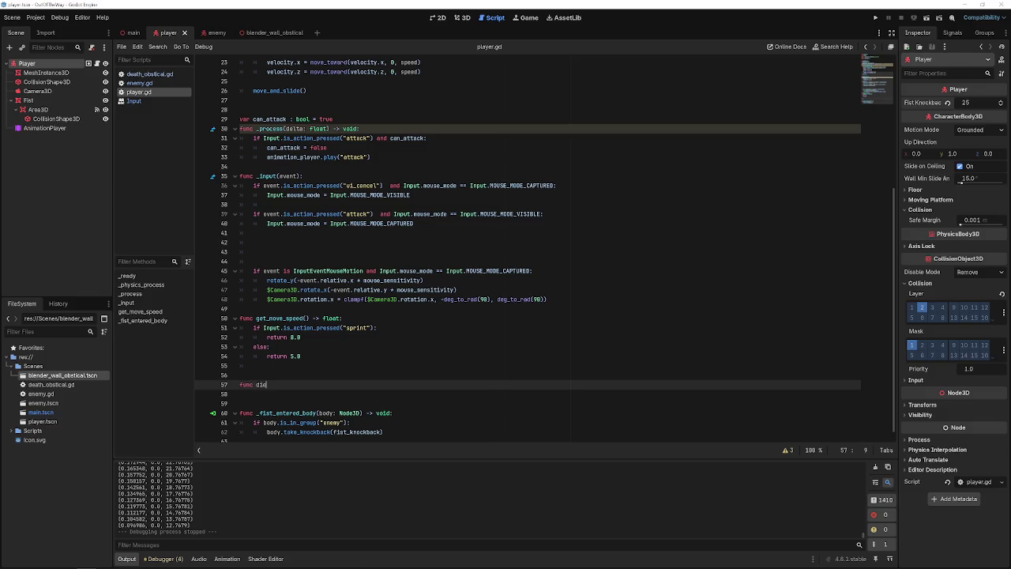
pyautogui.write('():')
pyautogui.press('Return')
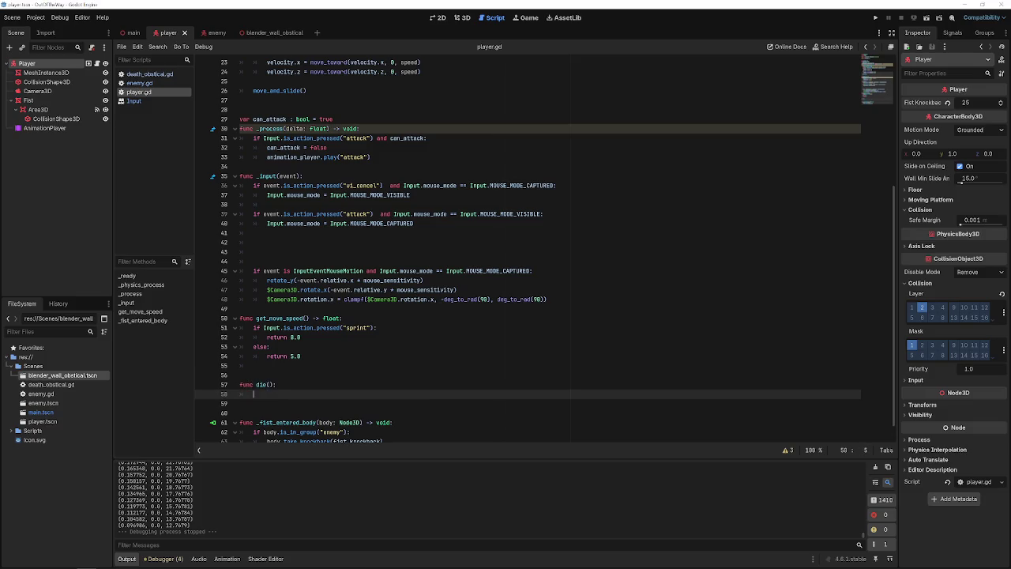
pyautogui.write('print("you are now dead")')
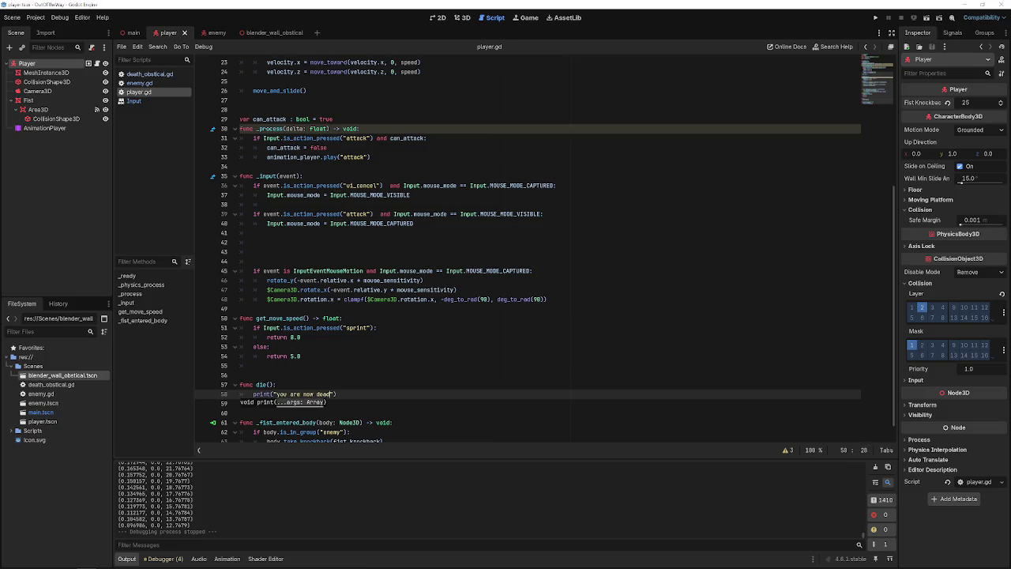
pyautogui.click(875, 18)
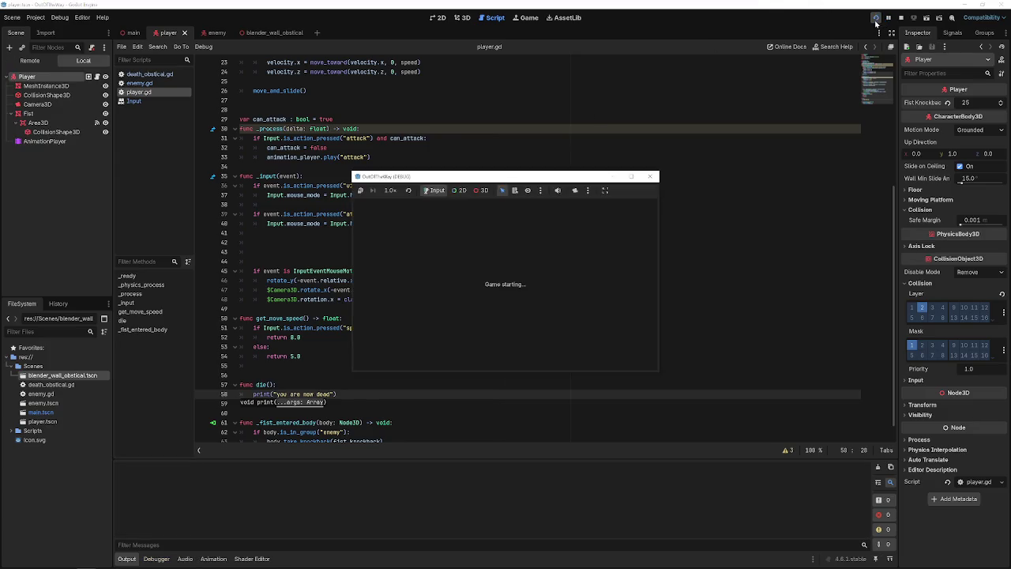
pyautogui.press('w')
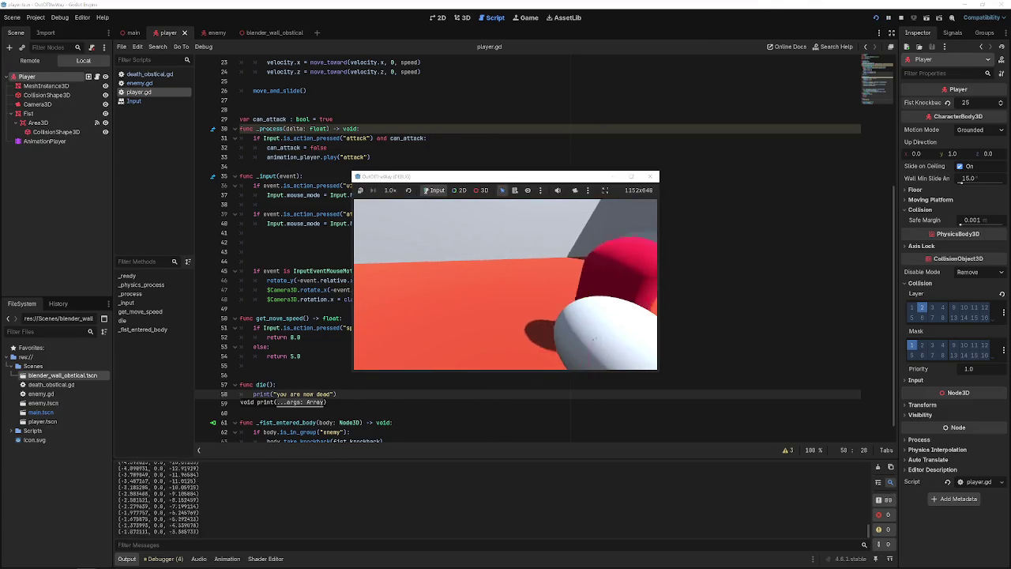
pyautogui.press('w')
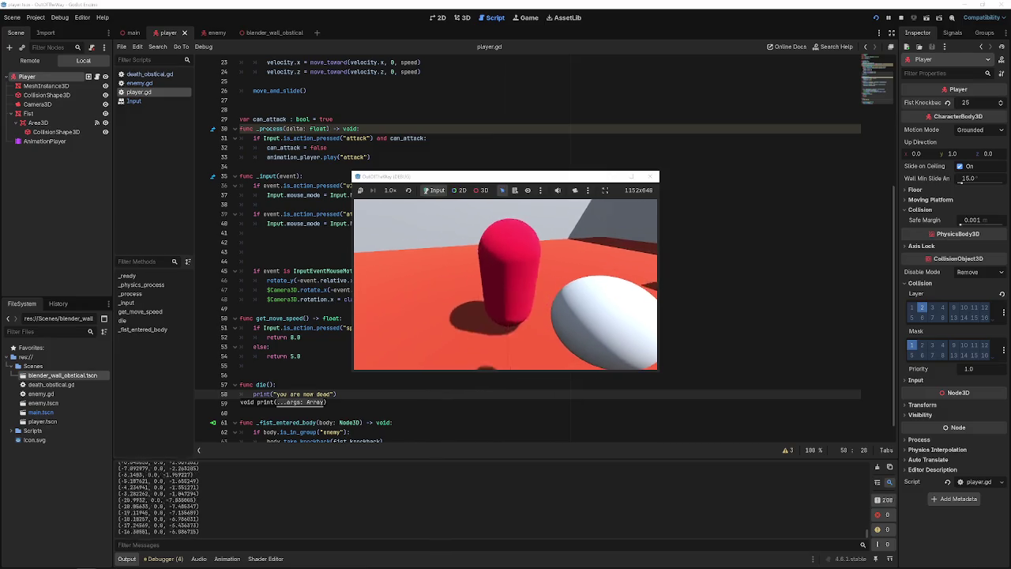
pyautogui.press('w')
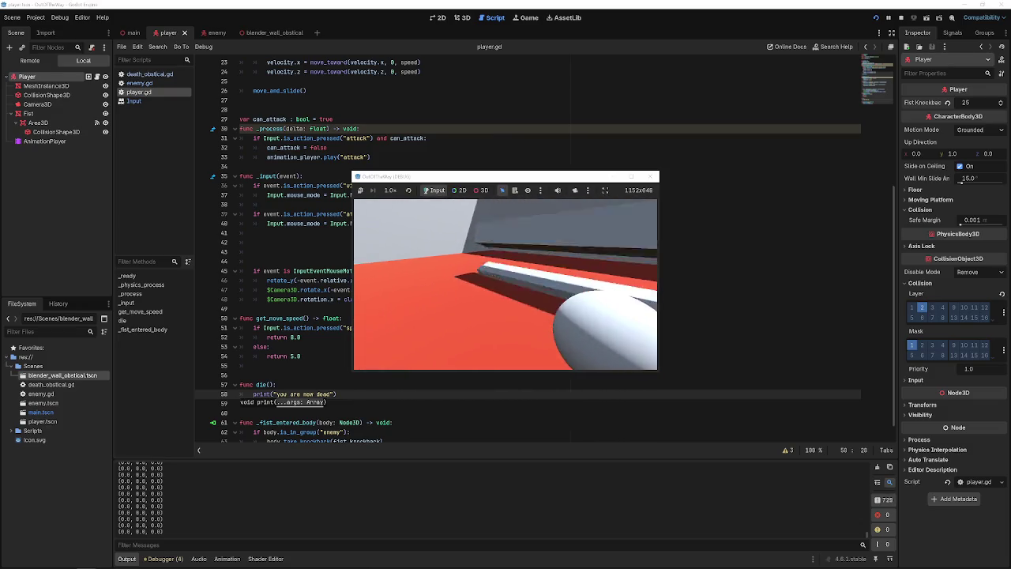
pyautogui.click(647, 177)
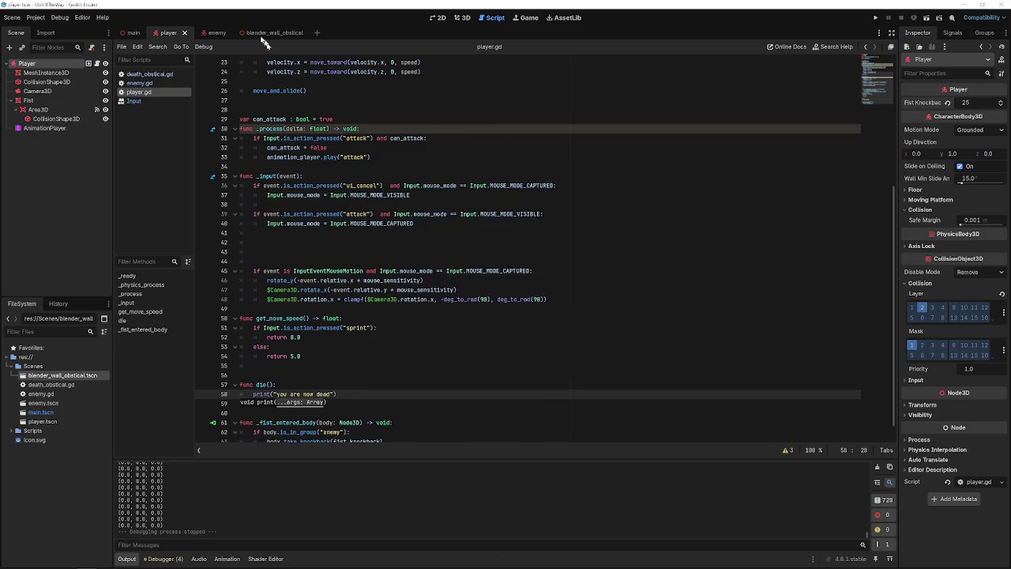
# - Show the main scene in the 3D view, orbit across the crossing walls, and select Floor
pyautogui.click(131, 32)
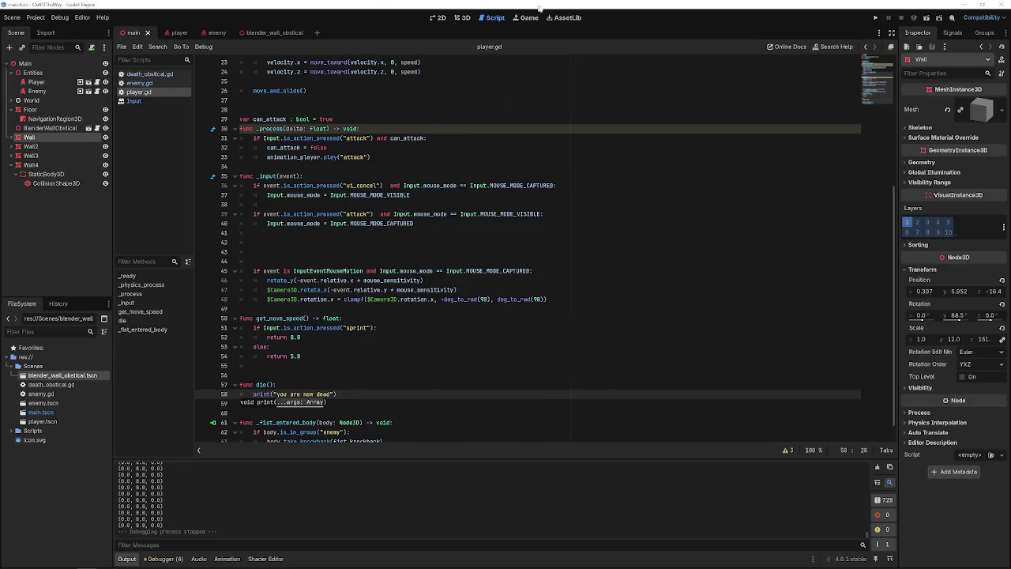
pyautogui.click(465, 17)
pyautogui.scroll(2, 497, 146)
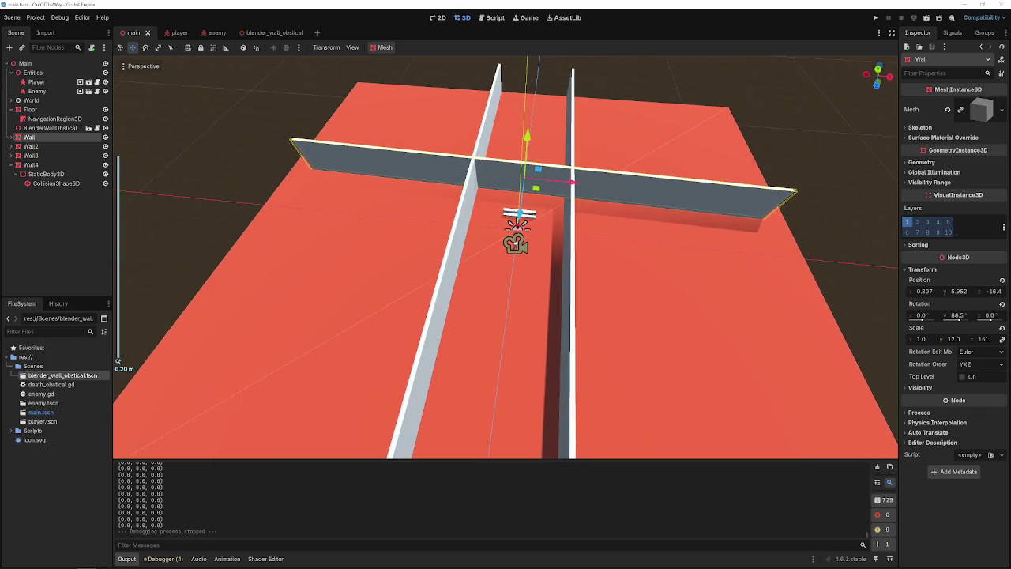
pyautogui.scroll(-2, 505, 258)
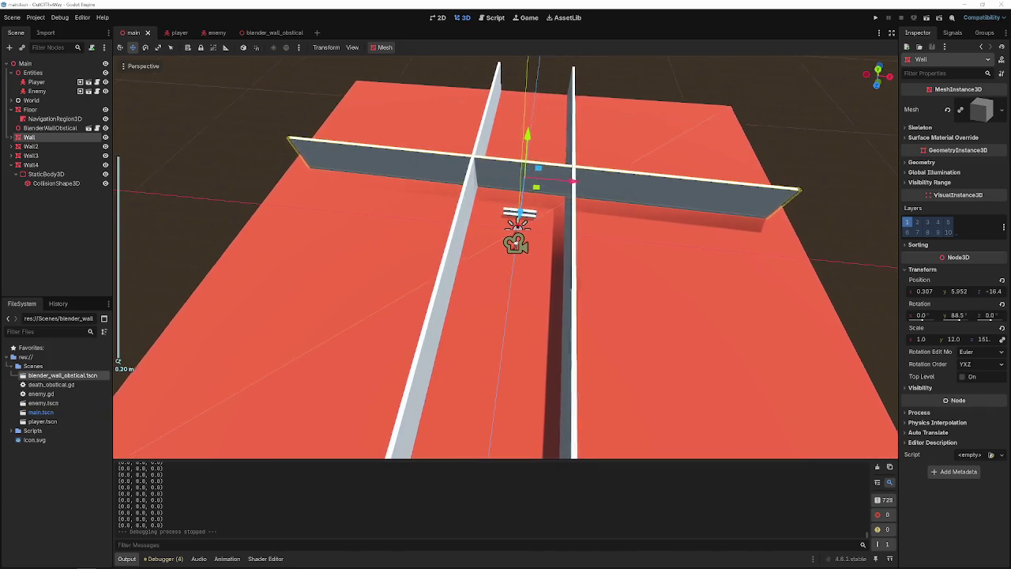
pyautogui.scroll(3, 506, 258)
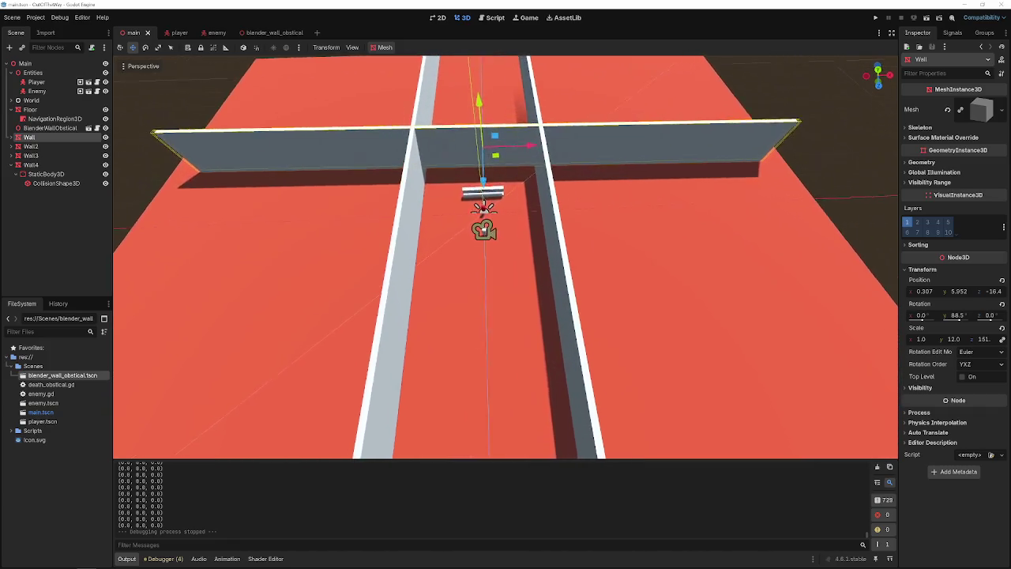
pyautogui.scroll(-3, 506, 258)
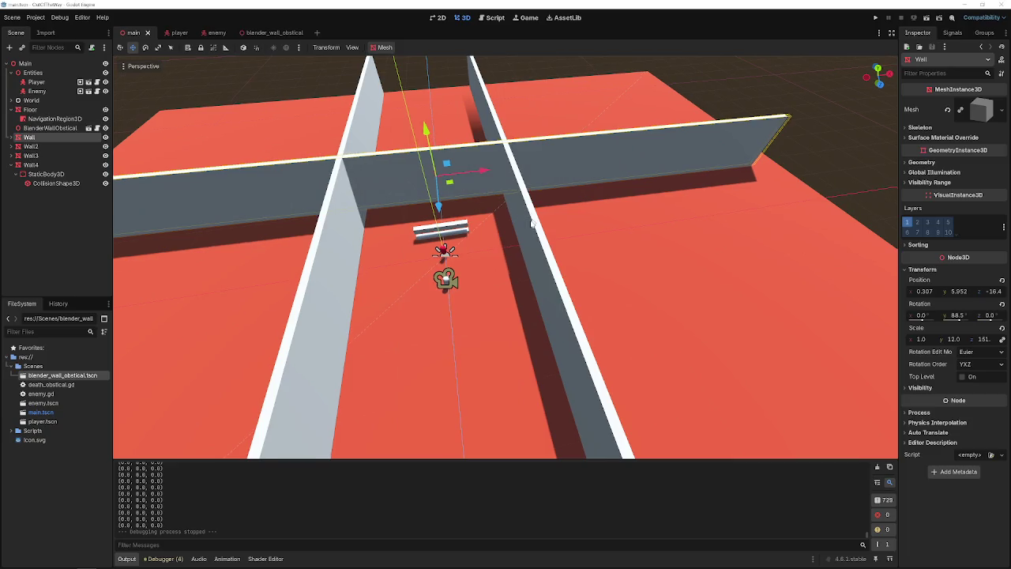
pyautogui.moveTo(442, 281); pyautogui.dragTo(490, 281)
pyautogui.click(491, 281)
# - Bake the navigation mesh, then rearrange NavigationRegion3D and Floor in the scene tree
pyautogui.click(54, 119)
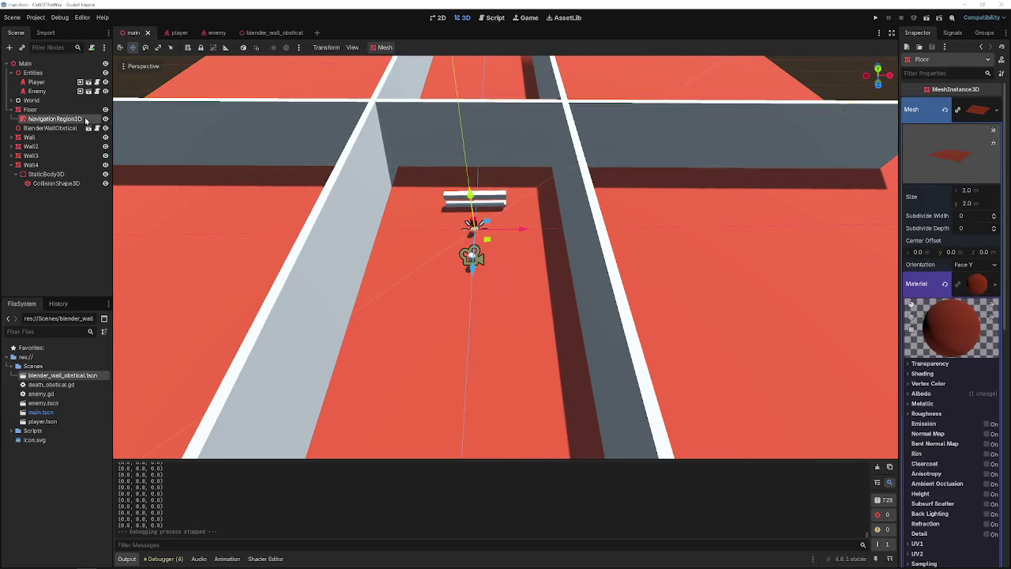
pyautogui.click(403, 48)
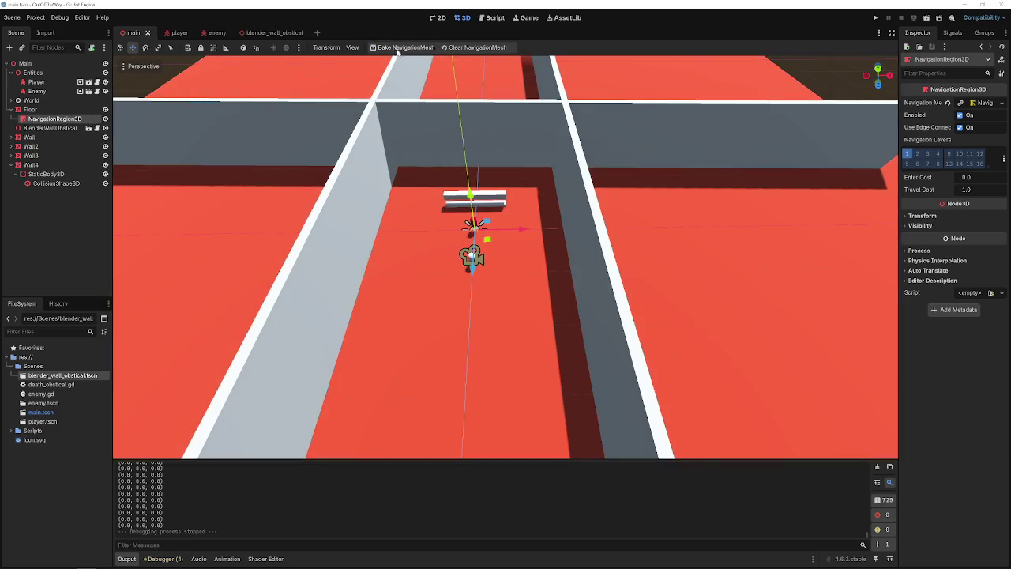
pyautogui.moveTo(49, 119); pyautogui.dragTo(46, 123)
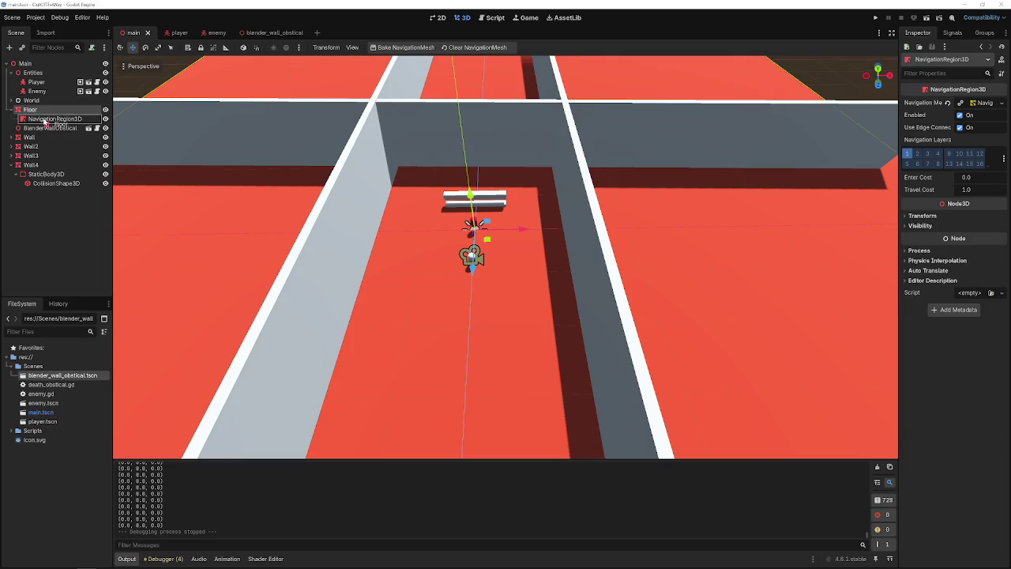
pyautogui.rightClick(44, 119)
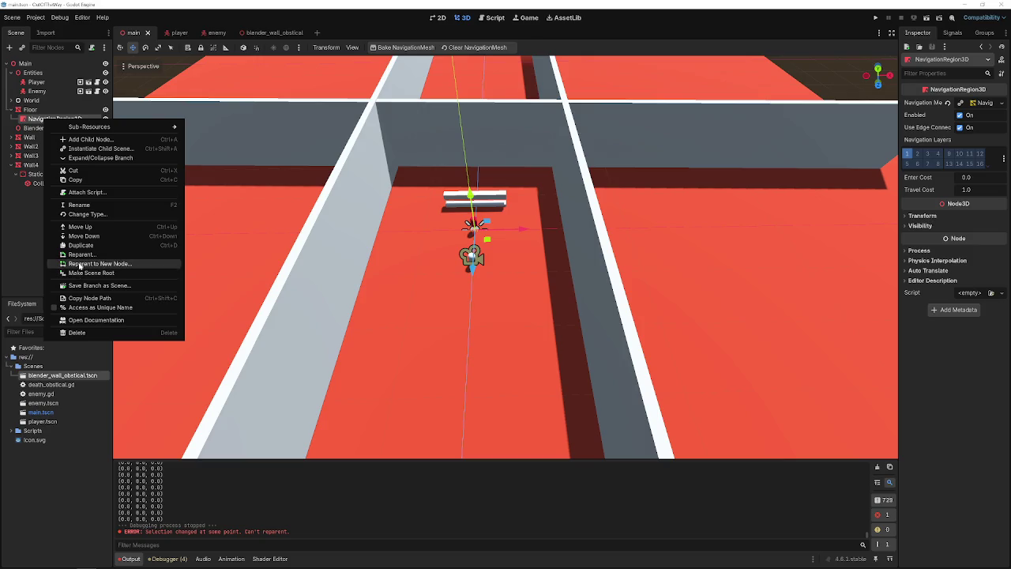
pyautogui.click(81, 254)
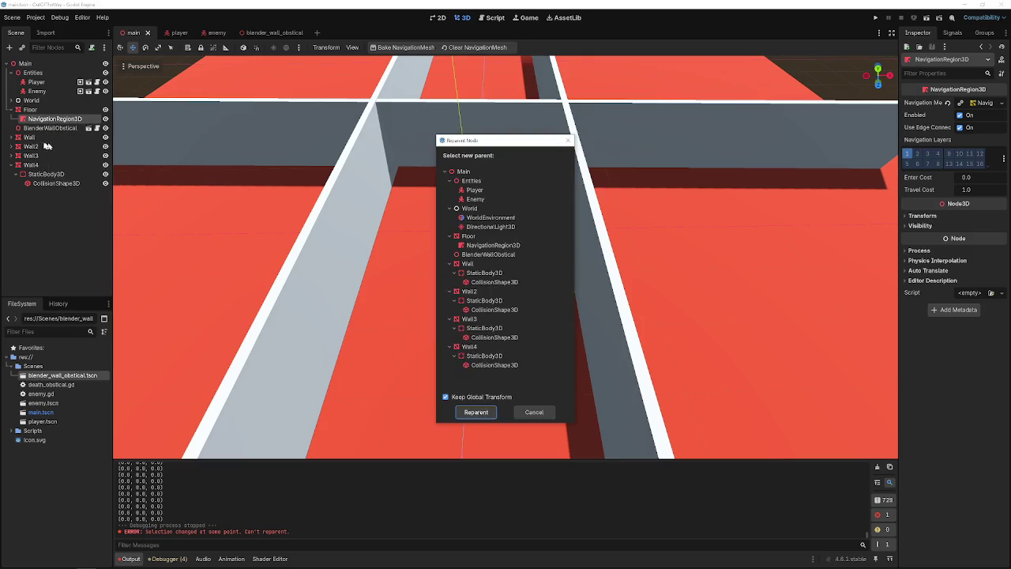
pyautogui.click(534, 411)
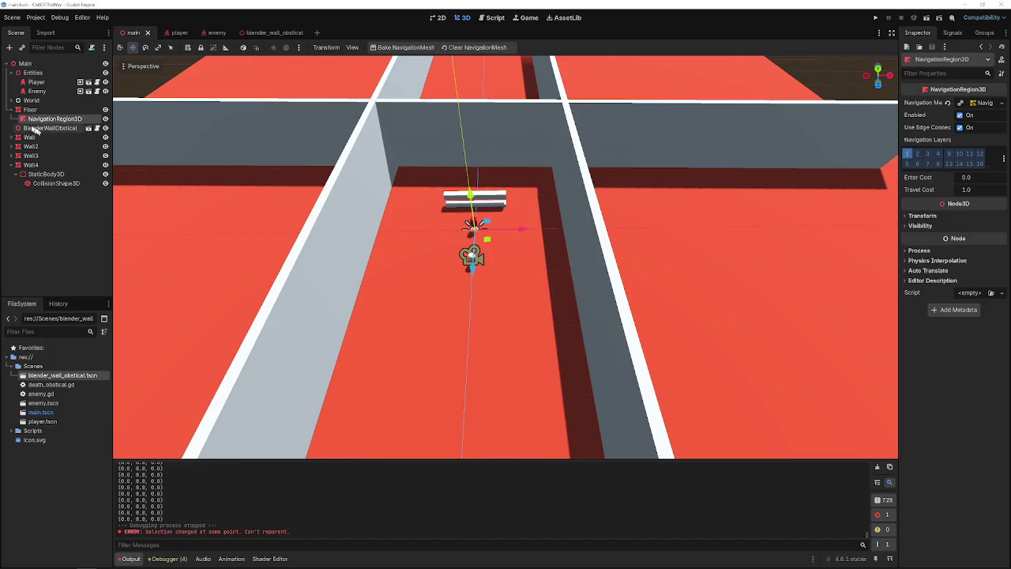
pyautogui.moveTo(24, 115); pyautogui.dragTo(31, 177)
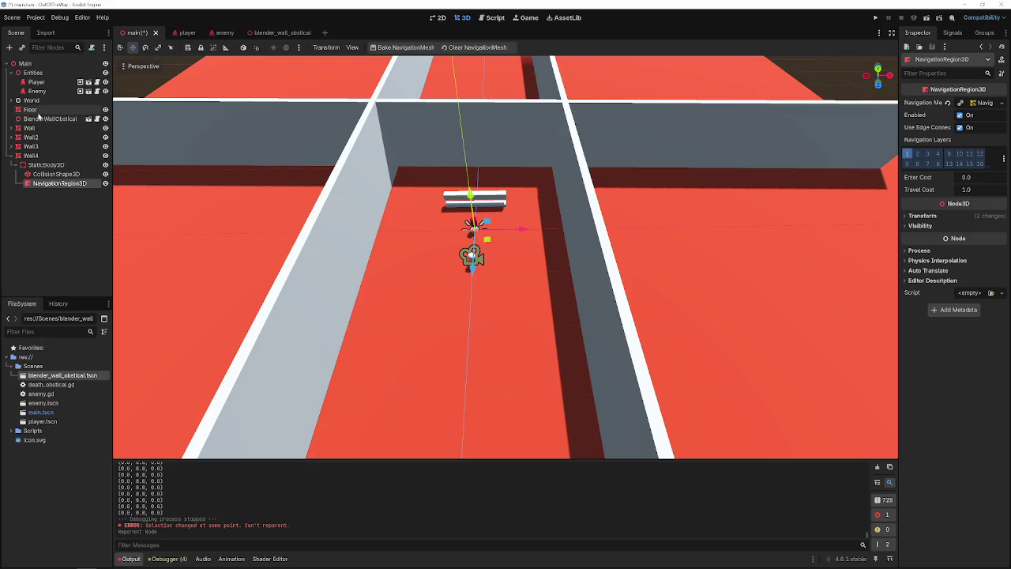
pyautogui.moveTo(31, 112)
pyautogui.mouseDown()
pyautogui.moveTo(41, 188)
pyautogui.moveTo(37, 72)
pyautogui.mouseUp()
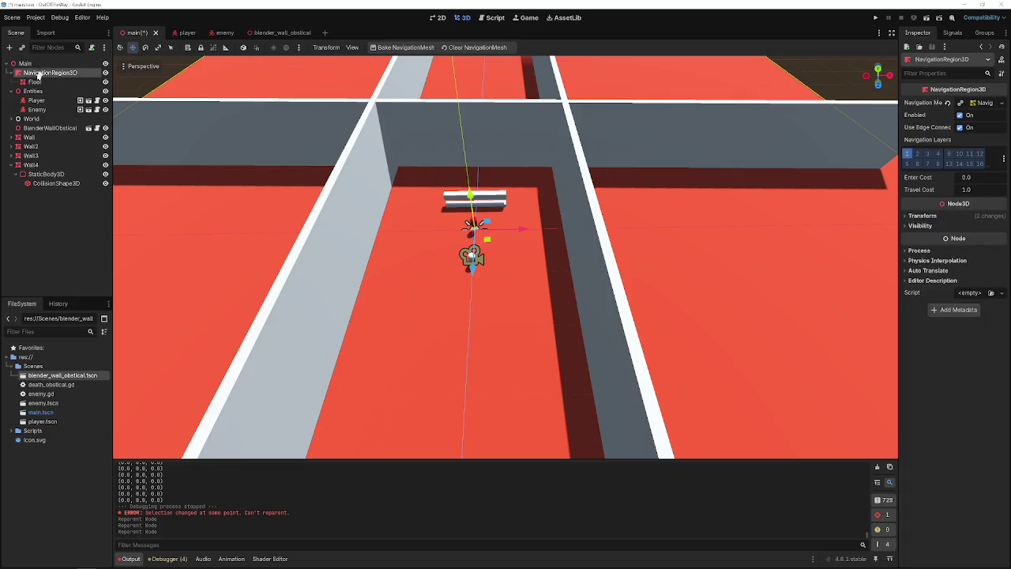
# - Bake the arena's navigation mesh, view it from overhead, and move the Floor
pyautogui.click(12, 92)
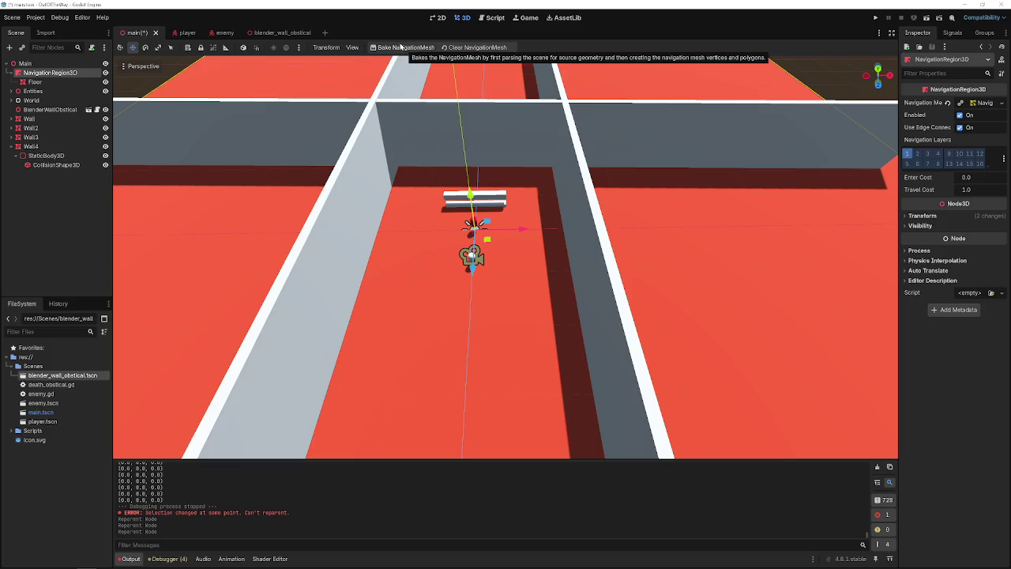
pyautogui.click(387, 49)
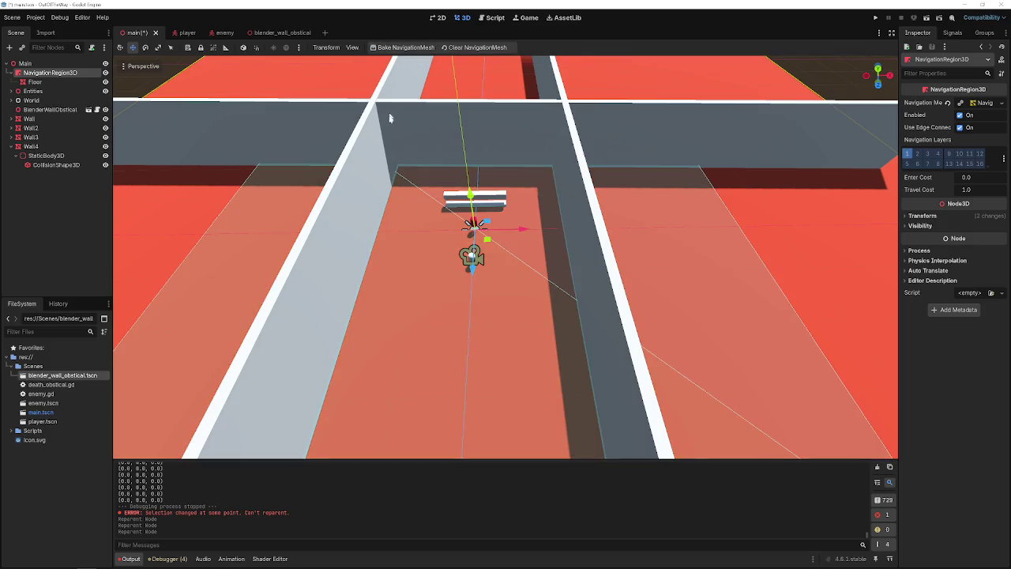
pyautogui.moveTo(355, 121); pyautogui.dragTo(356, 120)
pyautogui.moveTo(397, 39); pyautogui.dragTo(398, 40)
pyautogui.click(448, 49)
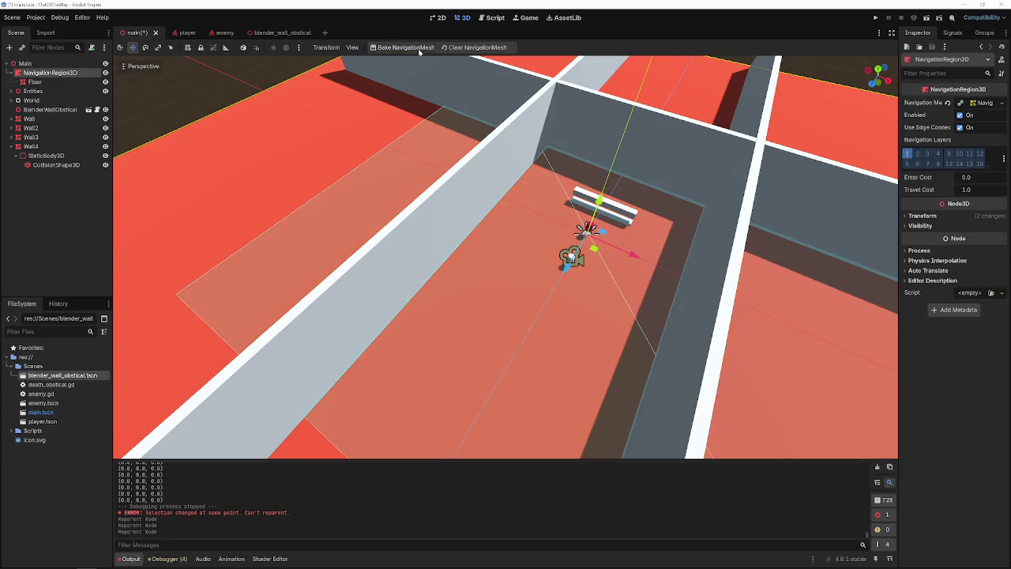
pyautogui.click(417, 48)
pyautogui.click(33, 83)
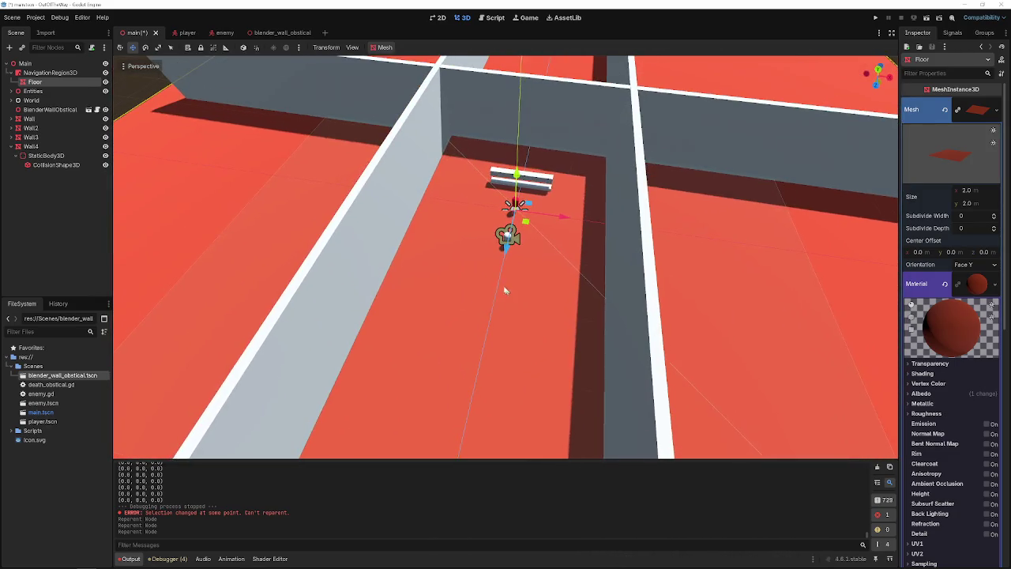
pyautogui.moveTo(561, 215)
pyautogui.mouseDown()
pyautogui.moveTo(660, 226)
pyautogui.moveTo(678, 215)
pyautogui.moveTo(173, 225)
pyautogui.moveTo(501, 273)
pyautogui.moveTo(550, 266)
pyautogui.mouseUp()
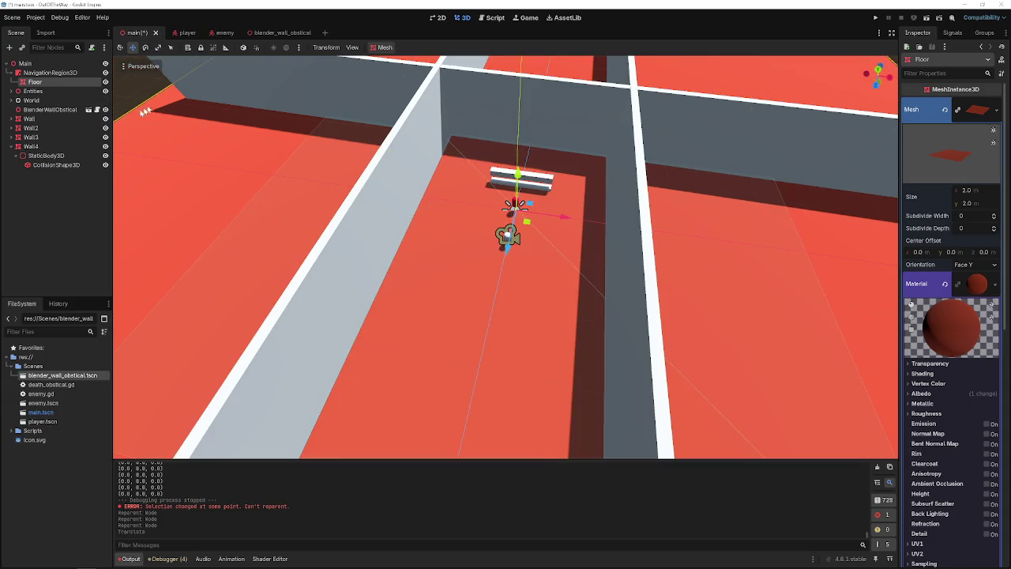
# - Clear the region's baked mesh and empty its Navigation Mesh property, dismissing the bake alert
pyautogui.click(489, 297)
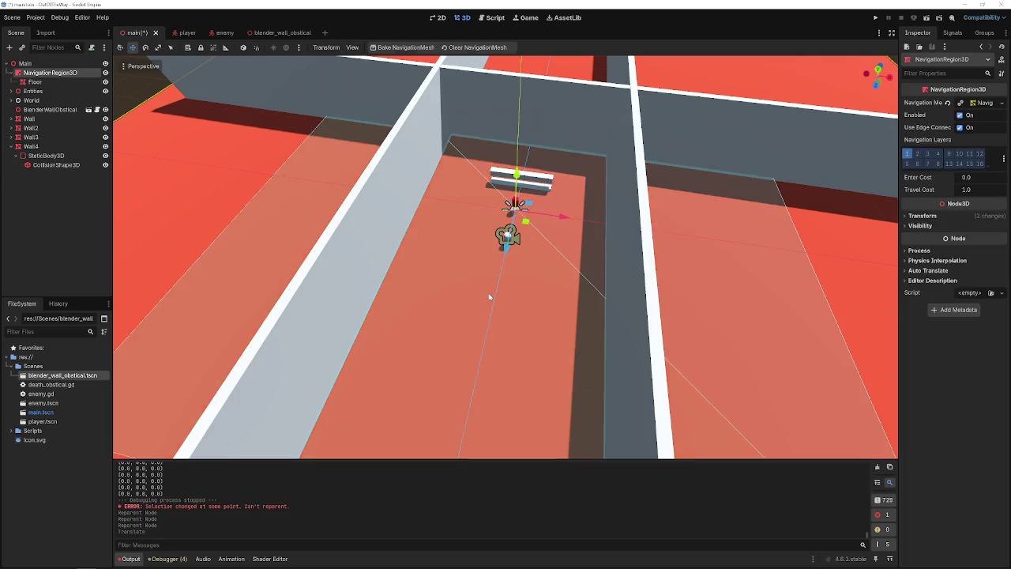
pyautogui.click(467, 48)
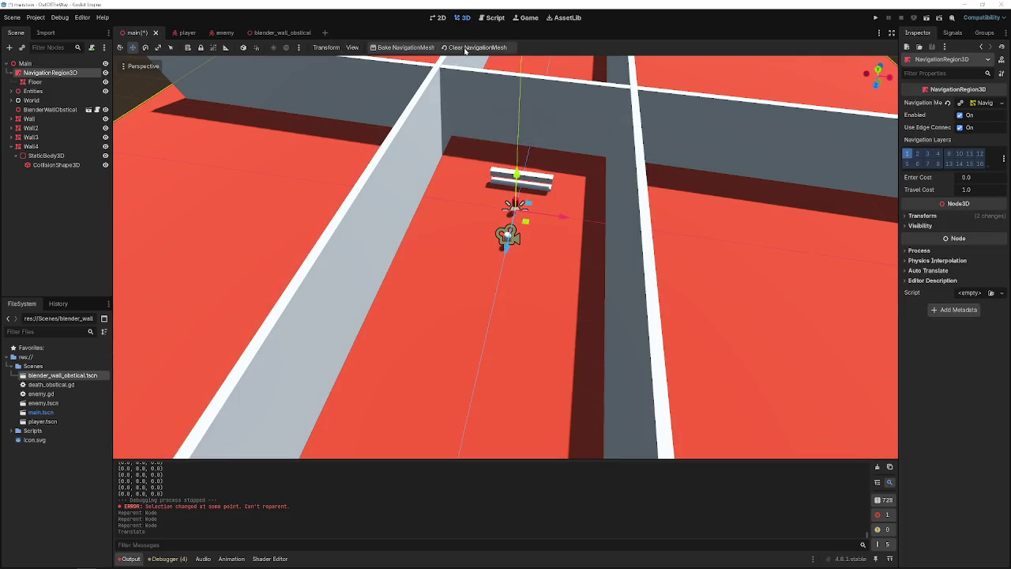
pyautogui.click(959, 102)
pyautogui.click(960, 106)
pyautogui.click(948, 104)
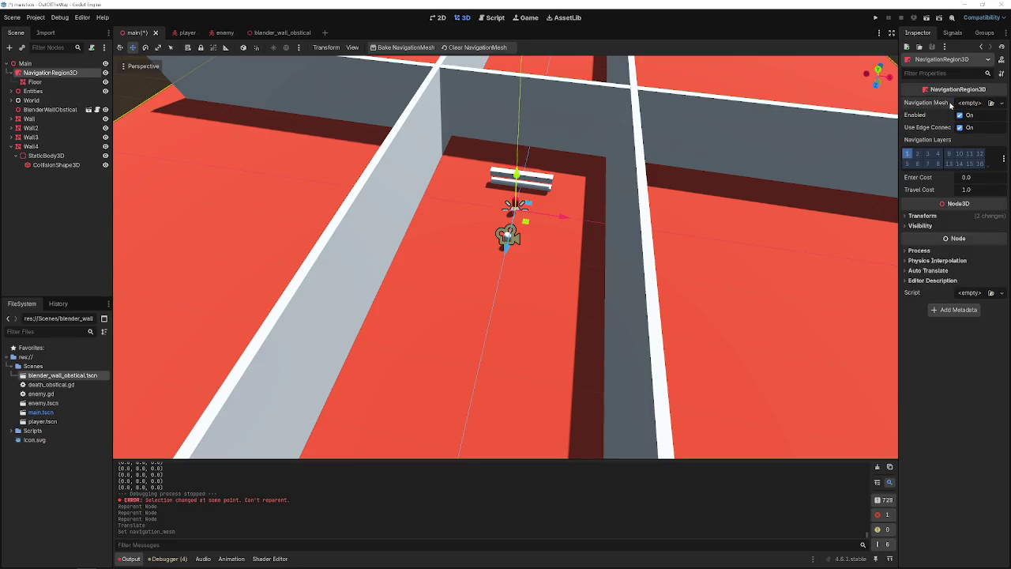
pyautogui.click(418, 49)
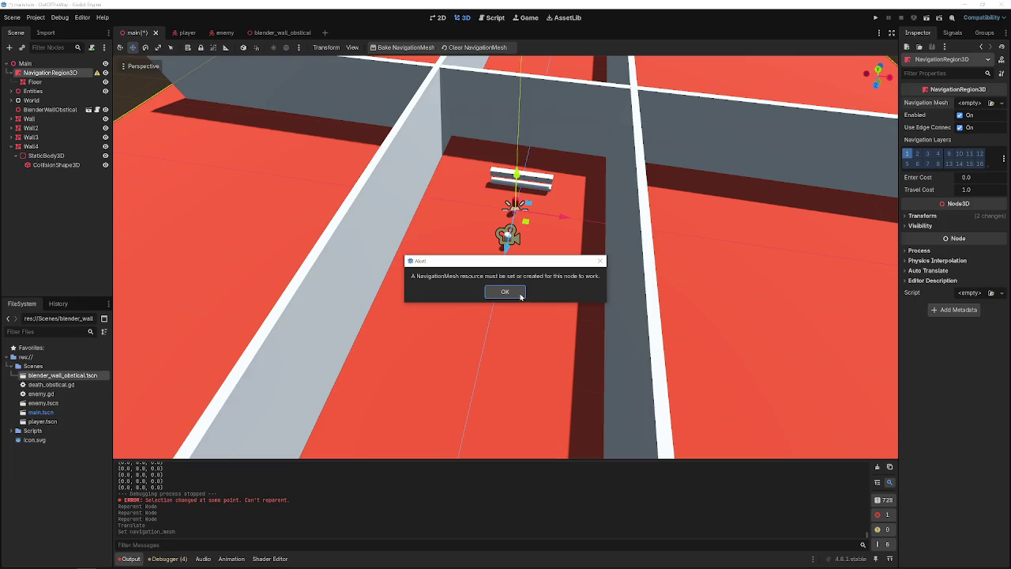
pyautogui.click(505, 292)
# - Assign a New NavigationMesh to NavigationRegion3D and bake it around the walls
pyautogui.click(89, 82)
pyautogui.click(95, 73)
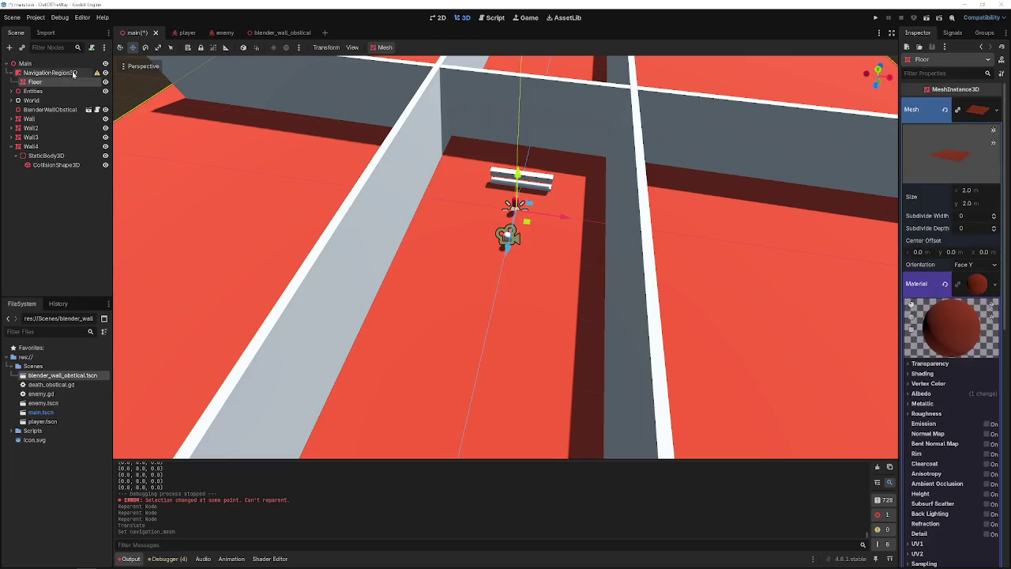
pyautogui.click(97, 72)
pyautogui.click(505, 292)
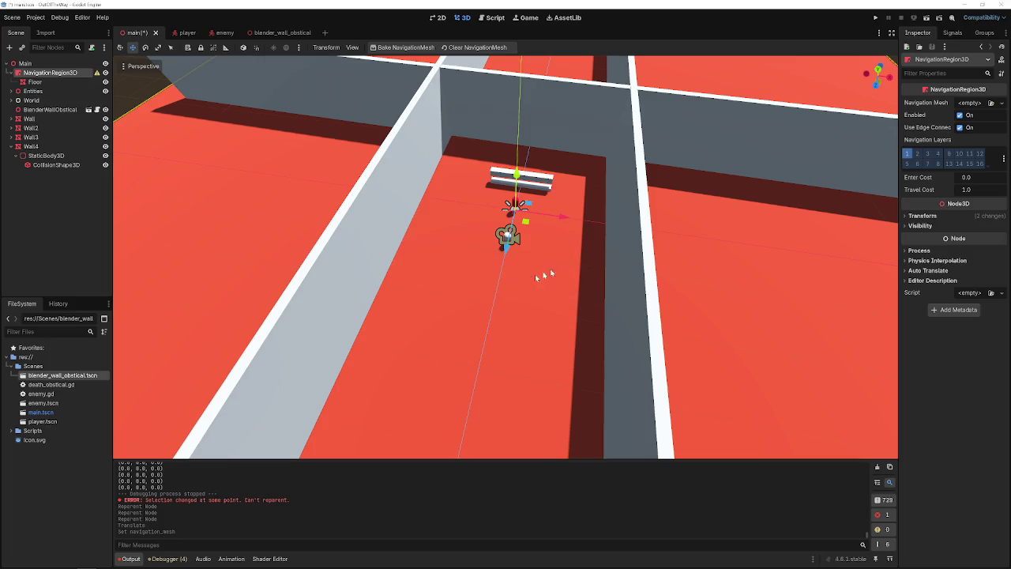
pyautogui.click(970, 102)
pyautogui.click(968, 127)
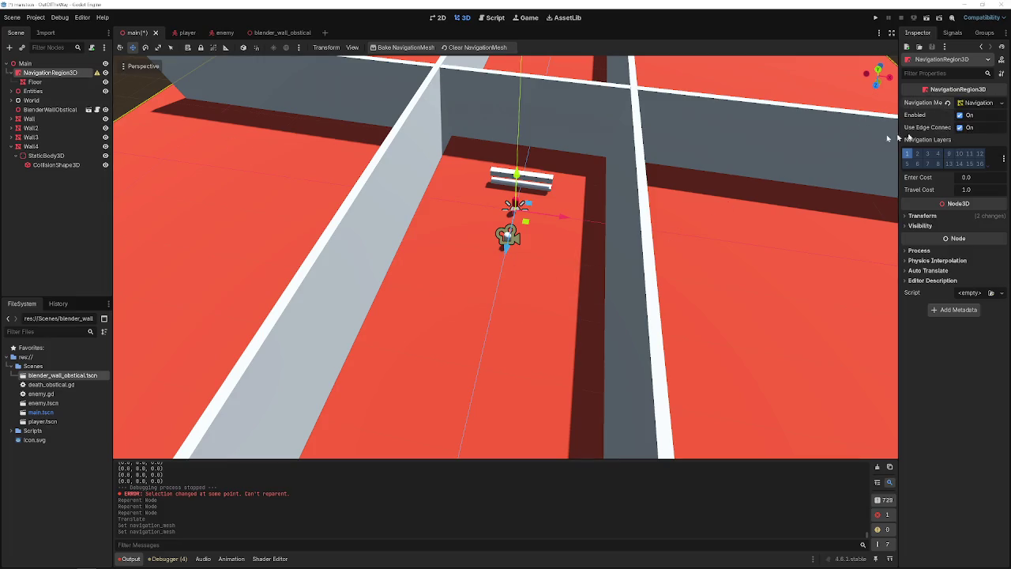
pyautogui.click(395, 49)
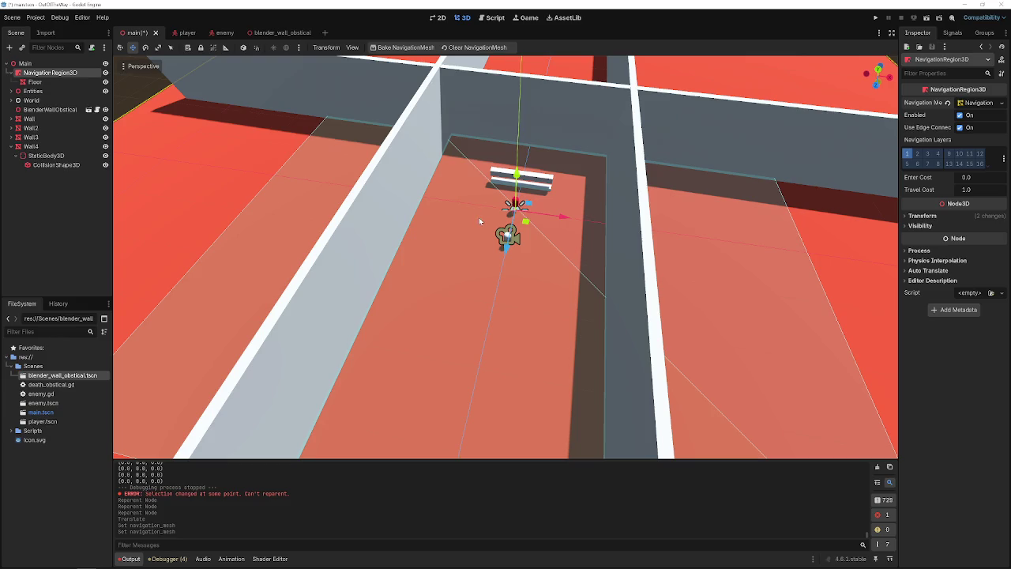
pyautogui.click(36, 155)
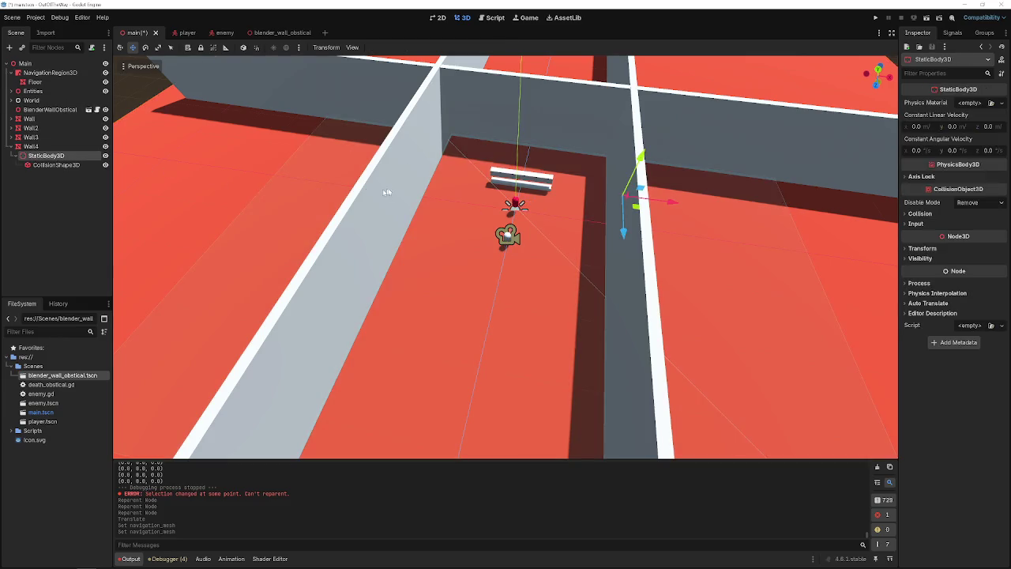
pyautogui.click(50, 72)
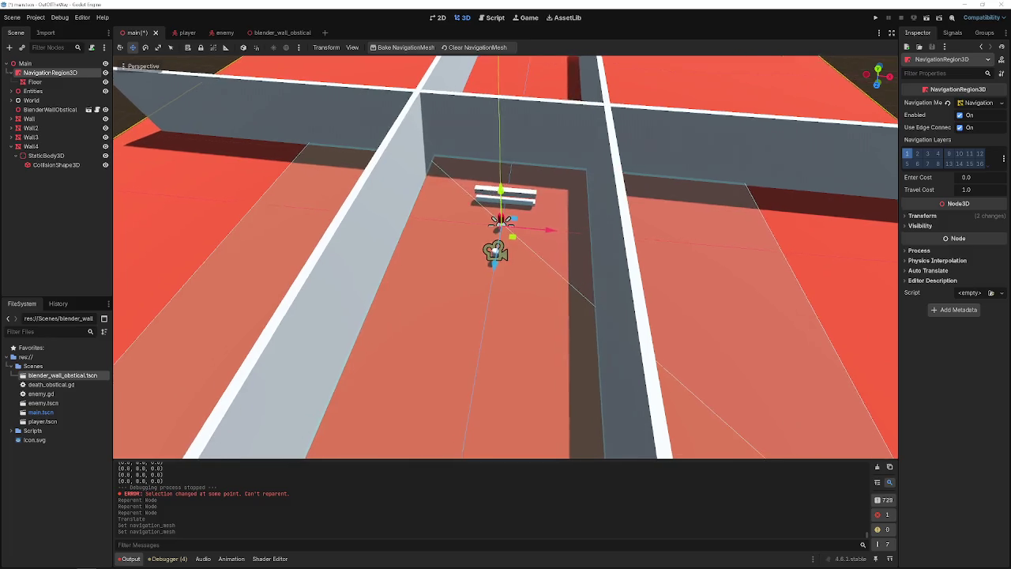
# - Raise the BlenderWallObstical wall 0.362 units along Y and save main.tscn
pyautogui.scroll(6, 474, 237)
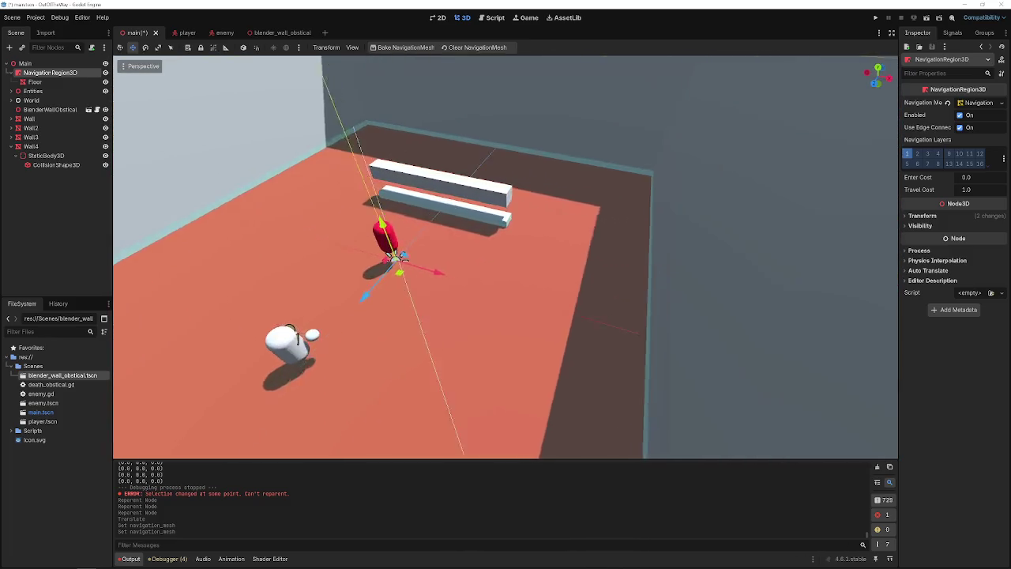
pyautogui.scroll(5, 466, 197)
pyautogui.scroll(-5, 466, 198)
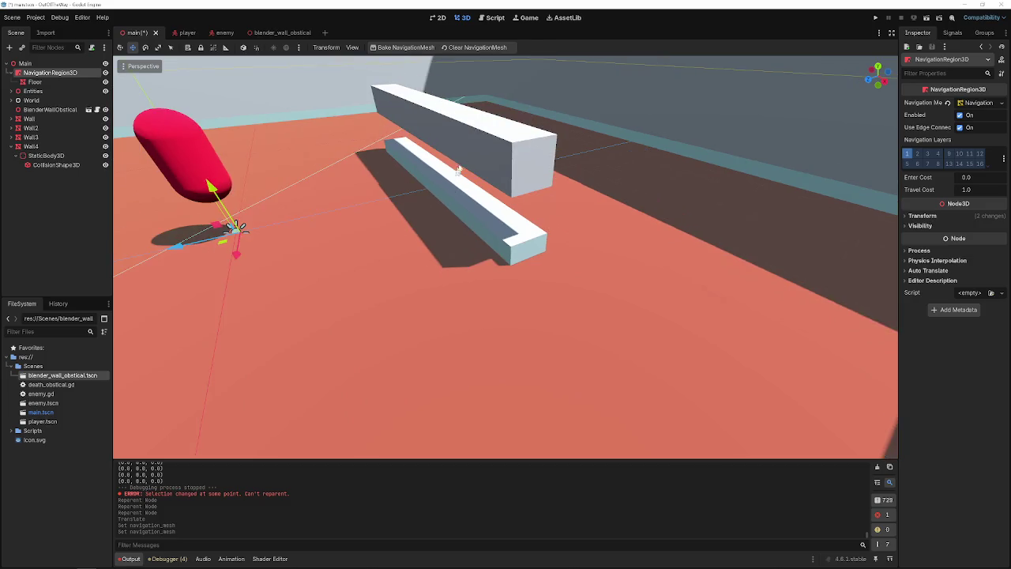
pyautogui.click(466, 154)
pyautogui.moveTo(433, 136); pyautogui.dragTo(432, 120)
pyautogui.hotkey('ctrl', 's')
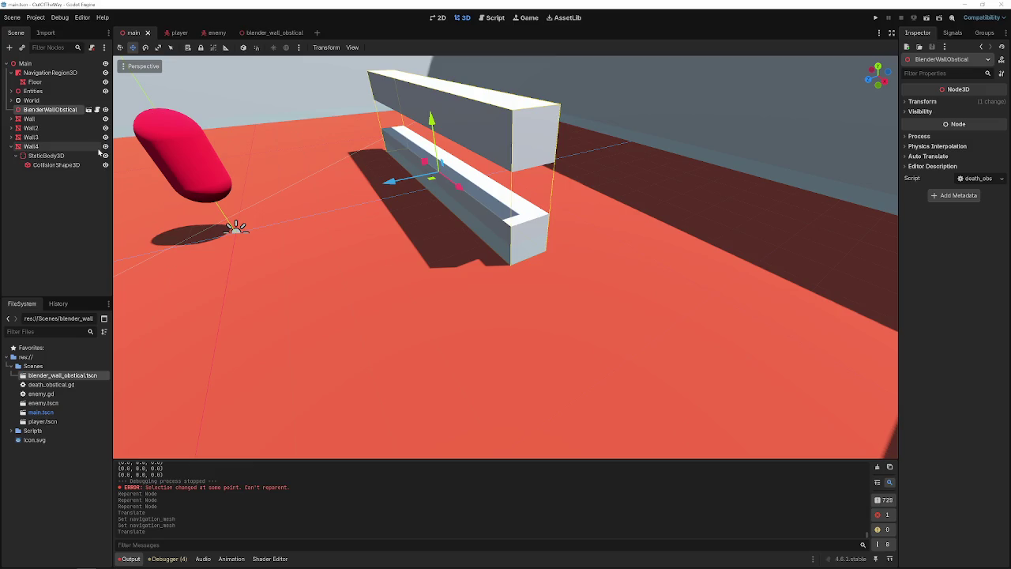
# - Inspect Wall4's children in the Scene dock and select the BlenderWallObstical node
pyautogui.click(46, 155)
pyautogui.click(32, 147)
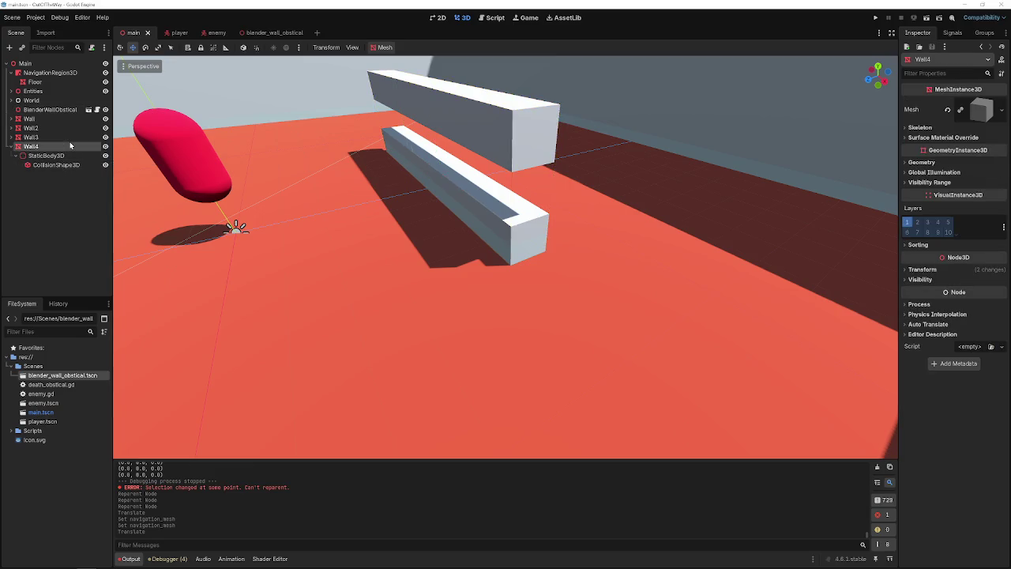
pyautogui.click(12, 147)
pyautogui.doubleClick(8, 147)
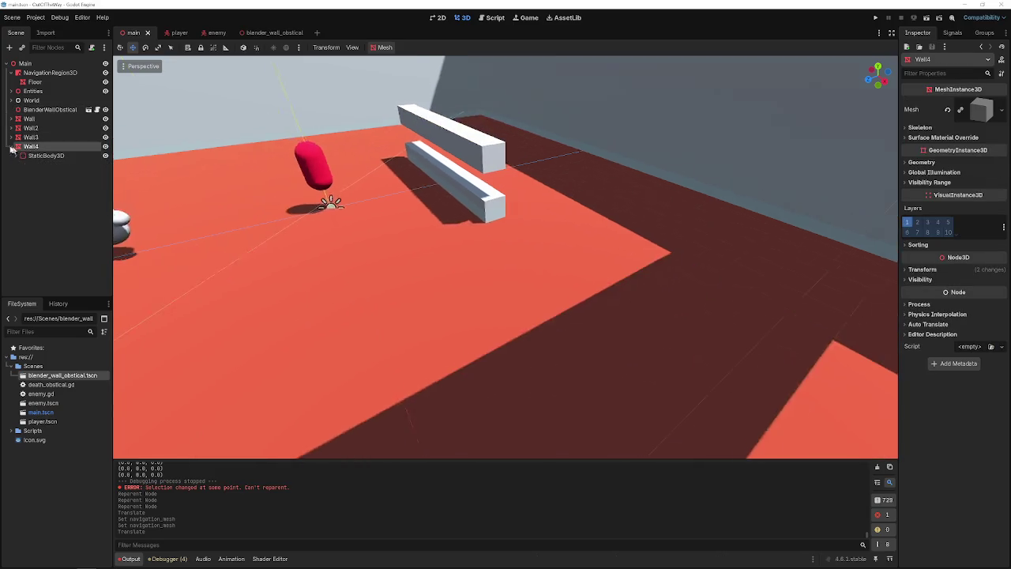
pyautogui.click(31, 137)
pyautogui.click(30, 128)
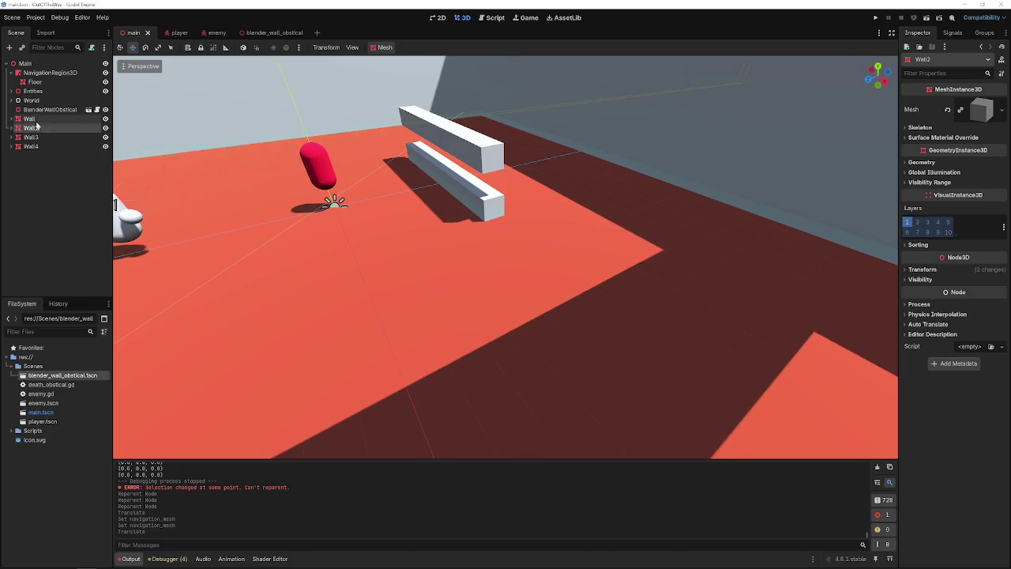
pyautogui.click(32, 119)
pyautogui.click(39, 110)
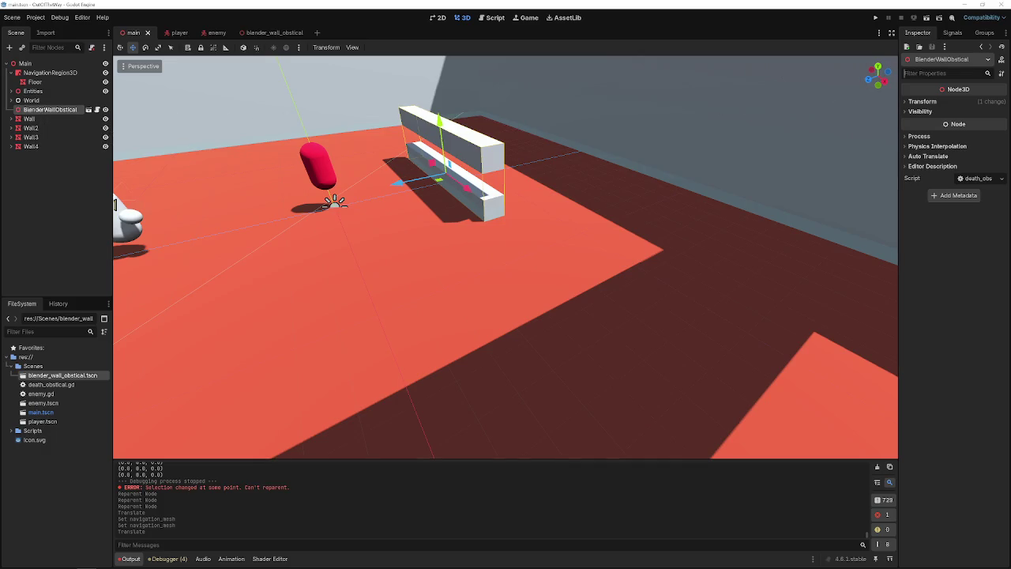
# - Filter its properties for 'colli', then open the wall obstacle's own scene
pyautogui.write('colli')
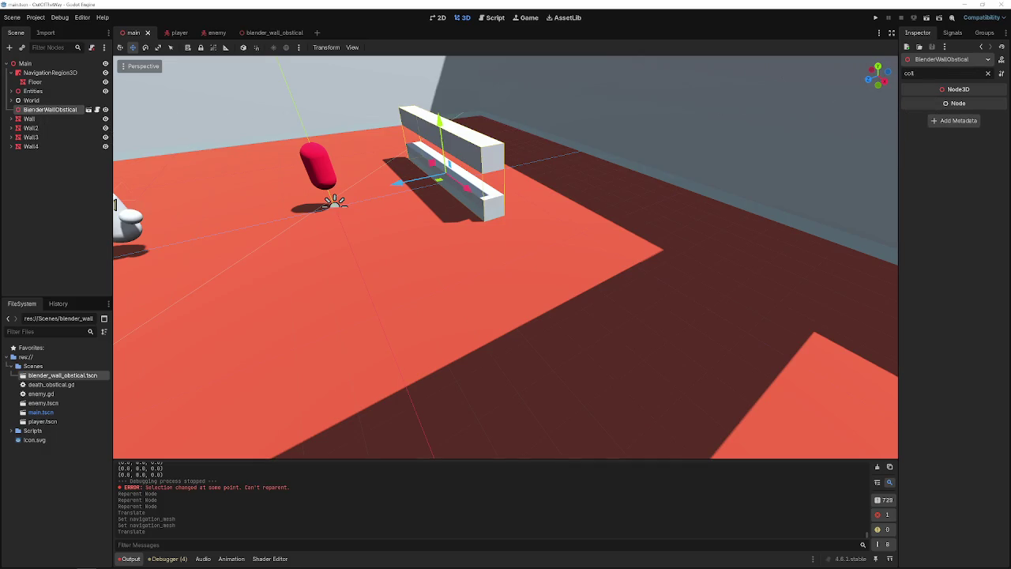
pyautogui.press('BackSpace')
pyautogui.press('BackSpace')
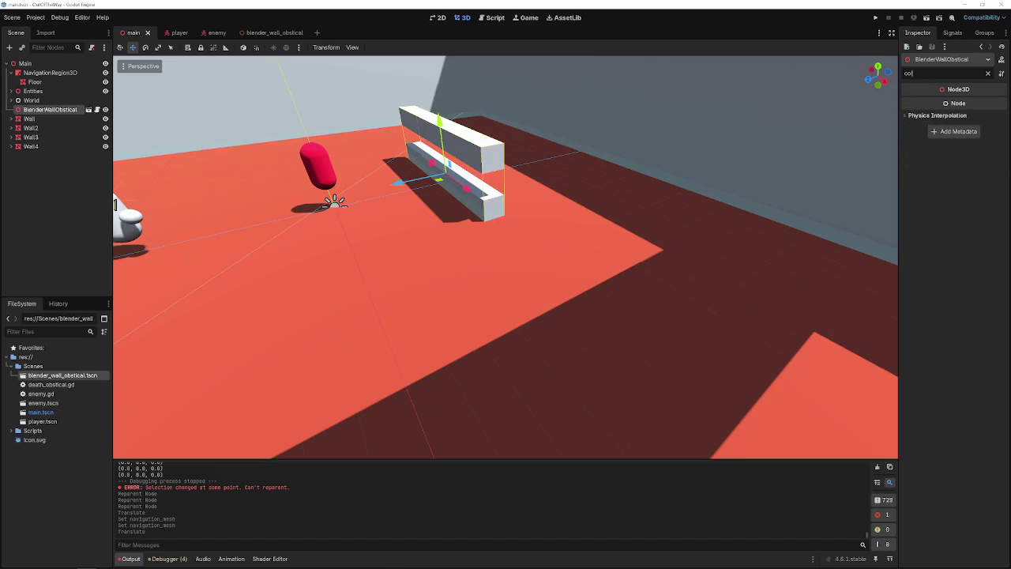
pyautogui.write('lli')
pyautogui.press('BackSpace')
pyautogui.press('BackSpace')
pyautogui.press('BackSpace')
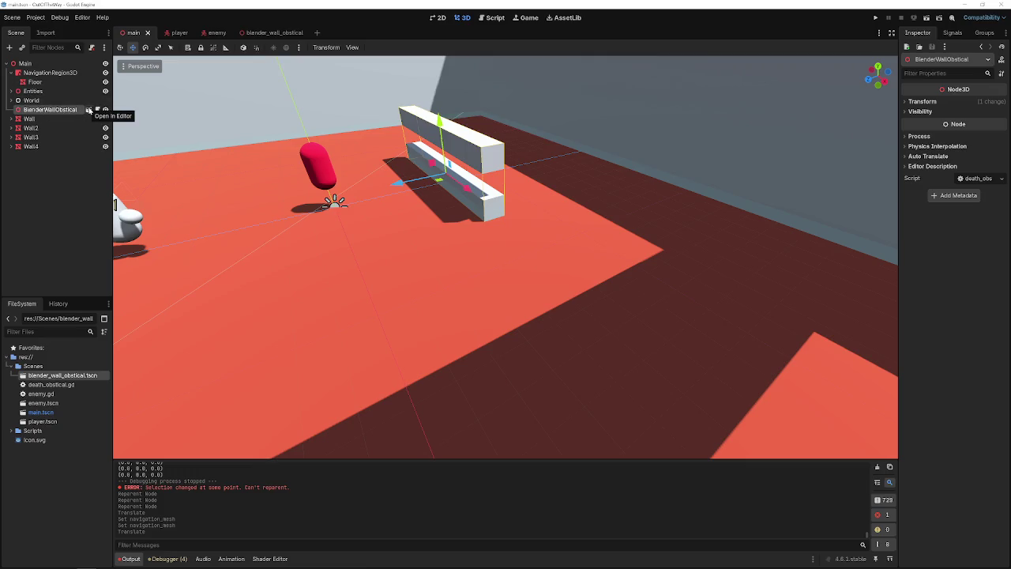
pyautogui.click(88, 111)
# - Add a NavigationObstacle3D under the BlenderWallObstical root with a 4.0 m radius and 1.0 m height
pyautogui.click(47, 63)
pyautogui.rightClick(48, 63)
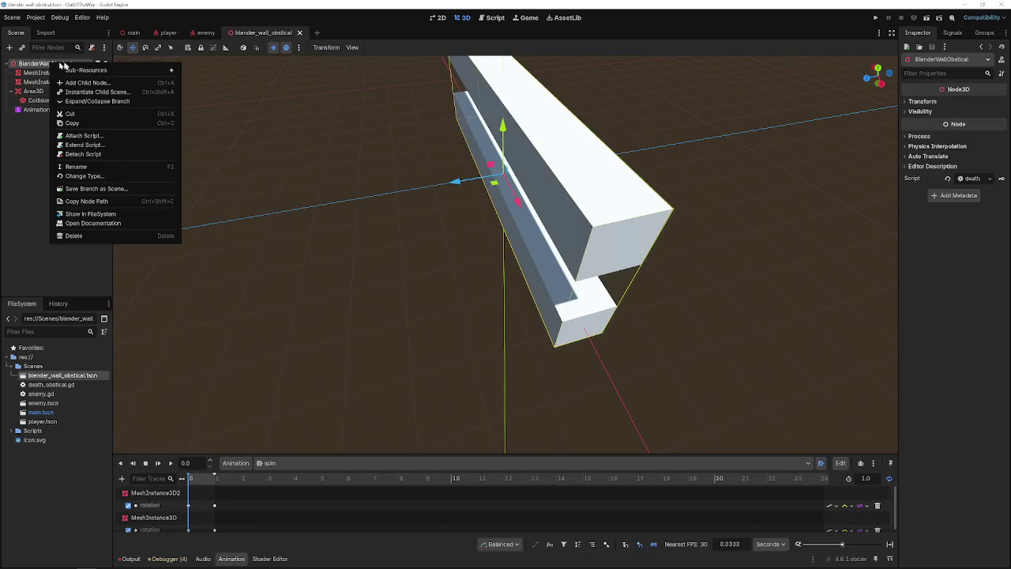
pyautogui.click(75, 84)
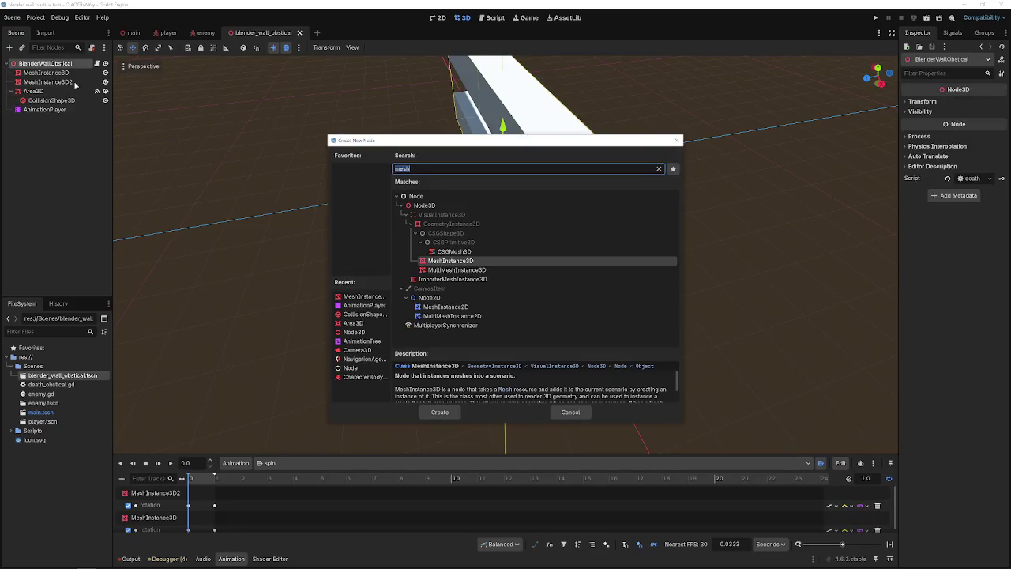
pyautogui.write('naviga')
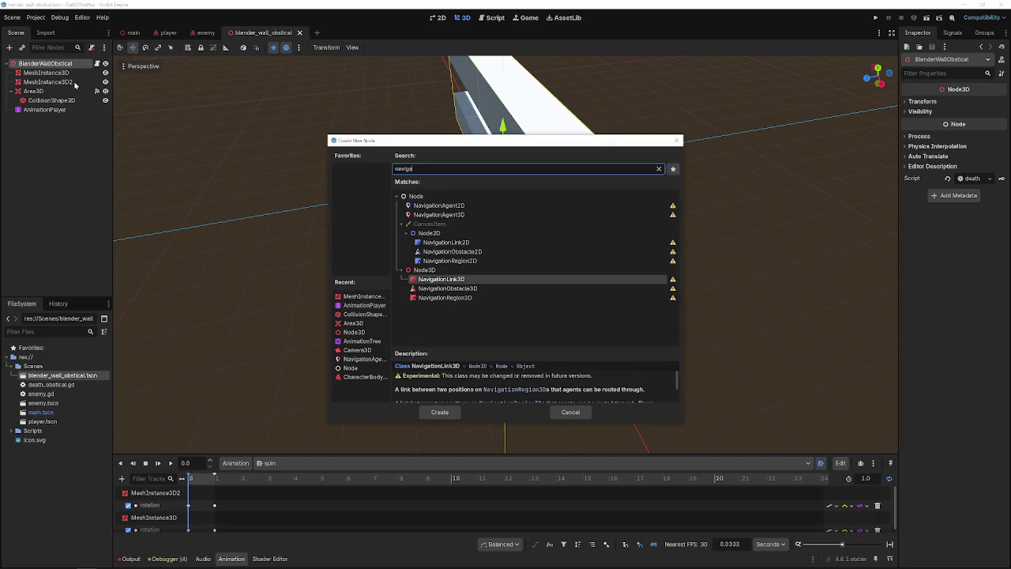
pyautogui.write('tion\\')
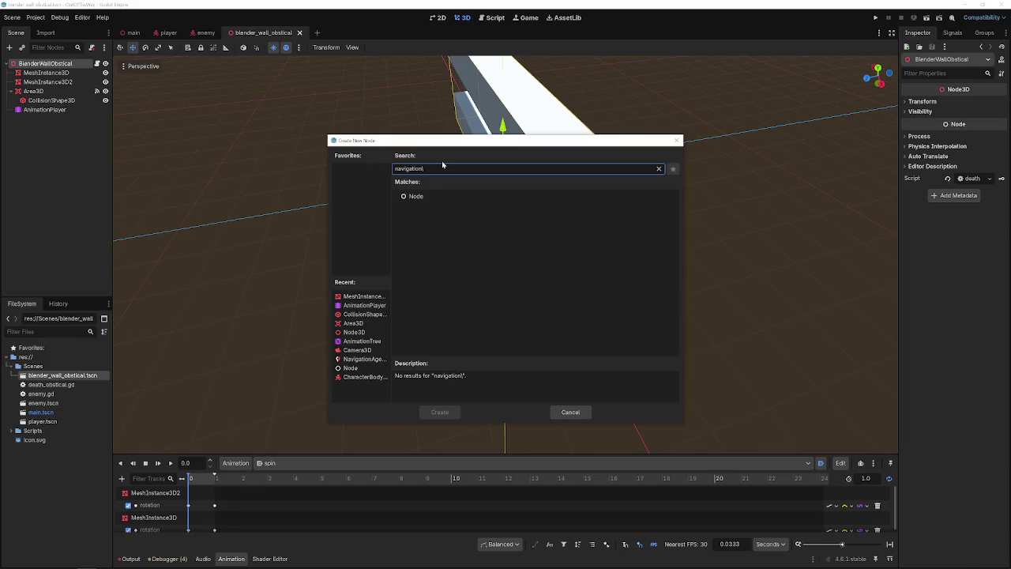
pyautogui.press('BackSpace')
pyautogui.press('Down')
pyautogui.press('Return')
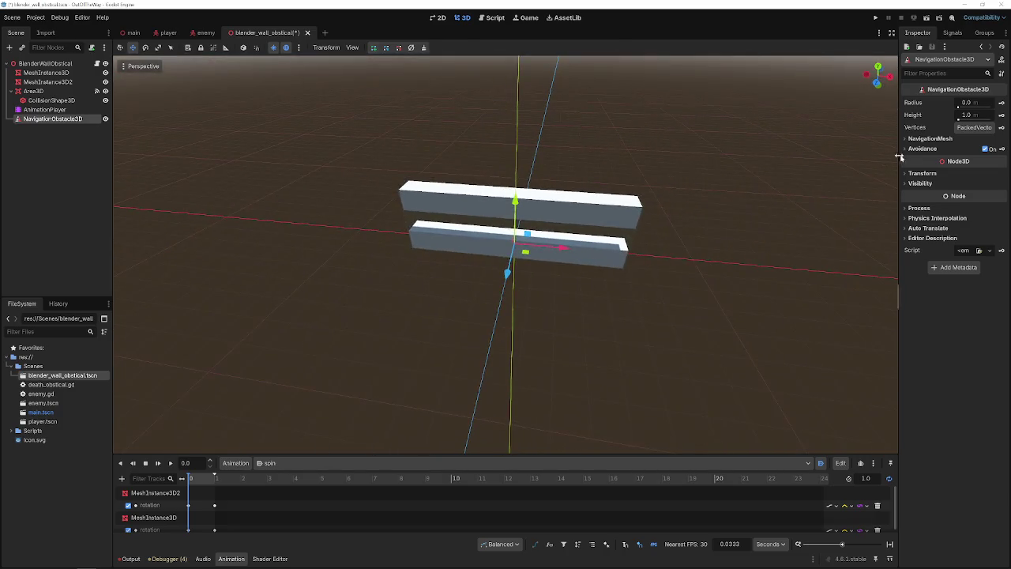
pyautogui.moveTo(958, 106); pyautogui.dragTo(960, 108)
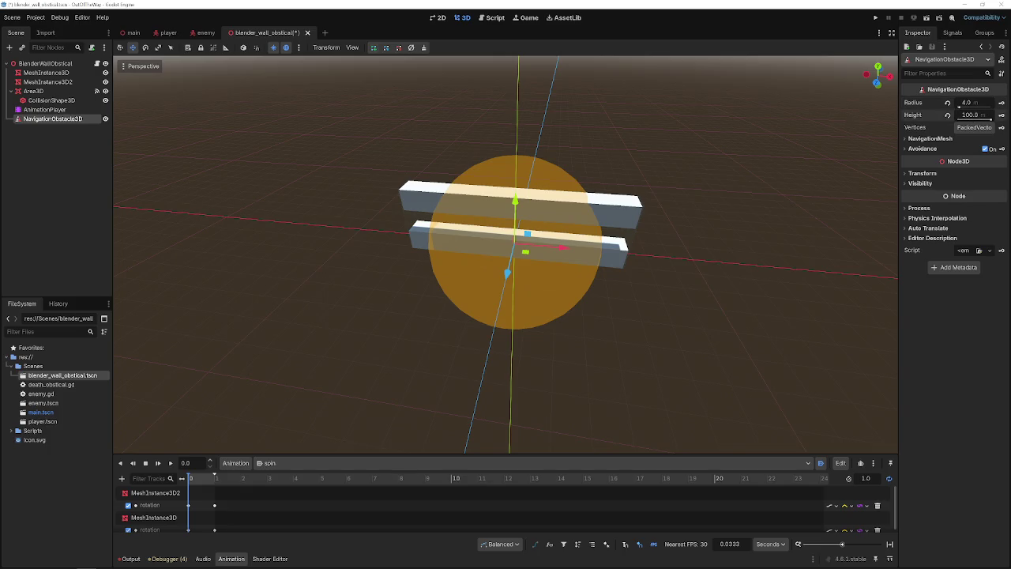
pyautogui.click(948, 116)
# - Orbit around both walls to check the obstacle's coverage and inspect its Vertices list
pyautogui.click(518, 204)
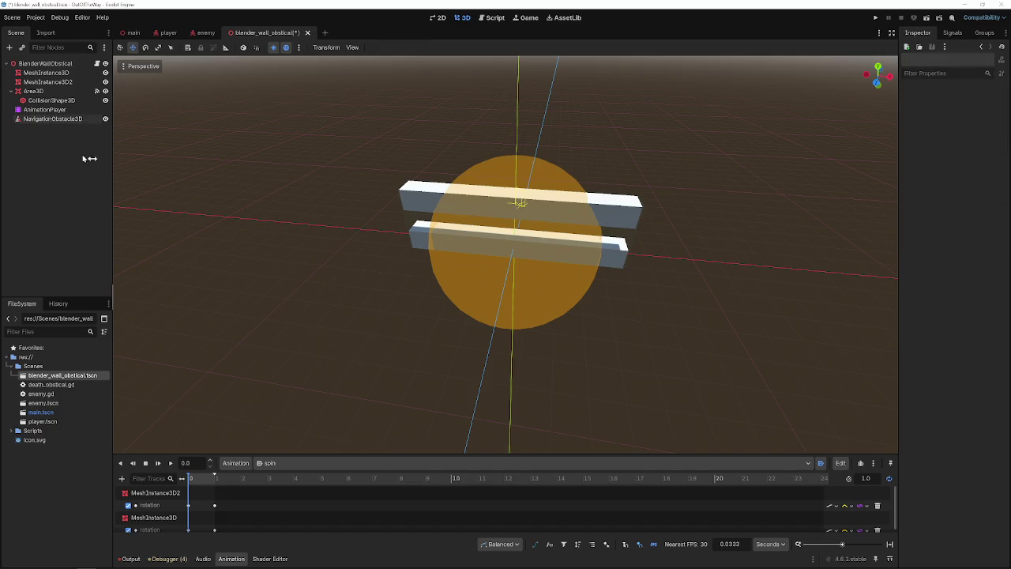
pyautogui.click(65, 121)
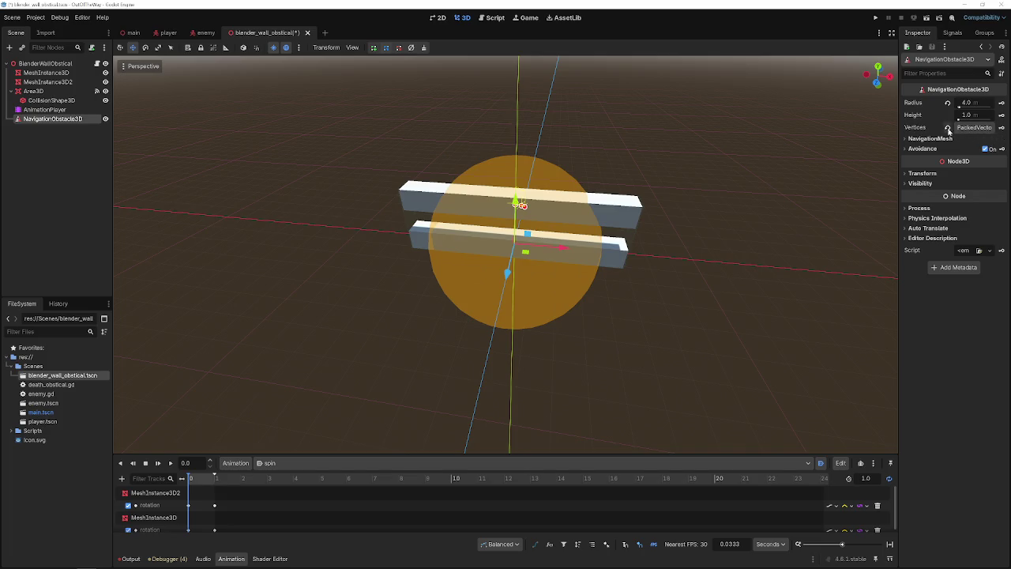
pyautogui.moveTo(737, 187)
pyautogui.mouseDown()
pyautogui.moveTo(560, 225)
pyautogui.moveTo(734, 187)
pyautogui.mouseUp()
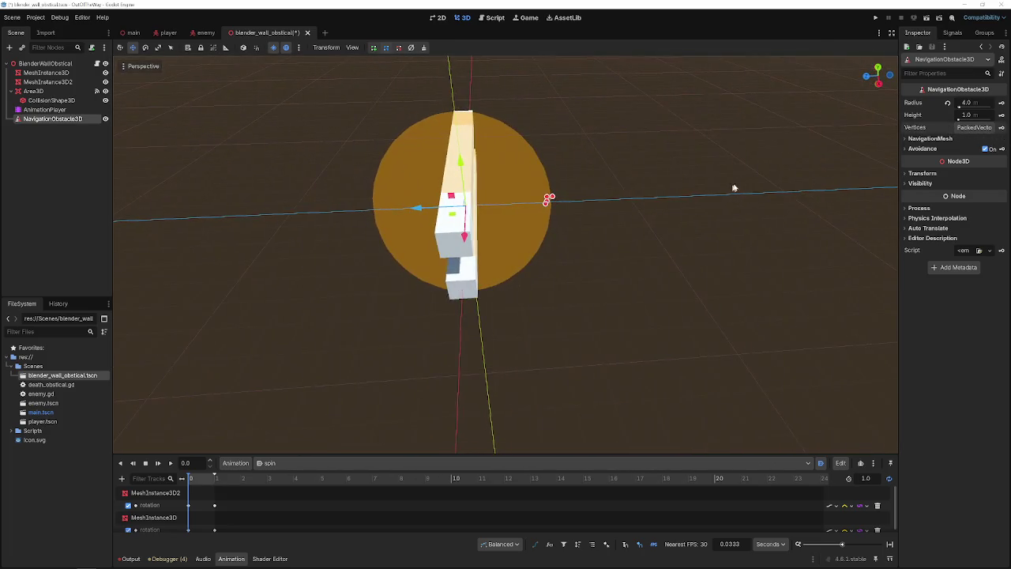
pyautogui.click(973, 127)
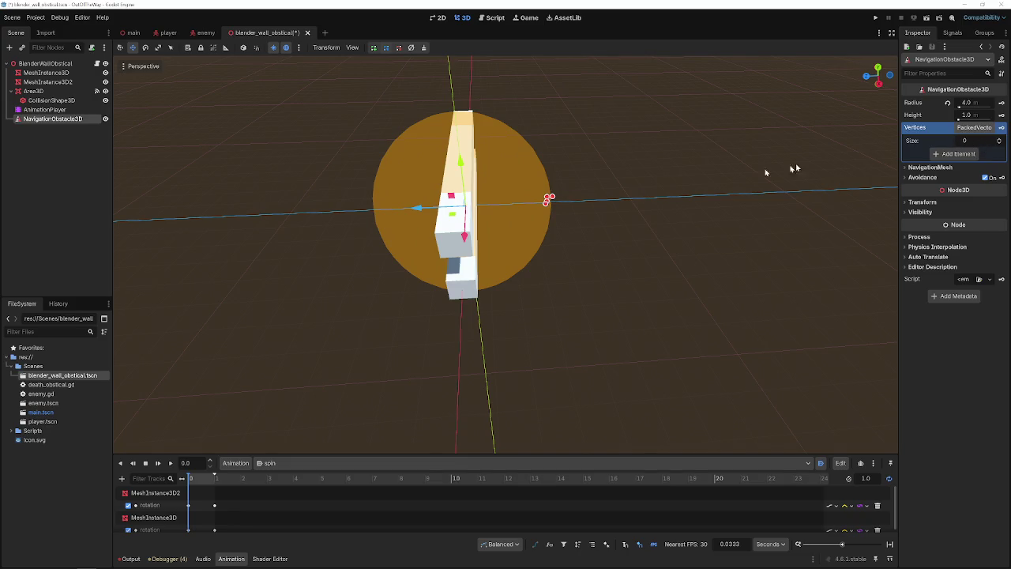
pyautogui.click(549, 200)
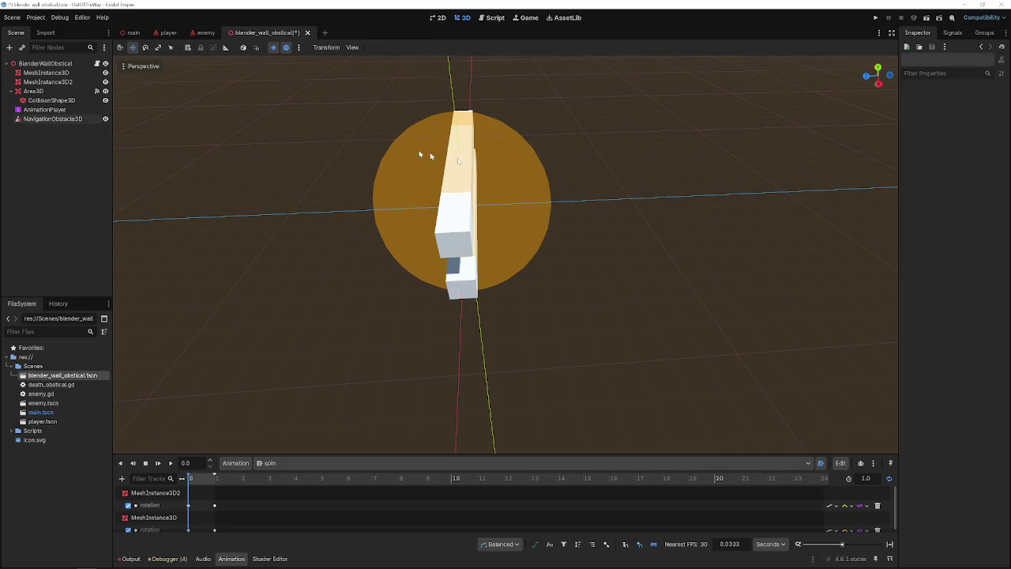
pyautogui.click(53, 119)
pyautogui.moveTo(154, 129)
pyautogui.mouseDown()
pyautogui.moveTo(652, 221)
pyautogui.moveTo(526, 315)
pyautogui.mouseUp()
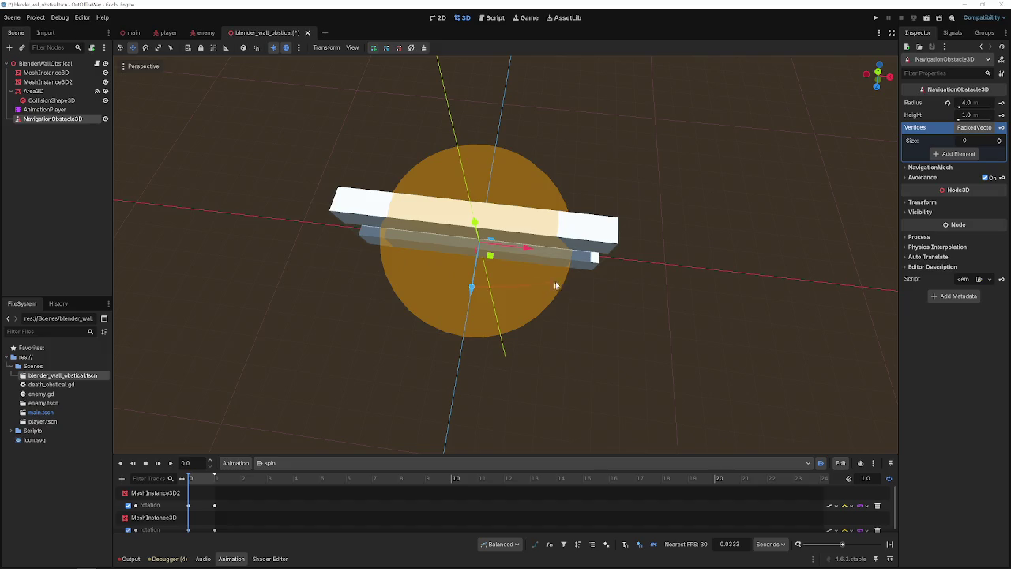
pyautogui.click(594, 271)
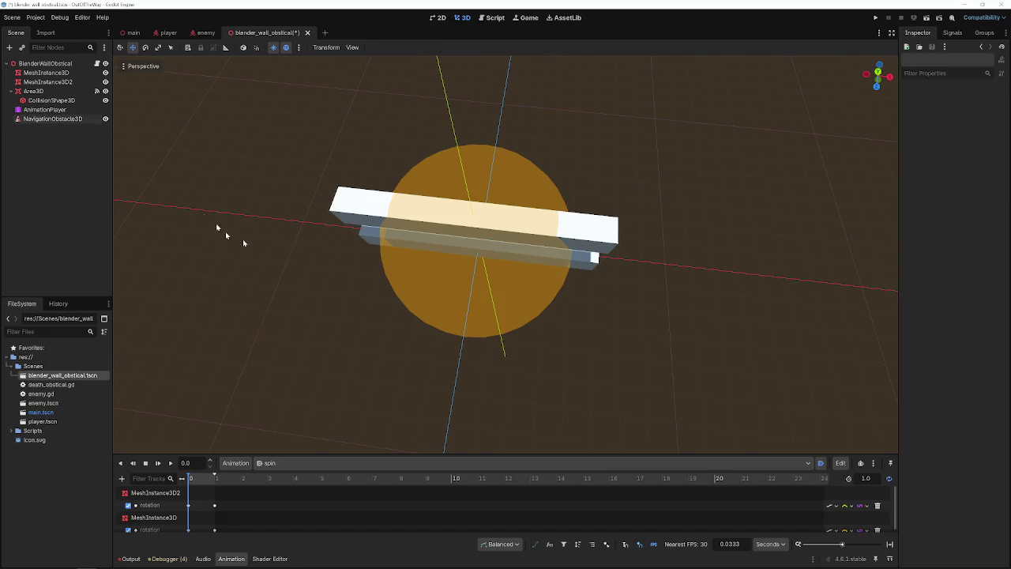
pyautogui.click(49, 119)
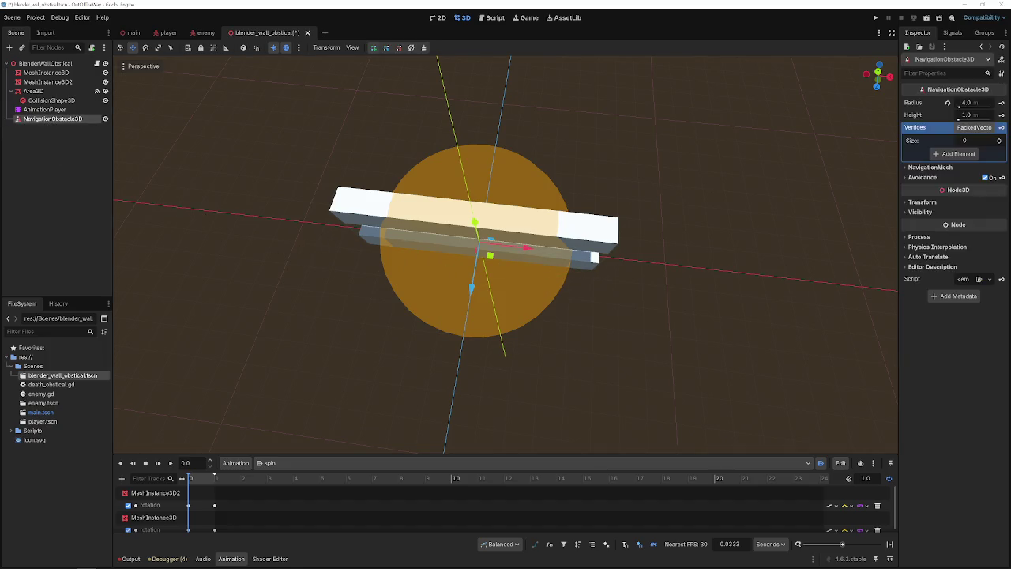
# - Delete the NavigationObstacle3D node from the wall scene
pyautogui.moveTo(0, 79); pyautogui.dragTo(0, 134)
pyautogui.click(56, 121)
pyautogui.press('Delete')
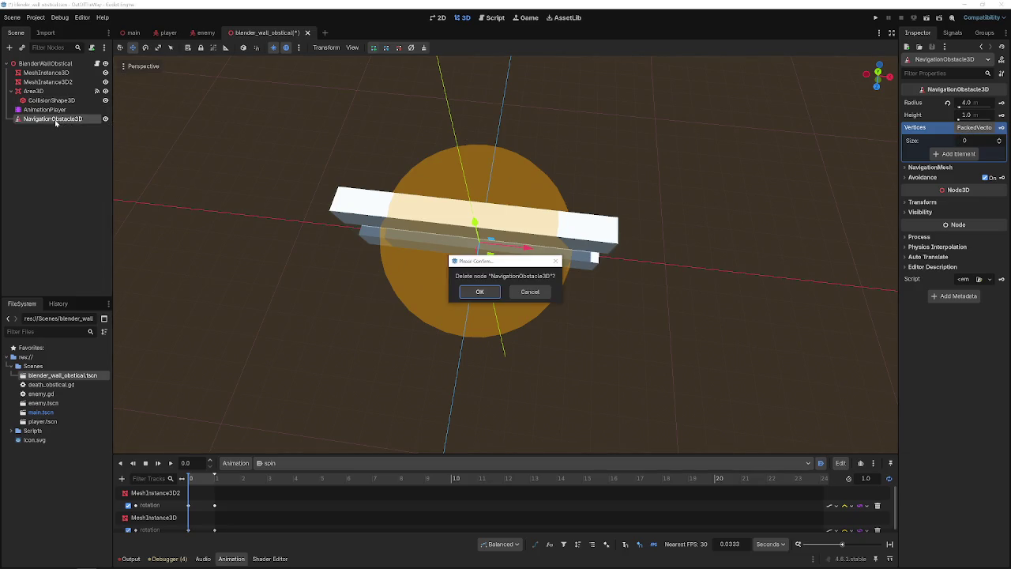
pyautogui.click(479, 292)
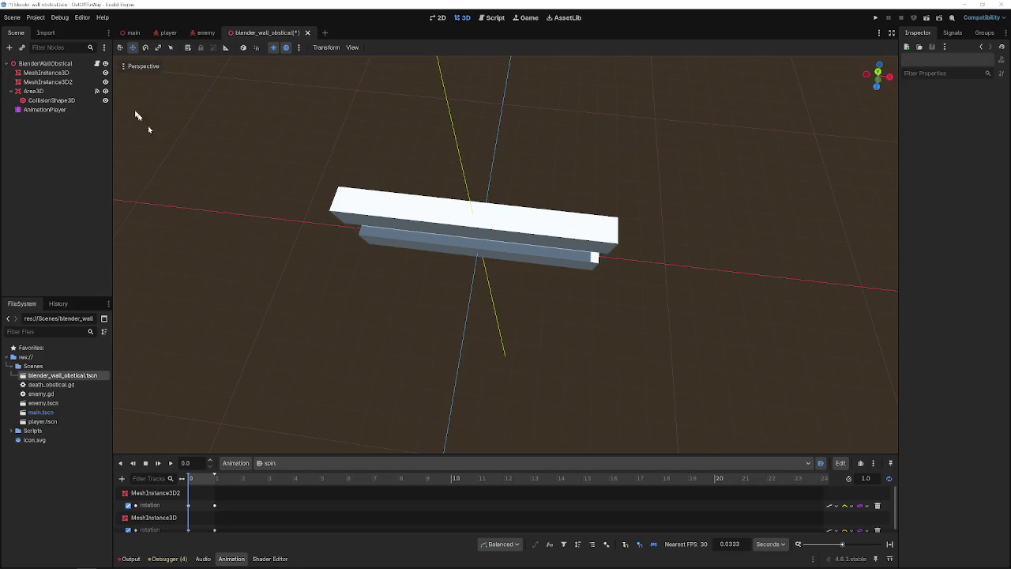
# - Give both MeshInstance3D walls single-convex collision shapes as Static Body Children
pyautogui.click(43, 83)
pyautogui.keyDown('ctrl'); pyautogui.click(46, 73); pyautogui.keyUp('ctrl')
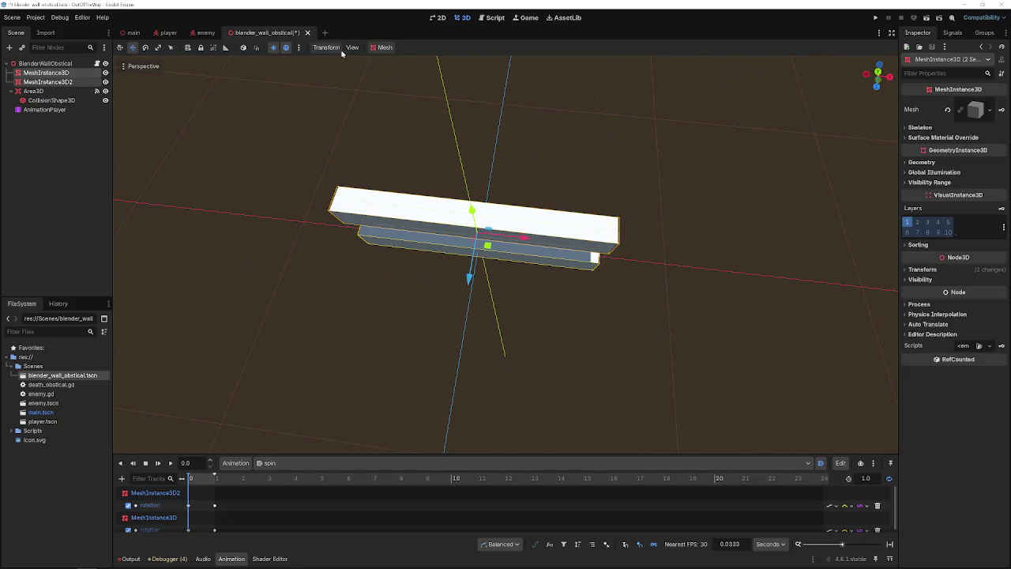
pyautogui.click(384, 48)
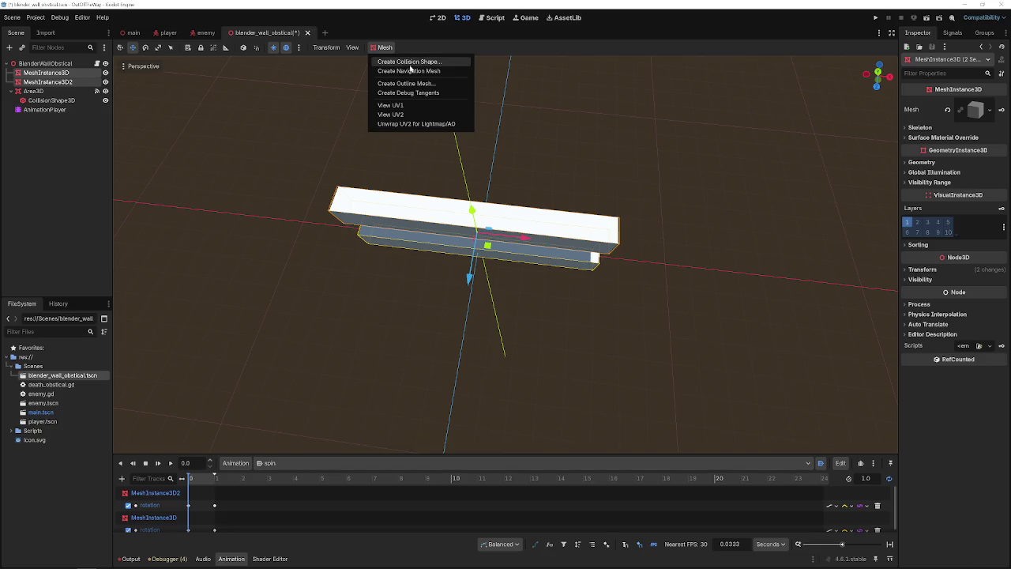
pyautogui.click(413, 66)
pyautogui.click(499, 254)
pyautogui.click(499, 255)
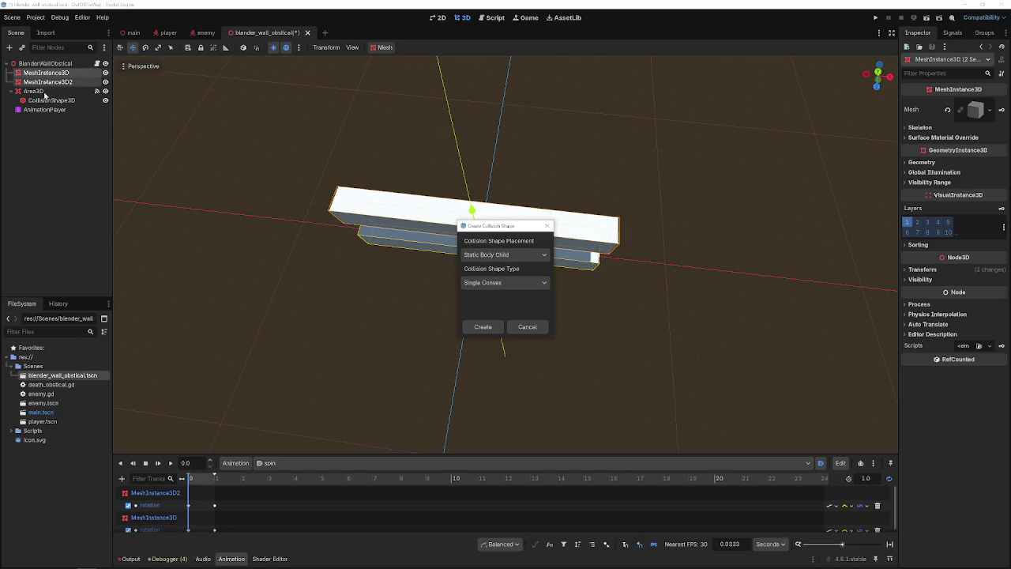
pyautogui.click(481, 326)
pyautogui.click(44, 82)
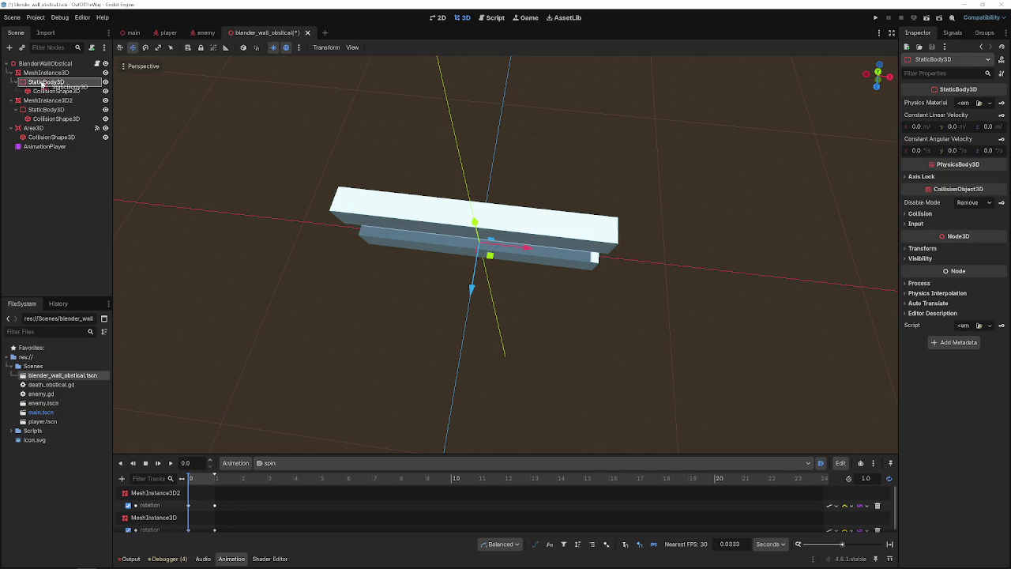
# - Move one StaticBody3D under the scene root and select its CollisionShape3D
pyautogui.moveTo(41, 83); pyautogui.dragTo(39, 64)
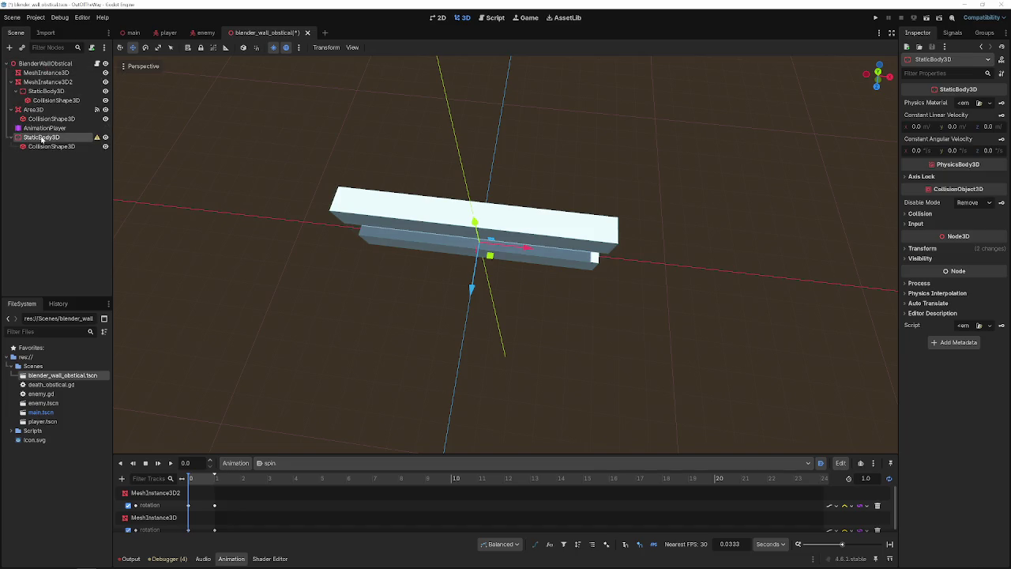
pyautogui.click(97, 138)
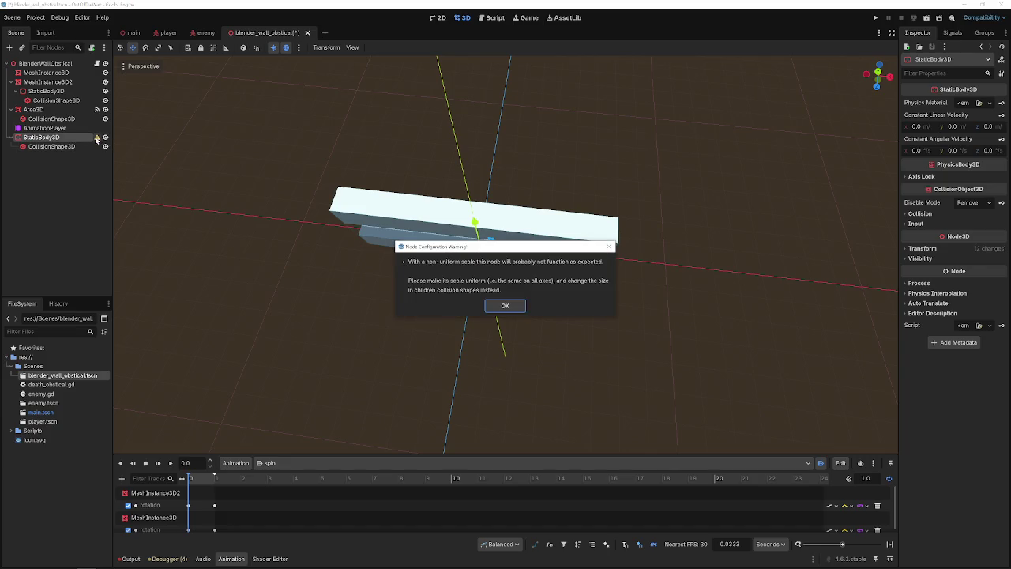
pyautogui.click(502, 305)
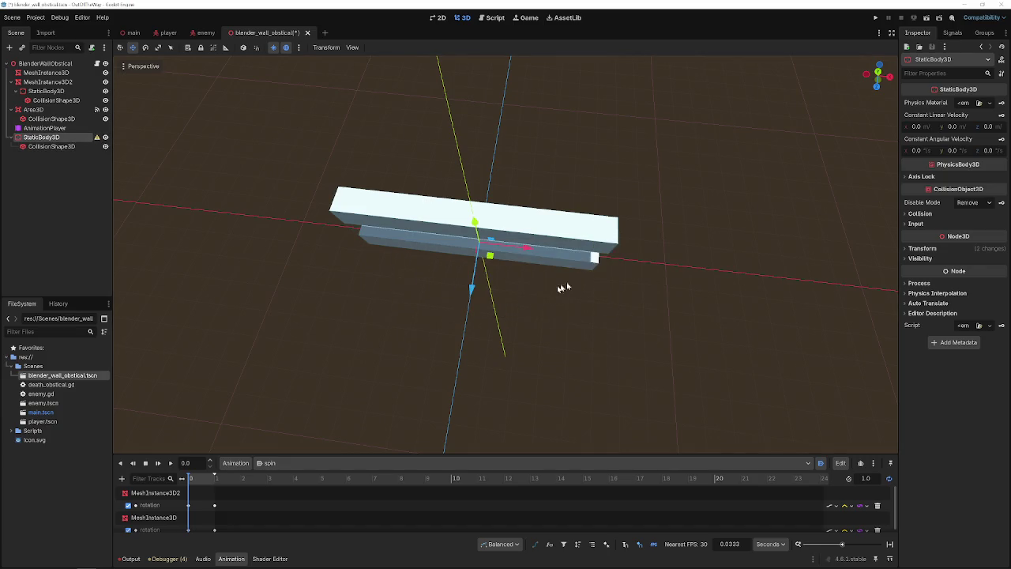
pyautogui.click(924, 248)
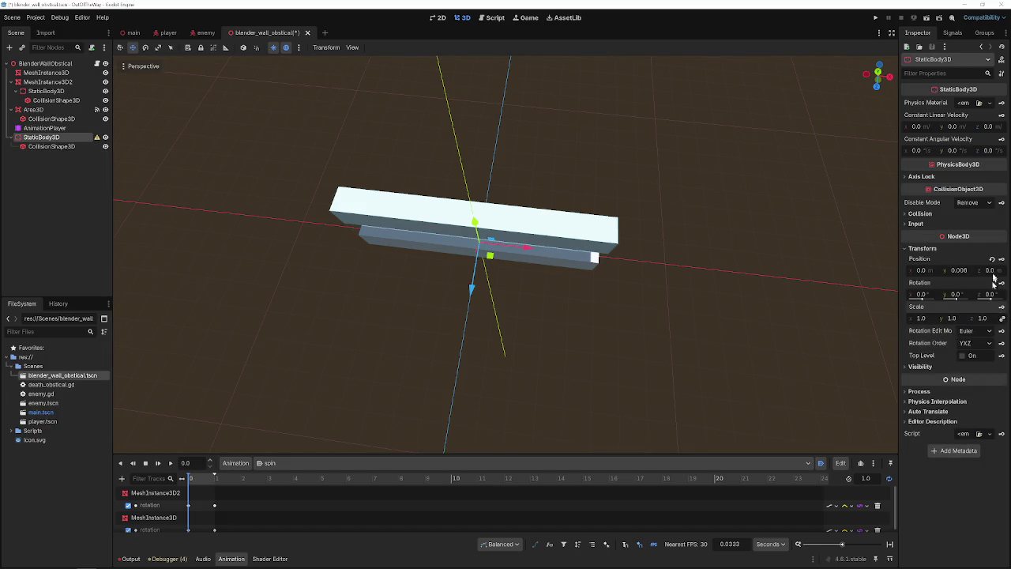
pyautogui.click(83, 146)
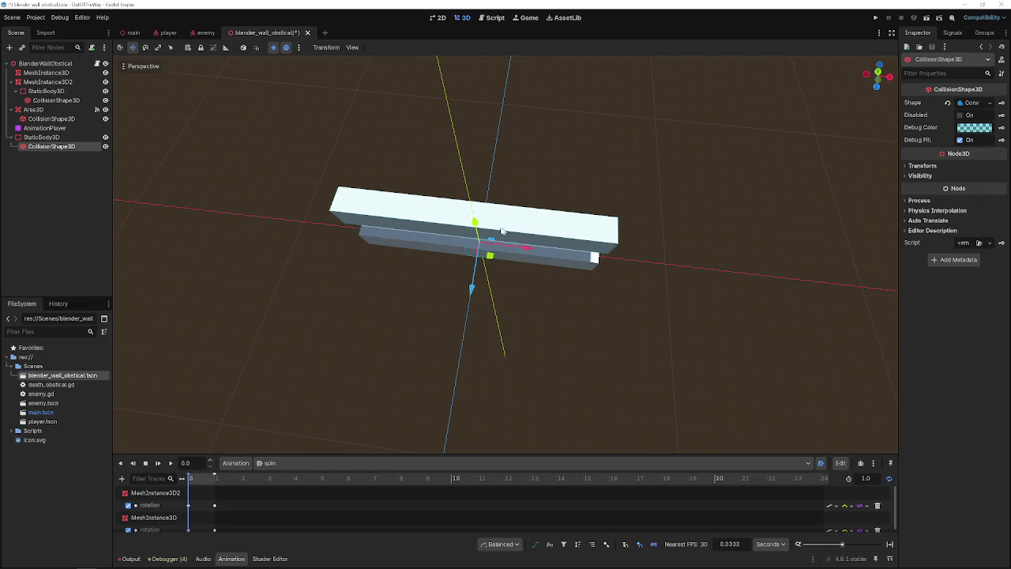
pyautogui.press('r')
pyautogui.press('w')
pyautogui.press('q')
pyautogui.press('e')
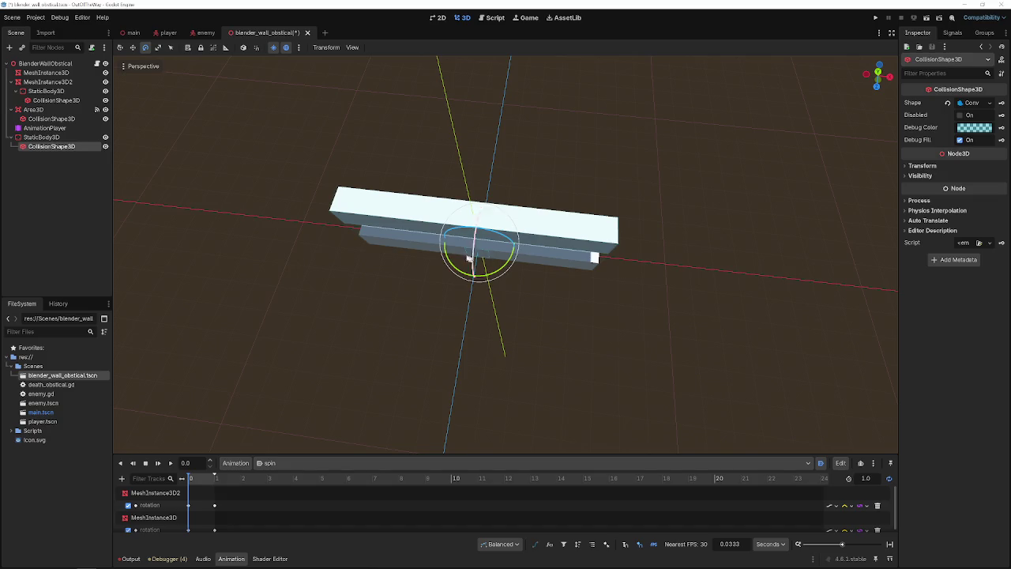
pyautogui.press('w')
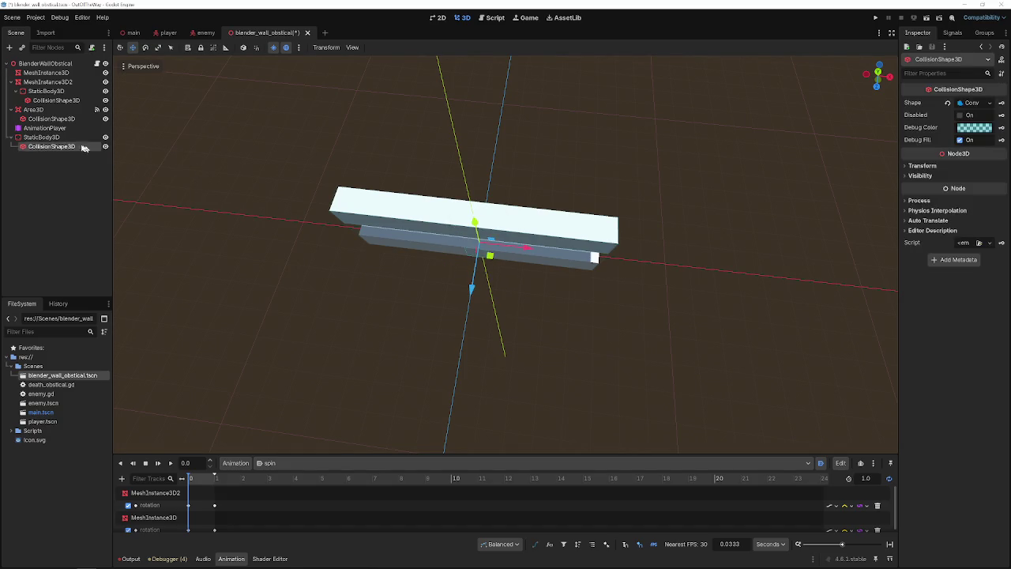
pyautogui.click(44, 137)
pyautogui.click(46, 148)
# - Stretch, heighten and raise the collision box until it encloses both walls
pyautogui.moveTo(693, 250); pyautogui.dragTo(684, 254)
pyautogui.press('r')
pyautogui.moveTo(533, 253)
pyautogui.mouseDown()
pyautogui.moveTo(995, 332)
pyautogui.moveTo(919, 321)
pyautogui.mouseUp()
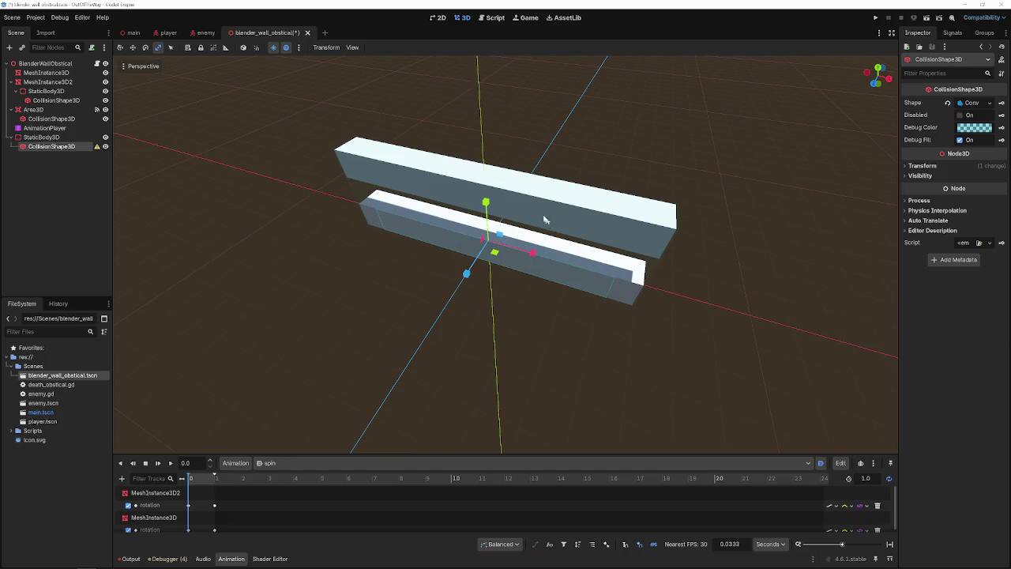
pyautogui.moveTo(479, 206); pyautogui.dragTo(488, 174)
pyautogui.press('w')
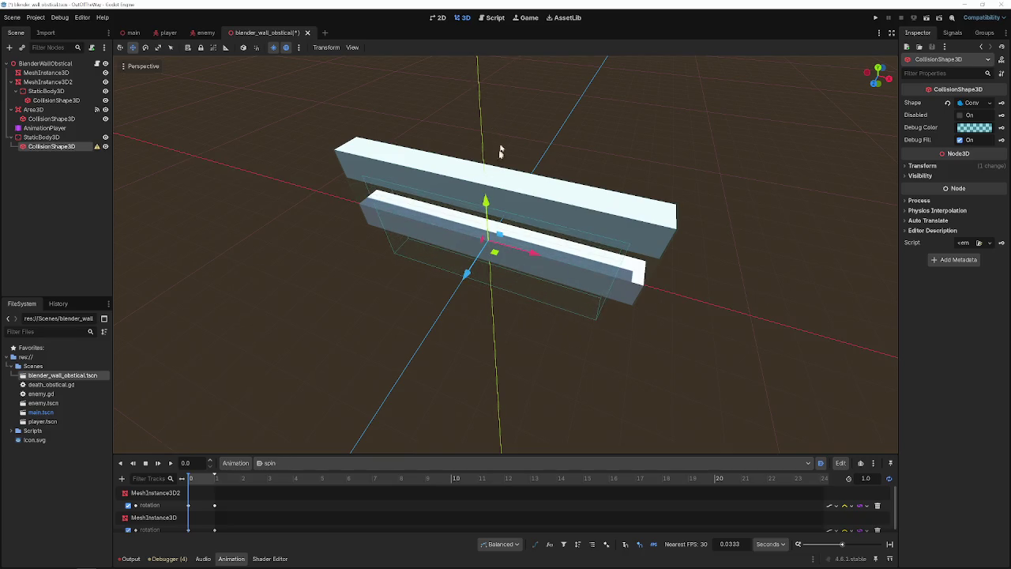
pyautogui.moveTo(485, 207); pyautogui.dragTo(487, 167)
pyautogui.press('r')
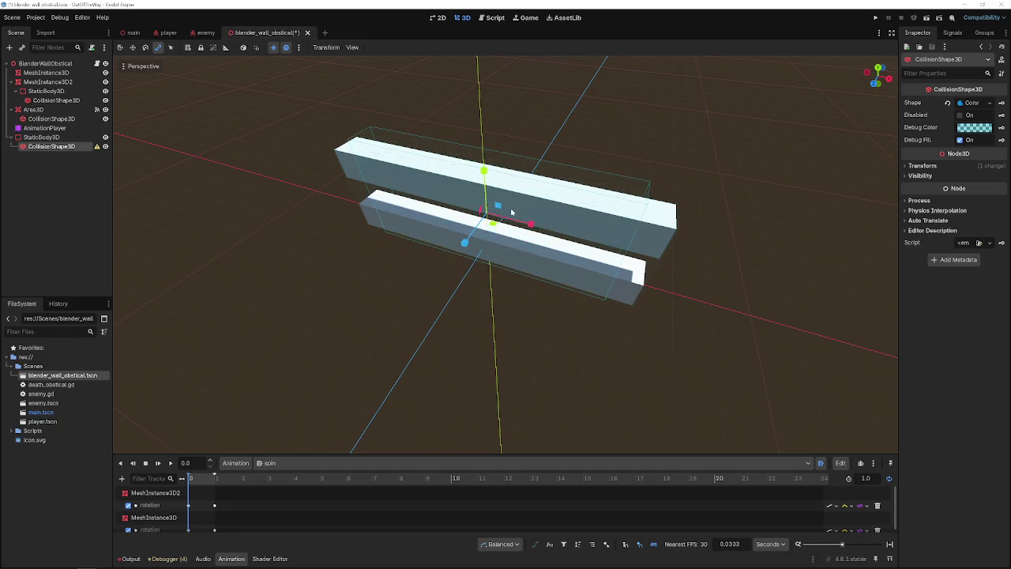
pyautogui.moveTo(491, 221); pyautogui.dragTo(531, 222)
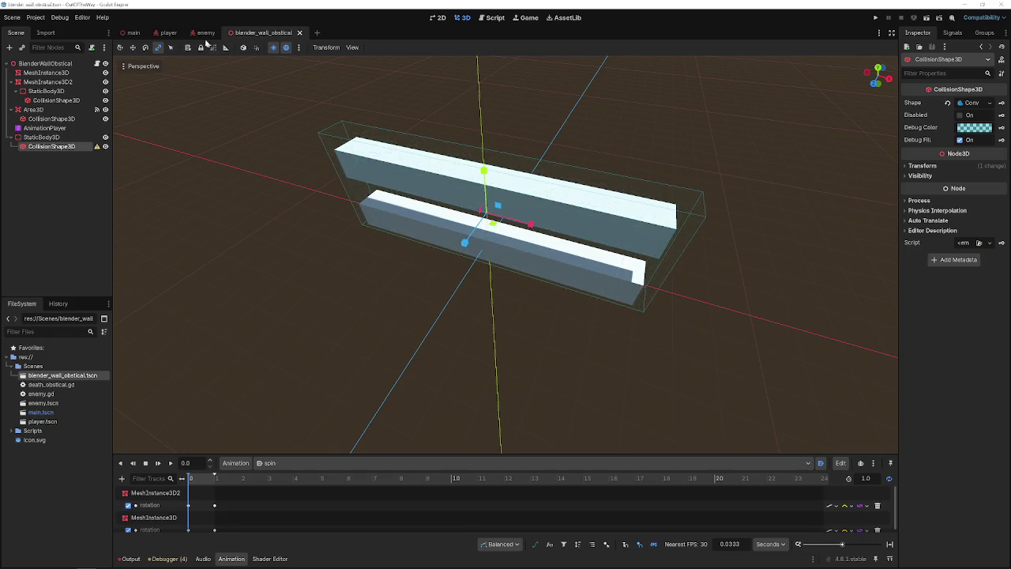
pyautogui.click(132, 32)
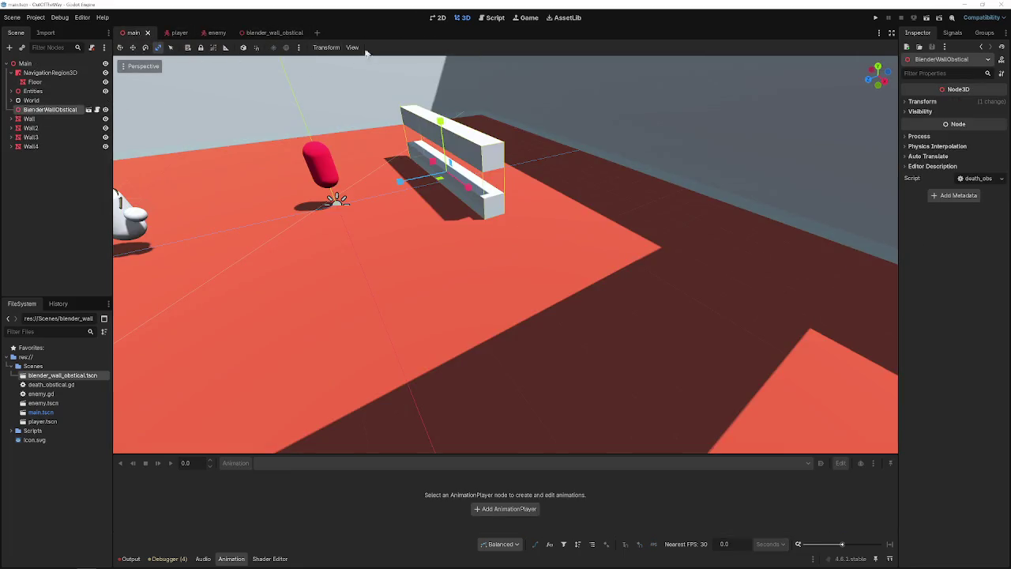
# - Clear and rebake the NavigationRegion3D's mesh, then select the BlenderWallObstical node
pyautogui.click(49, 73)
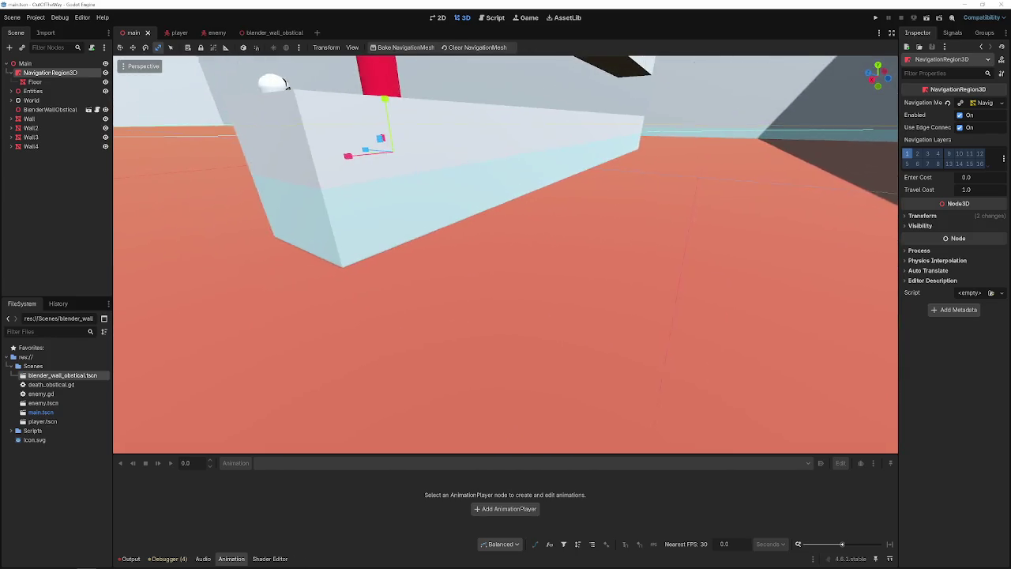
pyautogui.click(477, 48)
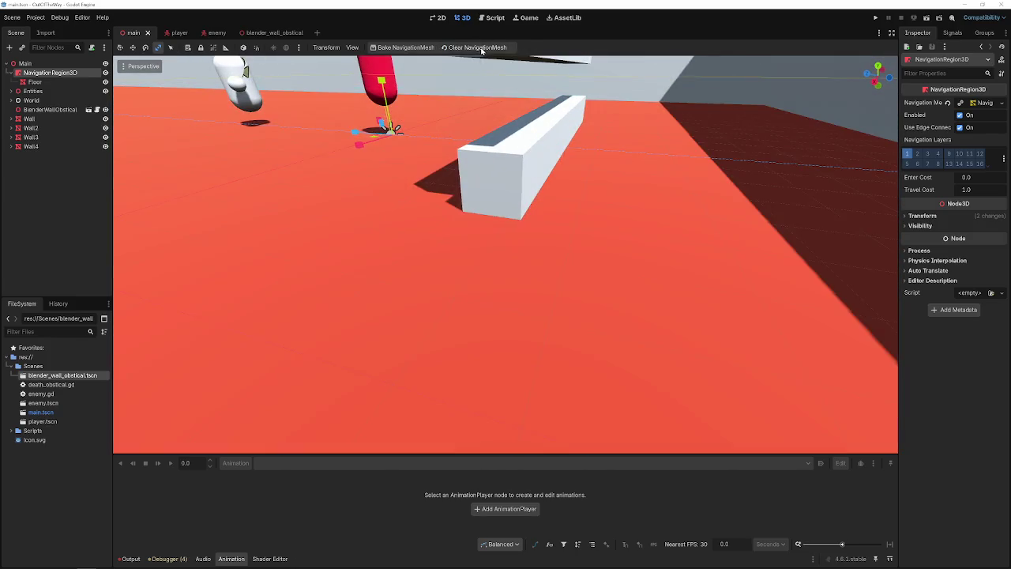
pyautogui.click(403, 47)
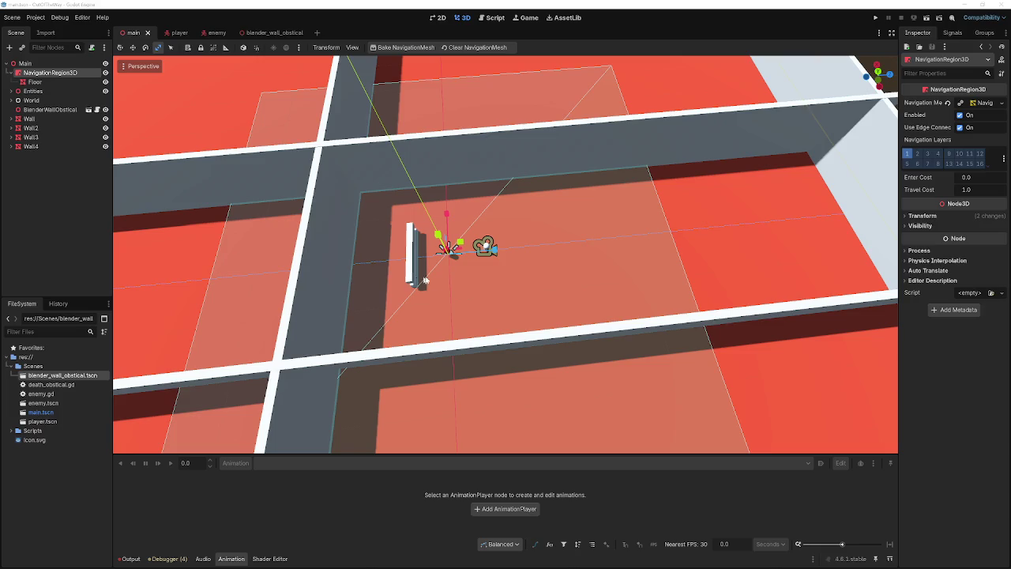
pyautogui.click(32, 110)
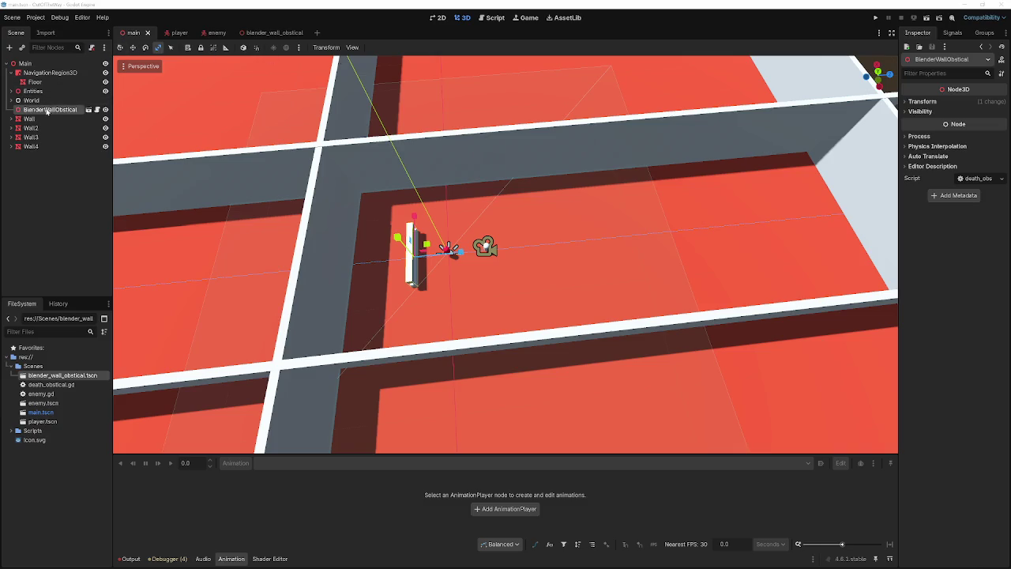
# - Set the navigation mesh Cell Size to 157.55 and bake to see the effect
pyautogui.click(49, 72)
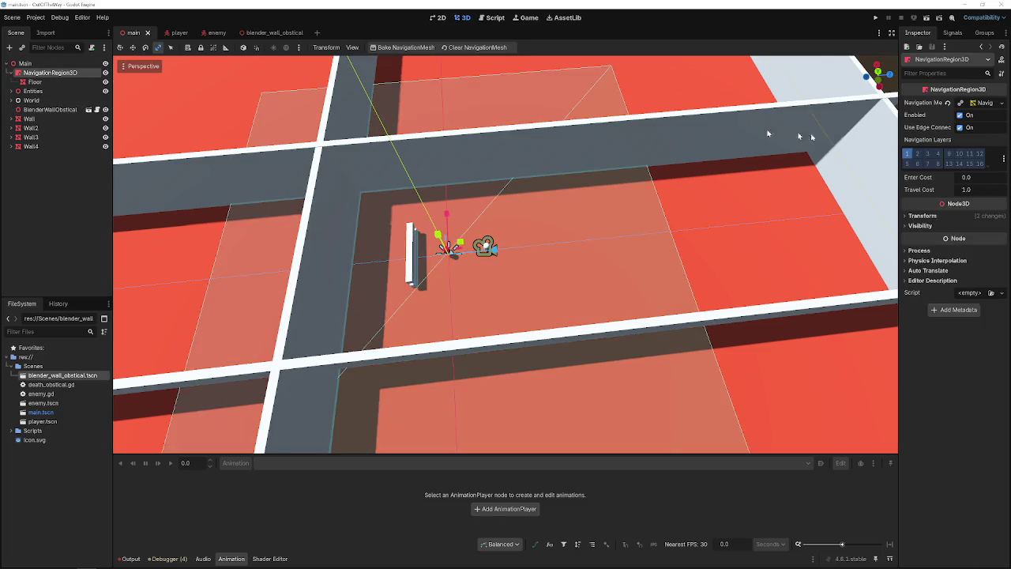
pyautogui.click(983, 102)
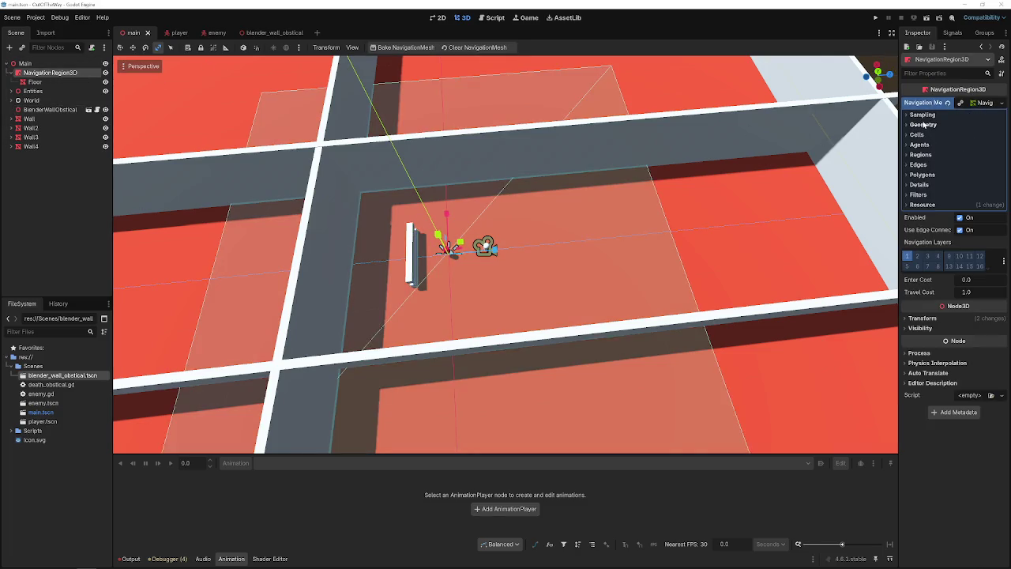
pyautogui.click(923, 125)
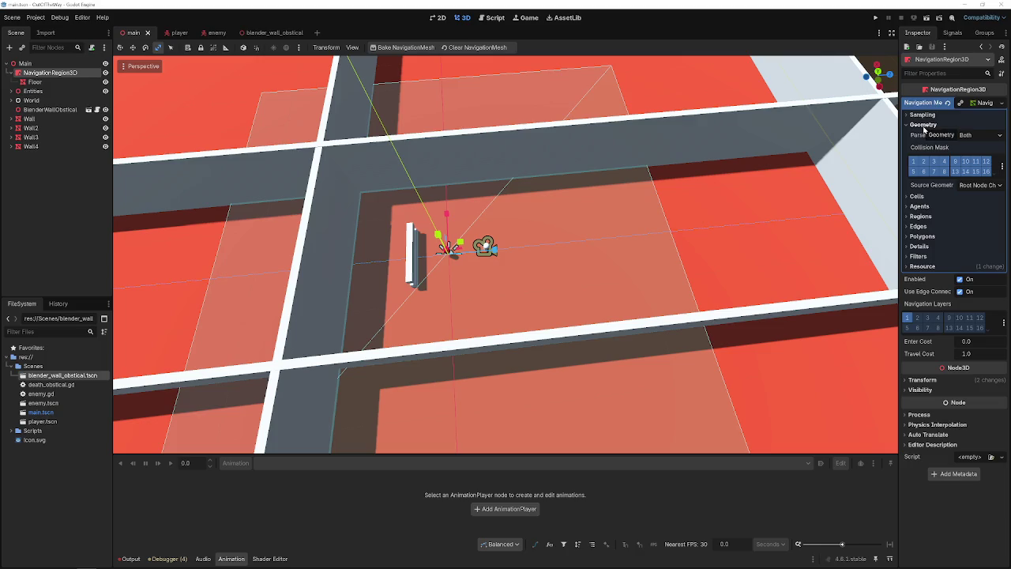
pyautogui.click(923, 124)
pyautogui.click(918, 134)
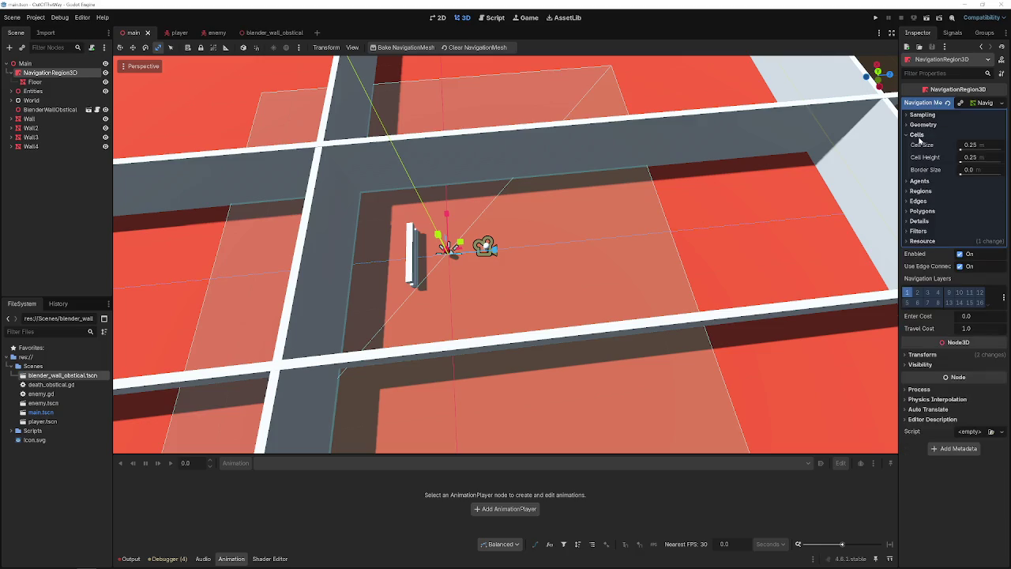
pyautogui.moveTo(964, 148); pyautogui.dragTo(1004, 148)
pyautogui.click(406, 48)
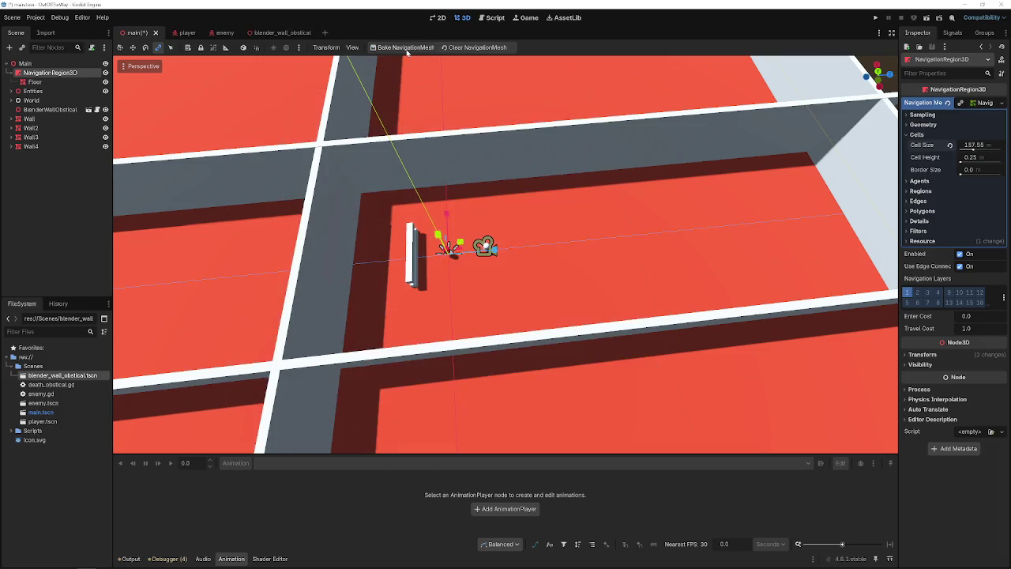
pyautogui.moveTo(518, 140)
pyautogui.mouseDown()
pyautogui.moveTo(569, 221)
pyautogui.moveTo(526, 146)
pyautogui.mouseUp()
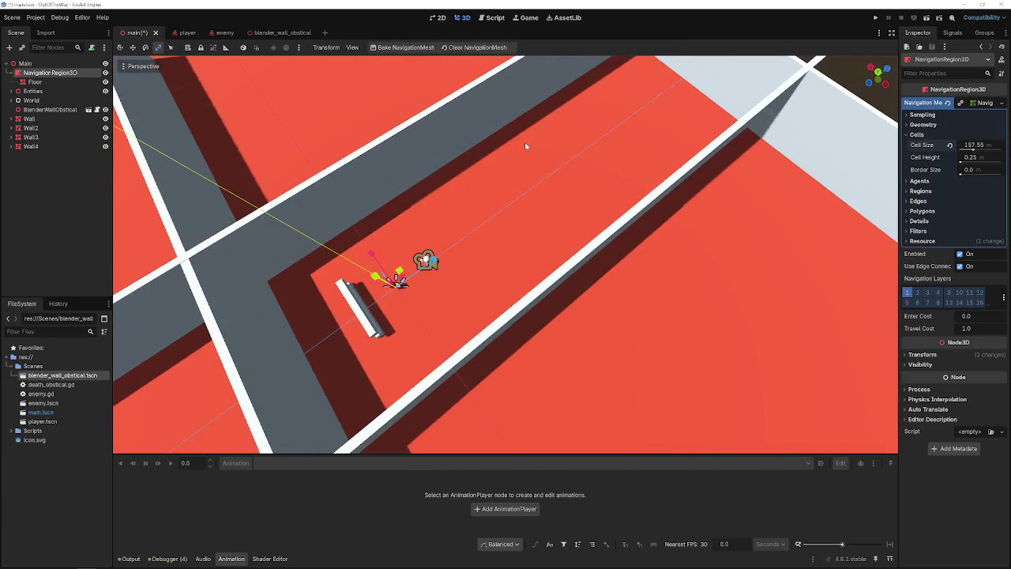
# - Reset Cell Size to 0.25, try Min Size 35.5, restore it to 2.0, save and rebake
pyautogui.click(921, 191)
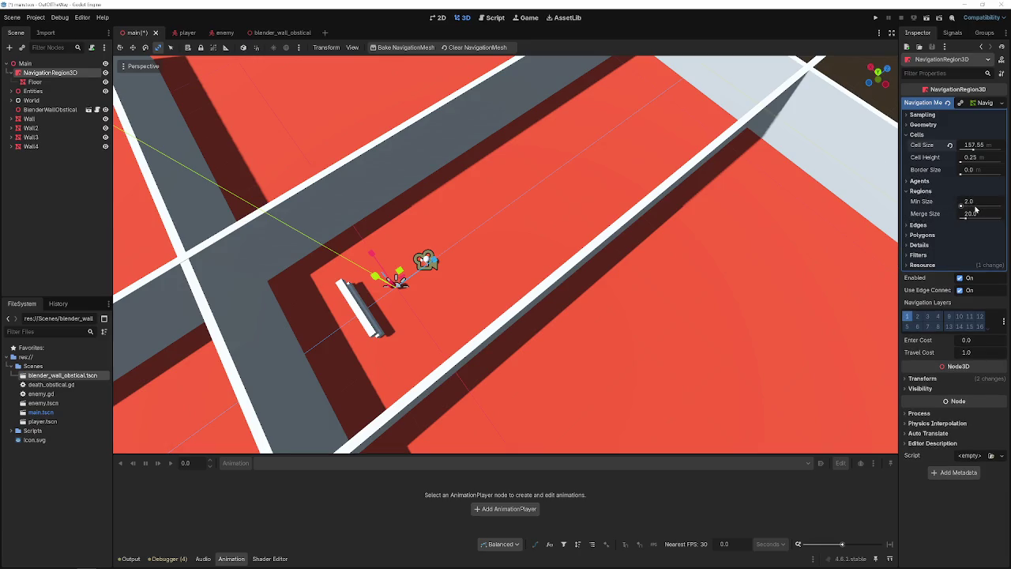
pyautogui.click(950, 145)
pyautogui.moveTo(969, 202); pyautogui.dragTo(975, 202)
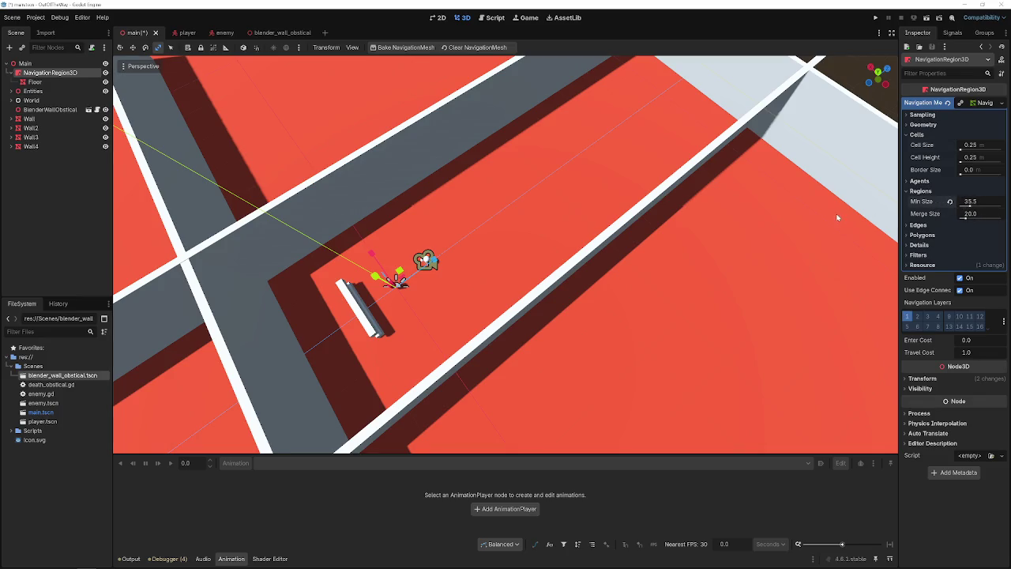
pyautogui.click(864, 90)
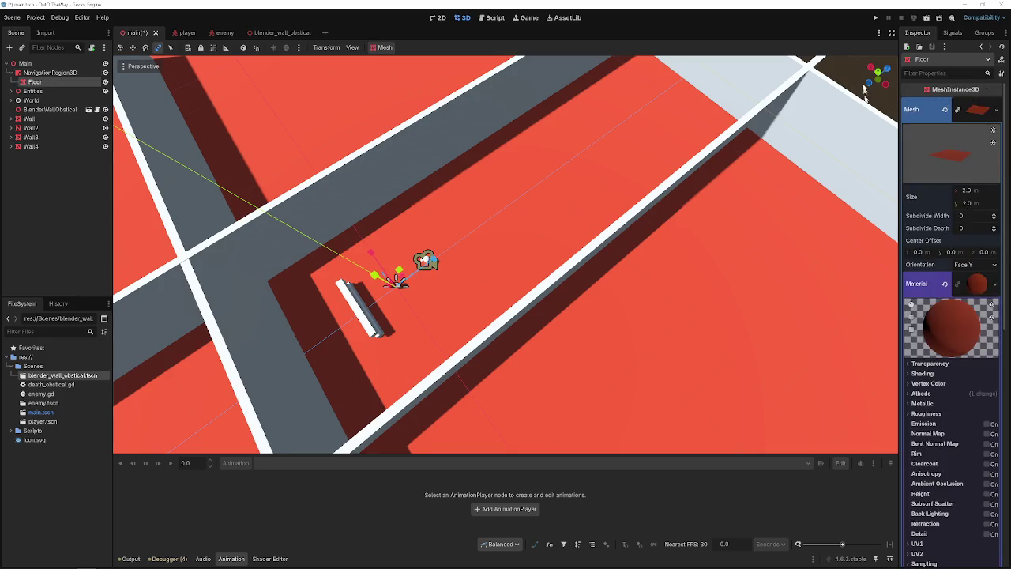
pyautogui.click(48, 72)
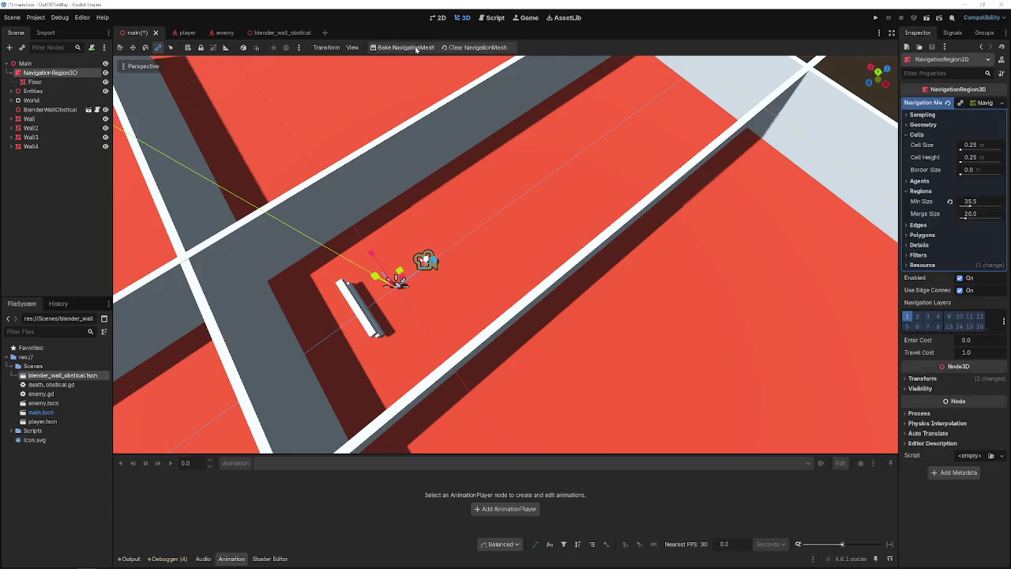
pyautogui.moveTo(467, 86); pyautogui.dragTo(797, 117)
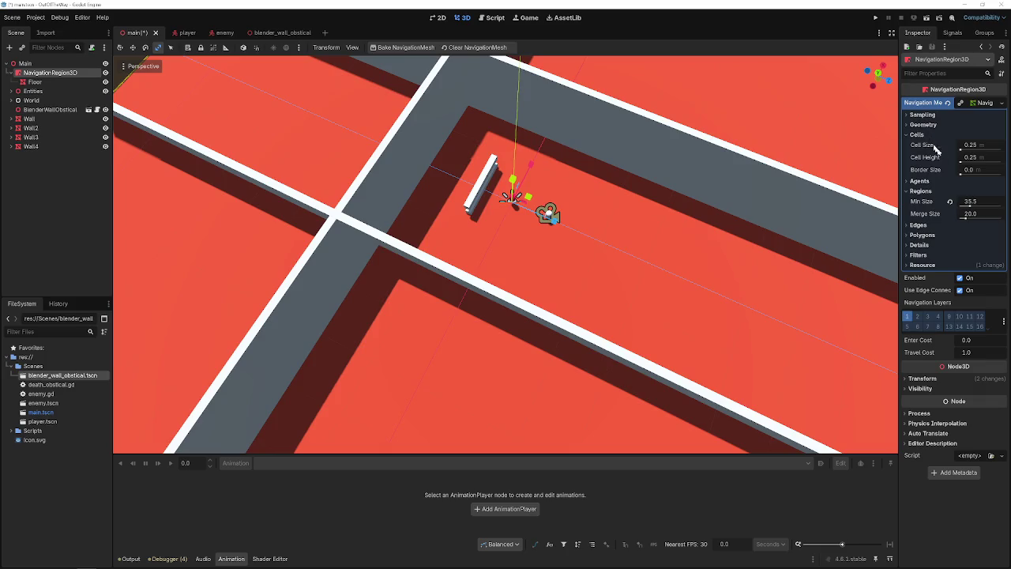
pyautogui.click(950, 201)
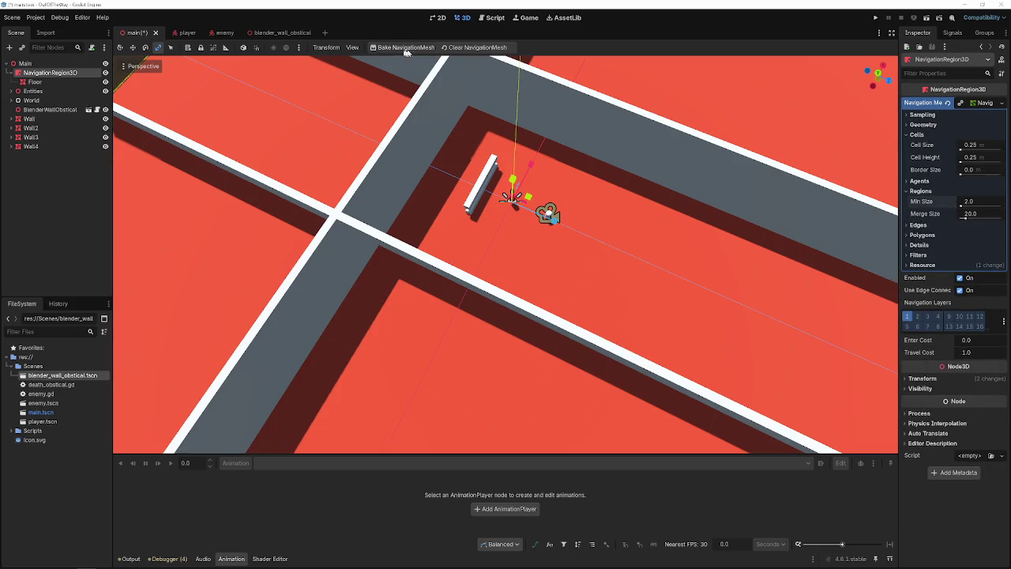
pyautogui.hotkey('ctrl', 's')
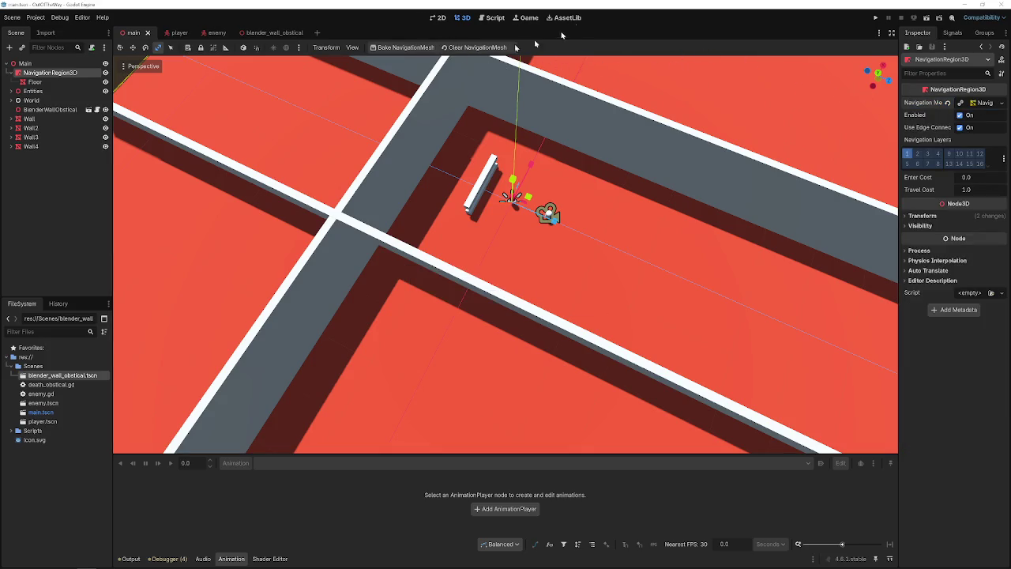
pyautogui.click(407, 47)
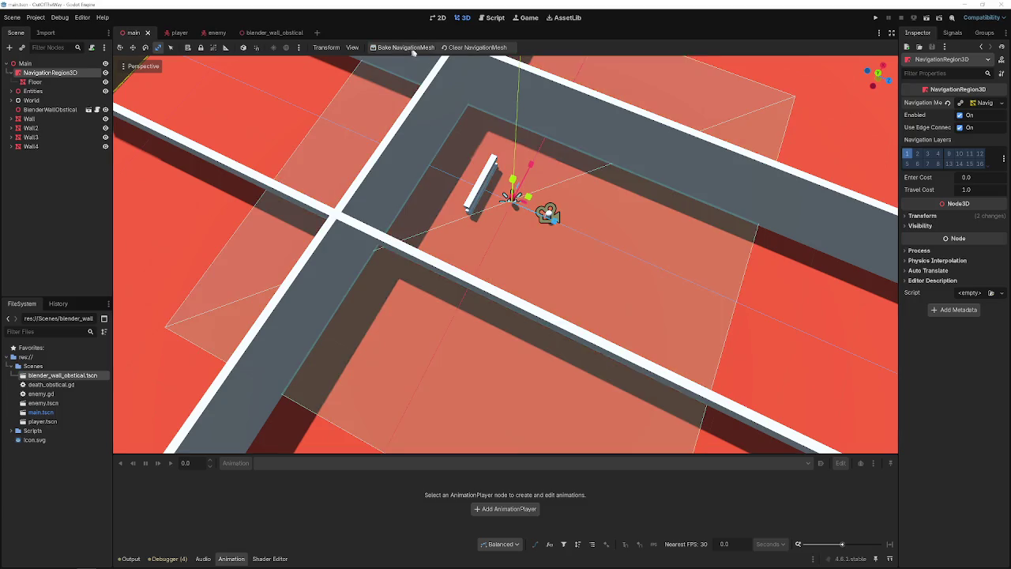
# - Browse the navigation mesh's settings groups, expanding and collapsing each one
pyautogui.click(987, 104)
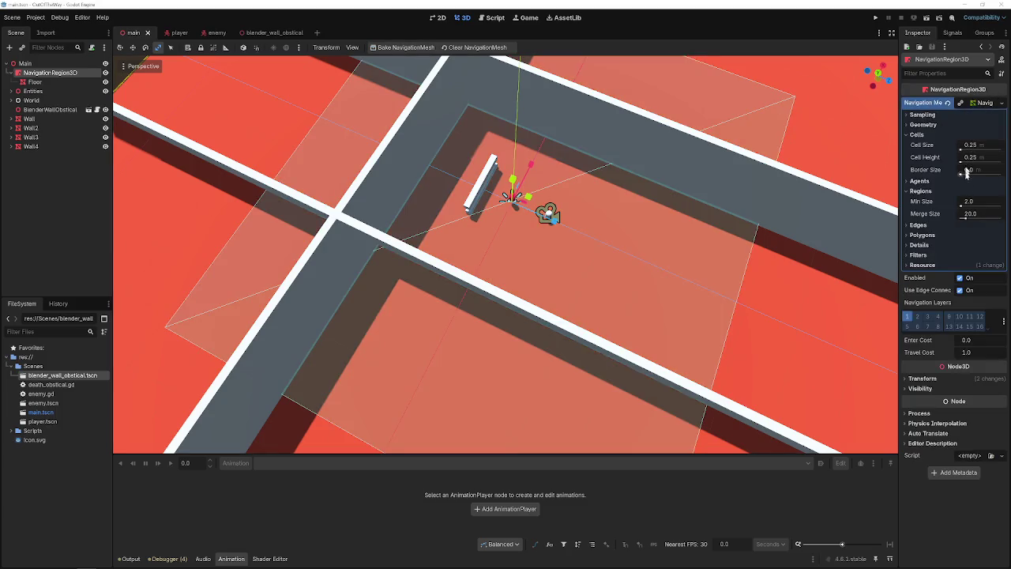
pyautogui.click(928, 227)
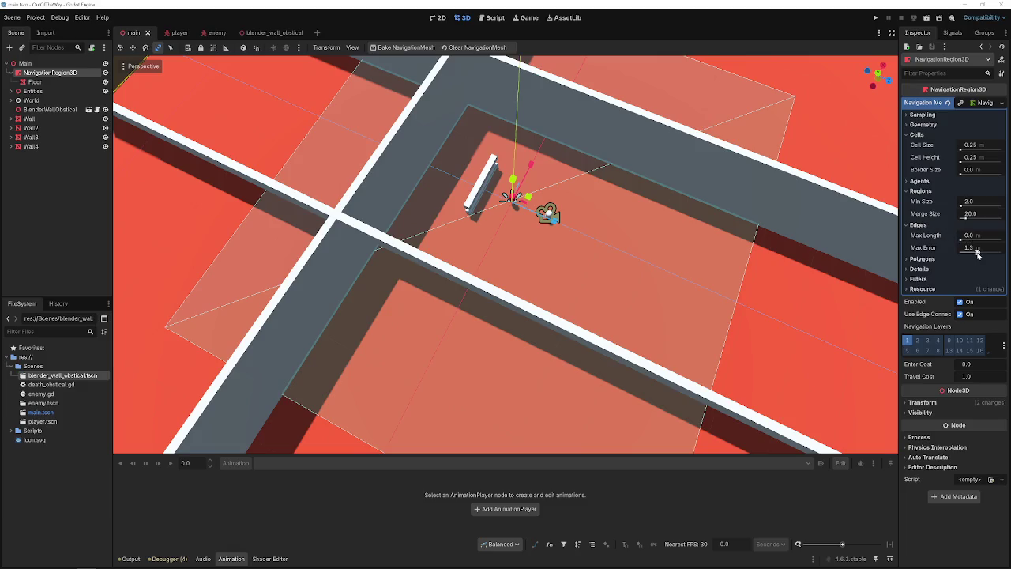
pyautogui.click(928, 259)
pyautogui.click(929, 259)
pyautogui.click(926, 269)
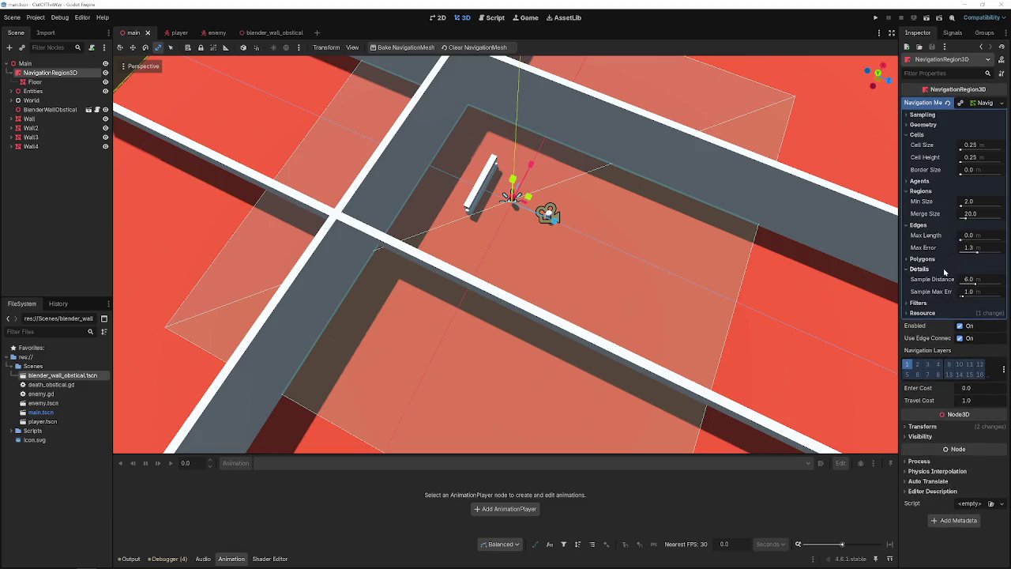
pyautogui.click(925, 269)
pyautogui.click(936, 287)
pyautogui.click(936, 287)
pyautogui.click(924, 279)
pyautogui.click(924, 279)
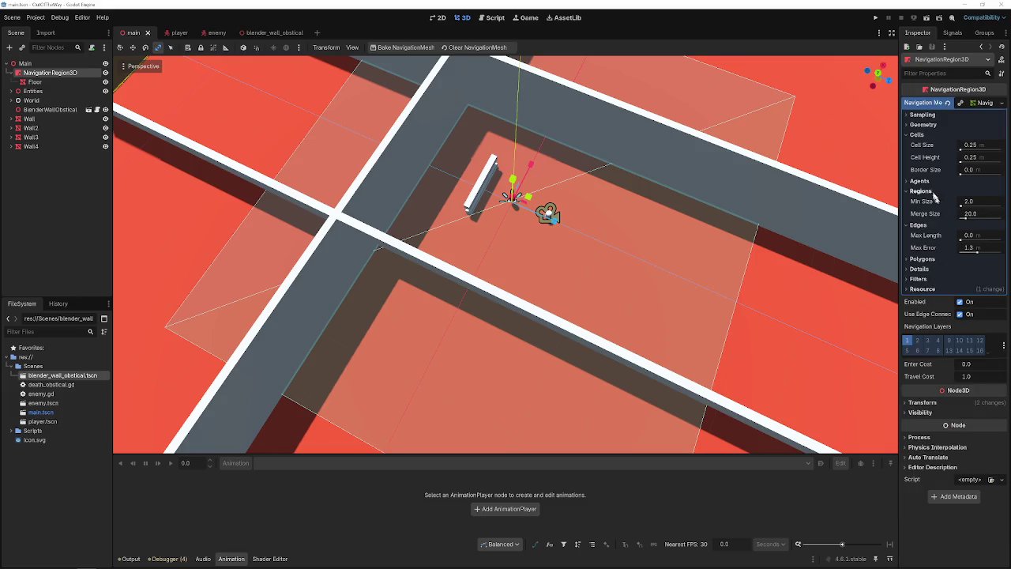
pyautogui.click(928, 182)
pyautogui.click(928, 182)
pyautogui.click(916, 134)
pyautogui.click(923, 124)
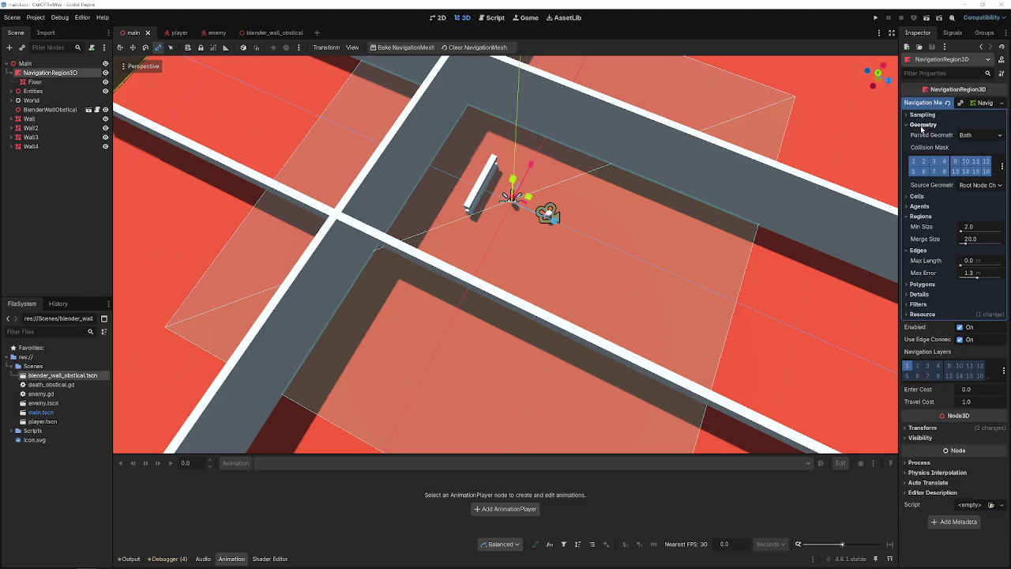
pyautogui.click(923, 124)
pyautogui.click(923, 115)
pyautogui.click(922, 115)
pyautogui.click(986, 104)
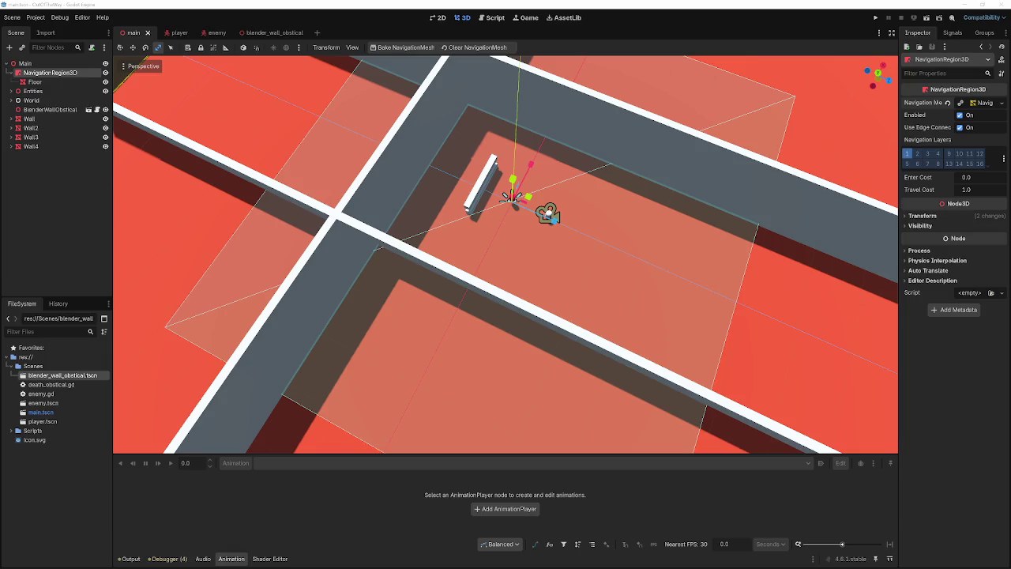
# - Move BlenderWallObstical under NavigationRegion3D and bake the navigation mesh with it included
pyautogui.click(23, 111)
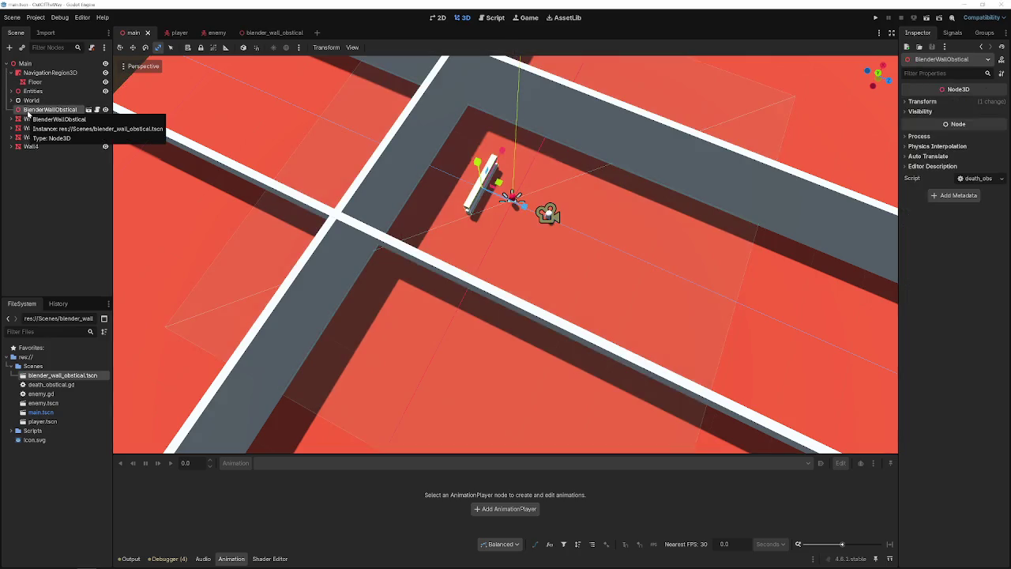
pyautogui.moveTo(28, 113); pyautogui.dragTo(44, 75)
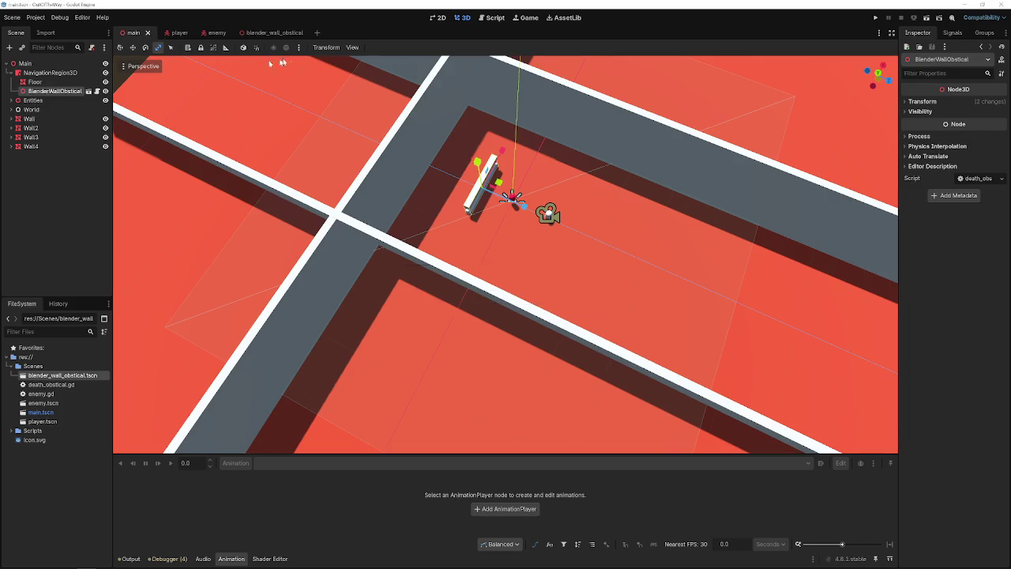
pyautogui.click(50, 73)
pyautogui.click(403, 48)
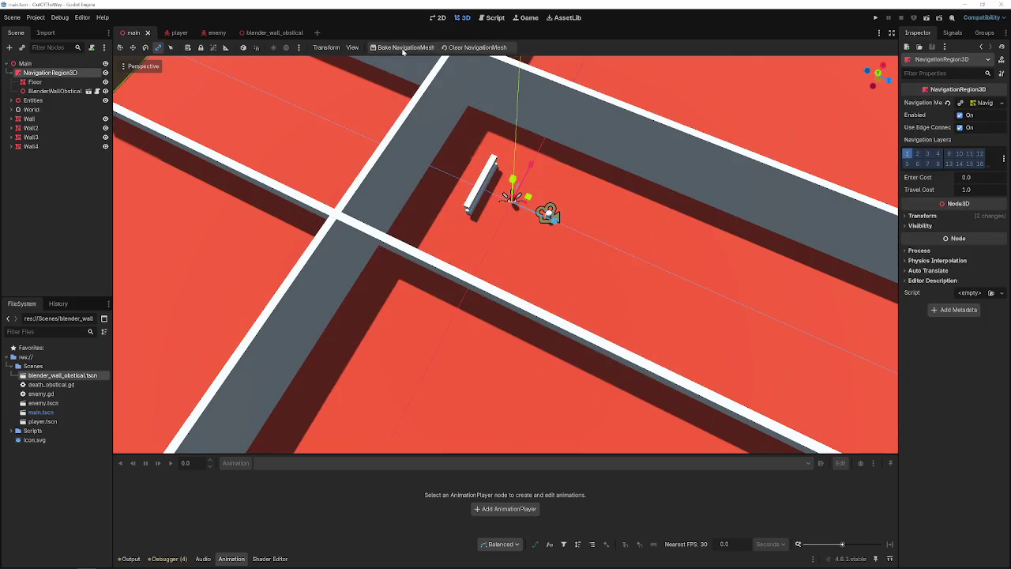
pyautogui.scroll(4, 506, 252)
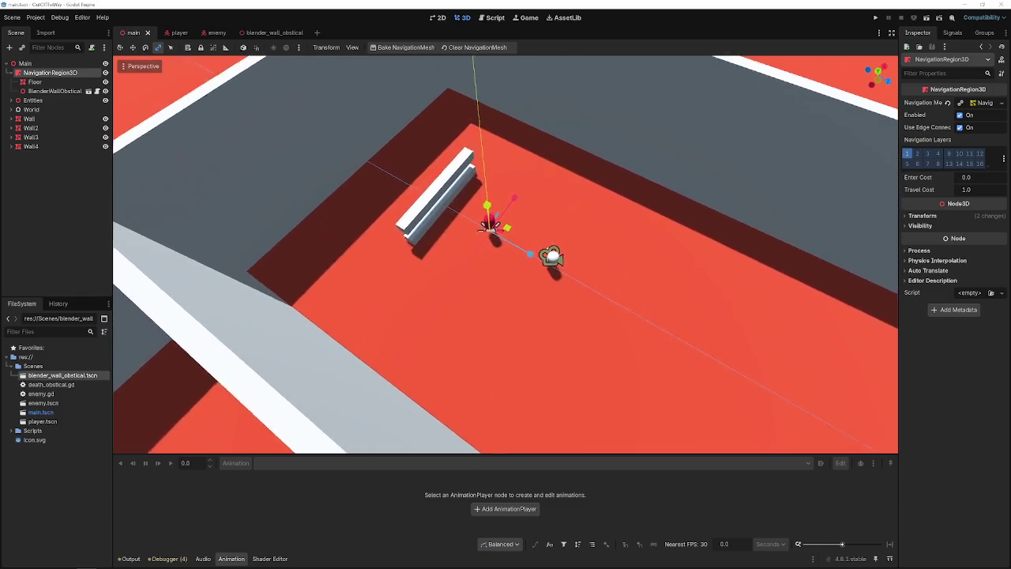
pyautogui.moveTo(506, 261); pyautogui.dragTo(479, 264)
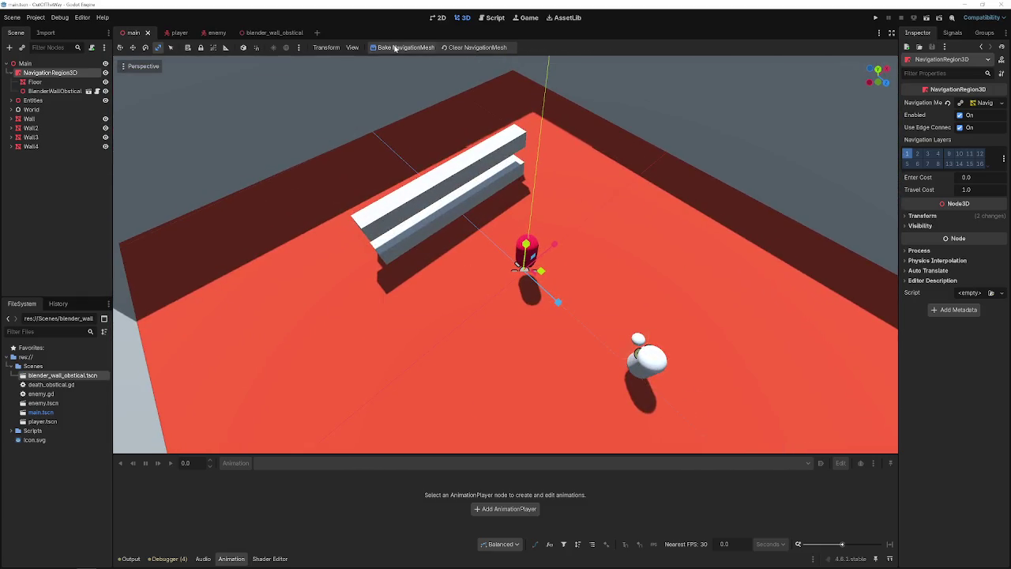
# - Move BlenderWallObstical back under Main and save main.tscn
pyautogui.click(62, 91)
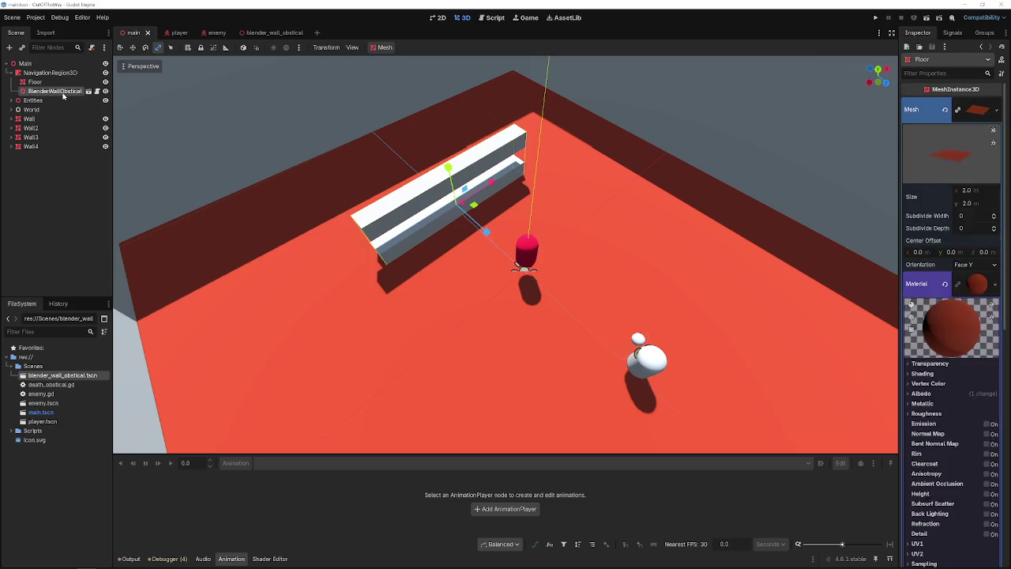
pyautogui.moveTo(64, 94); pyautogui.dragTo(48, 71)
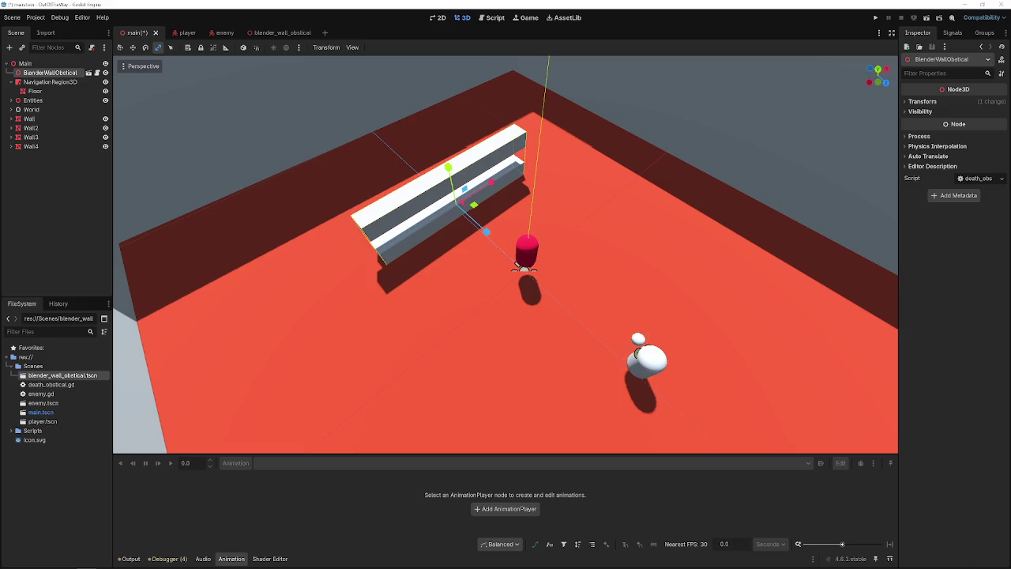
pyautogui.hotkey('ctrl', 's')
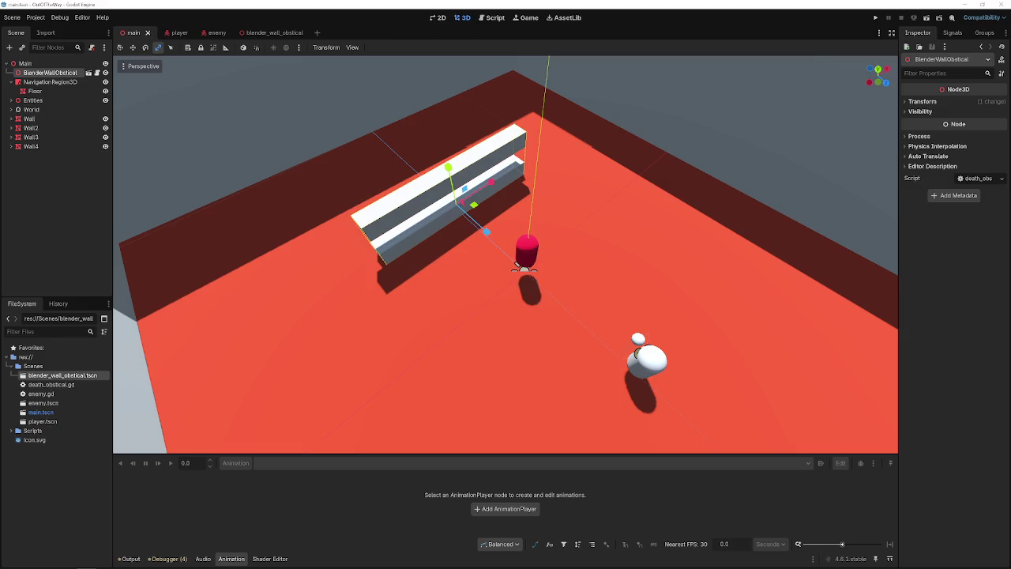
# - Set the navigation mesh's Parsed Geometry to static colliders and save the scene
pyautogui.click(50, 82)
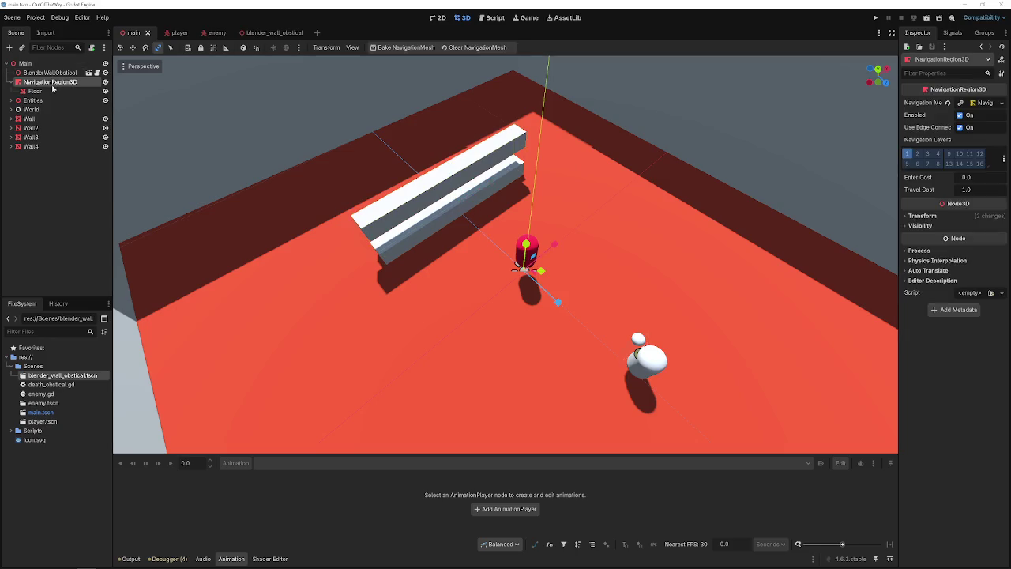
pyautogui.click(978, 104)
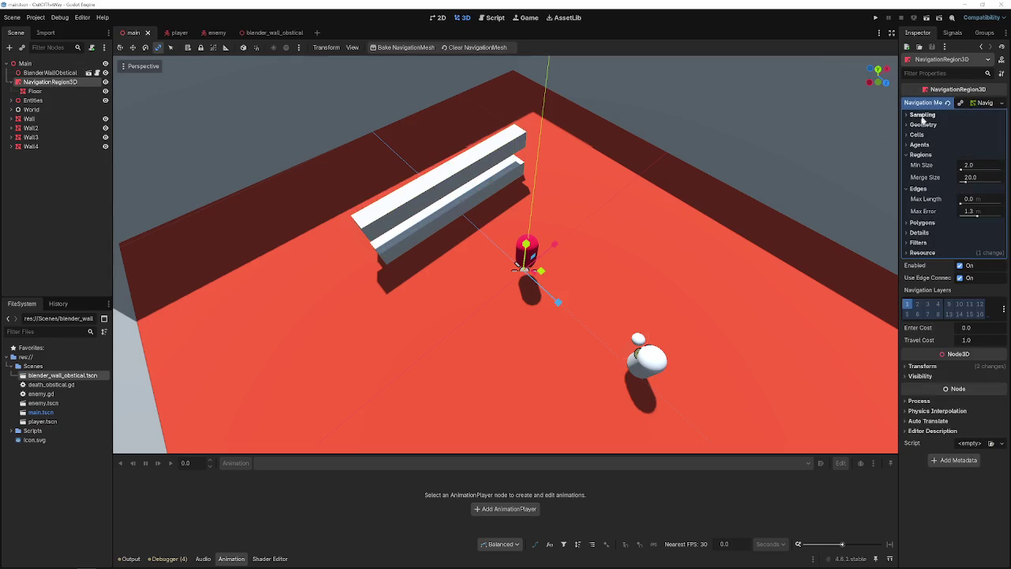
pyautogui.click(923, 124)
pyautogui.click(980, 135)
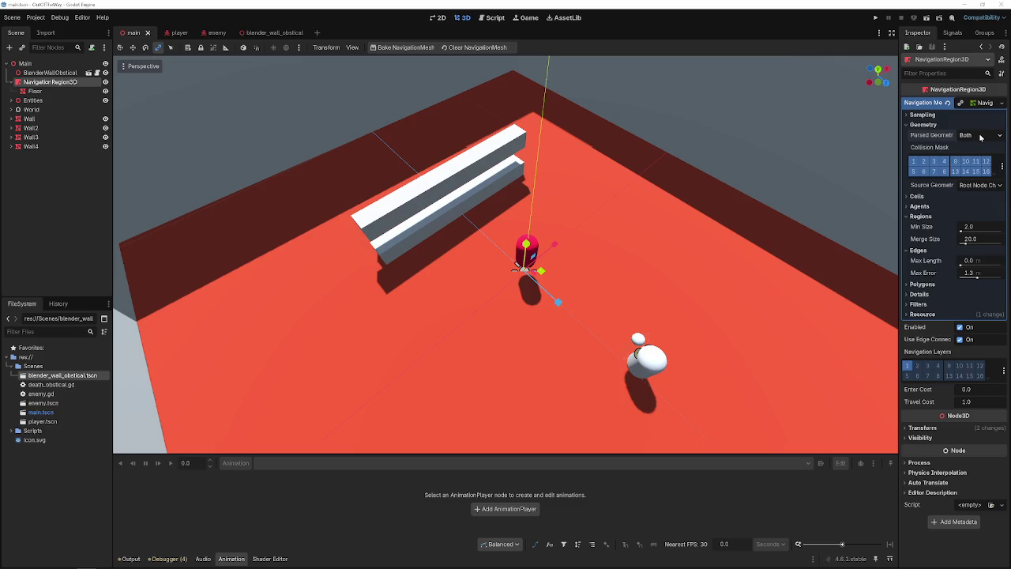
pyautogui.click(977, 158)
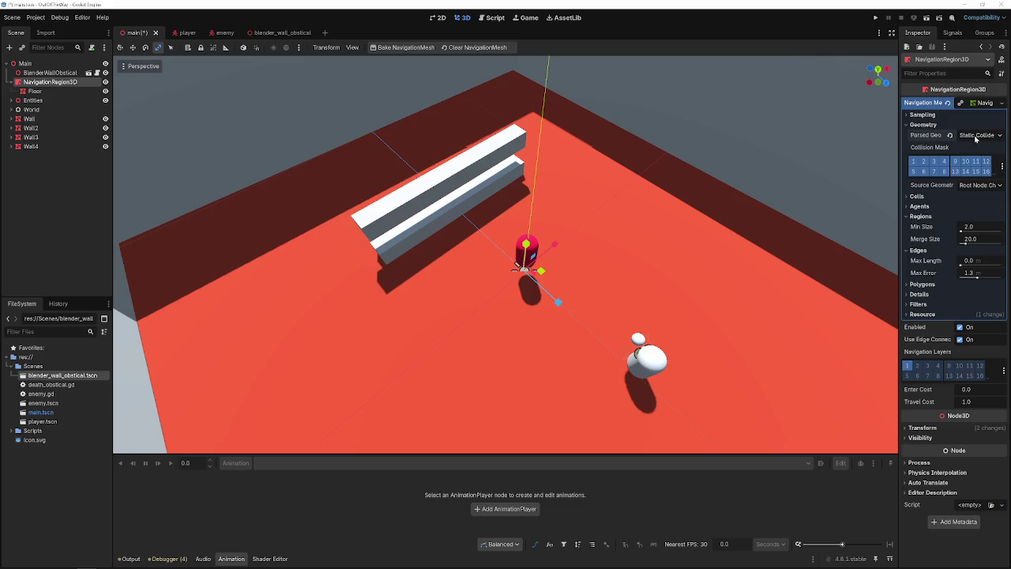
pyautogui.hotkey('ctrl', 's')
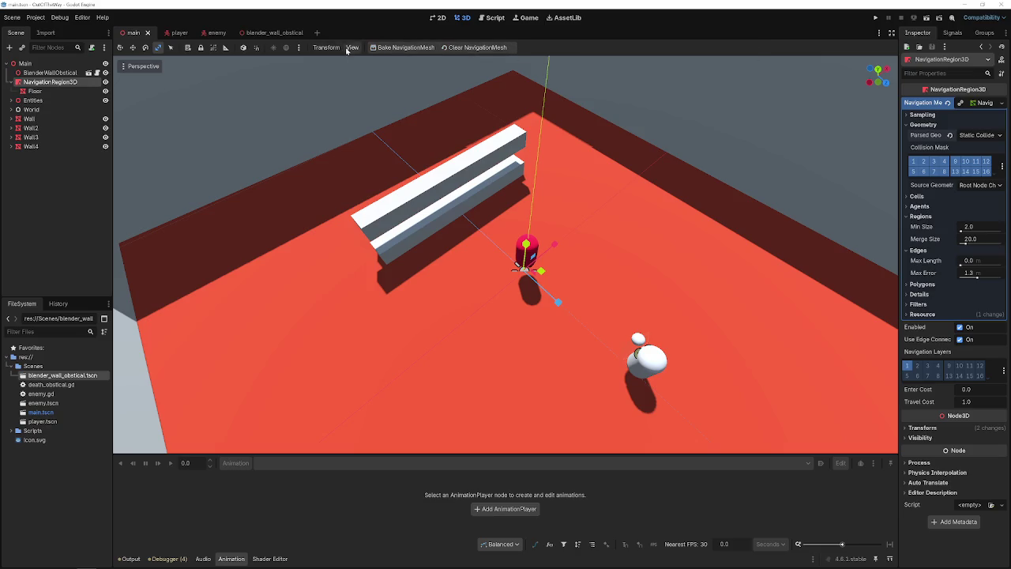
# - Bake the navigation mesh over the floor, then rebake with Source Geometry set to Group With Children
pyautogui.click(33, 91)
pyautogui.click(47, 82)
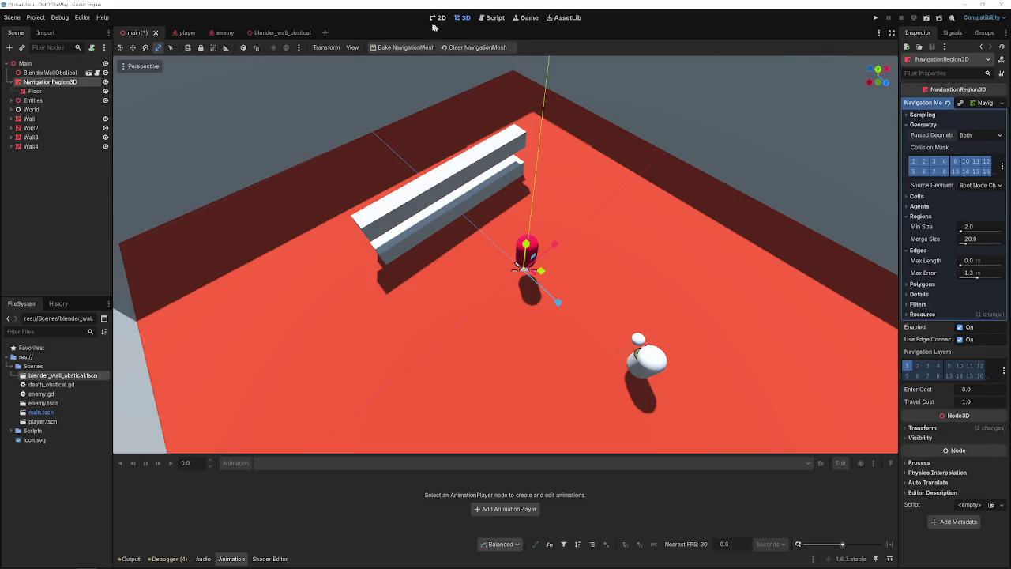
pyautogui.click(406, 48)
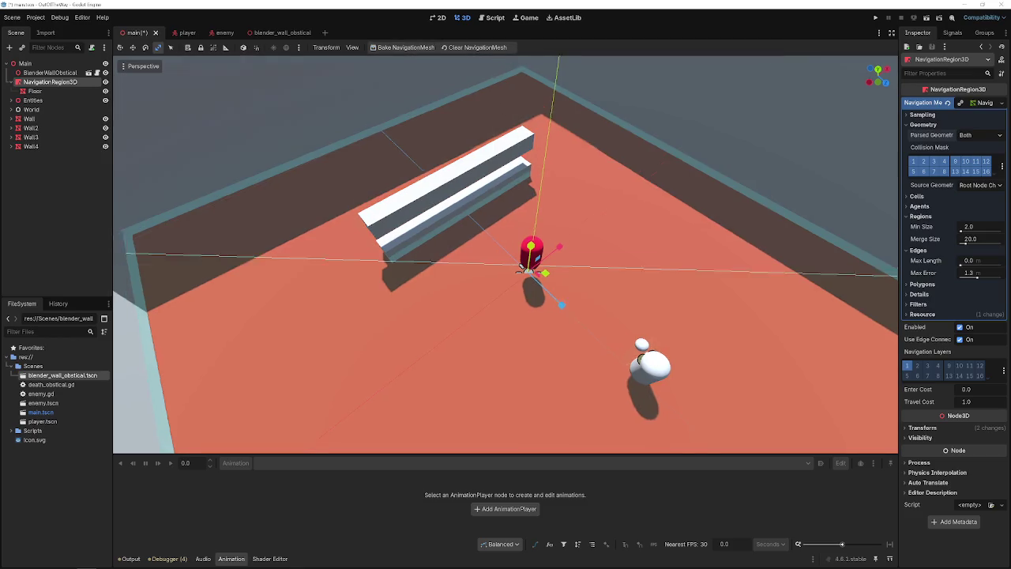
pyautogui.moveTo(474, 71); pyautogui.dragTo(532, 172)
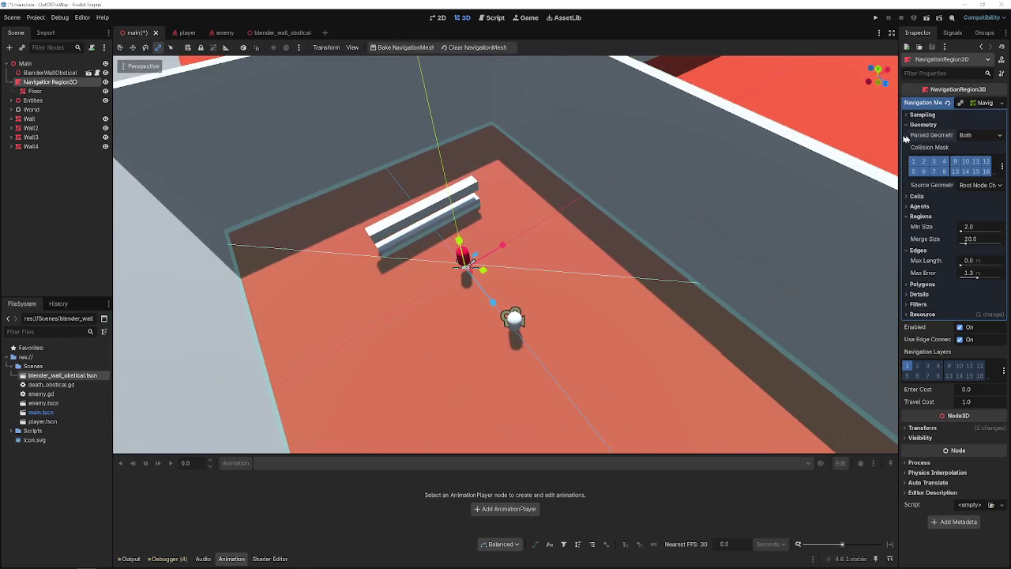
pyautogui.click(978, 185)
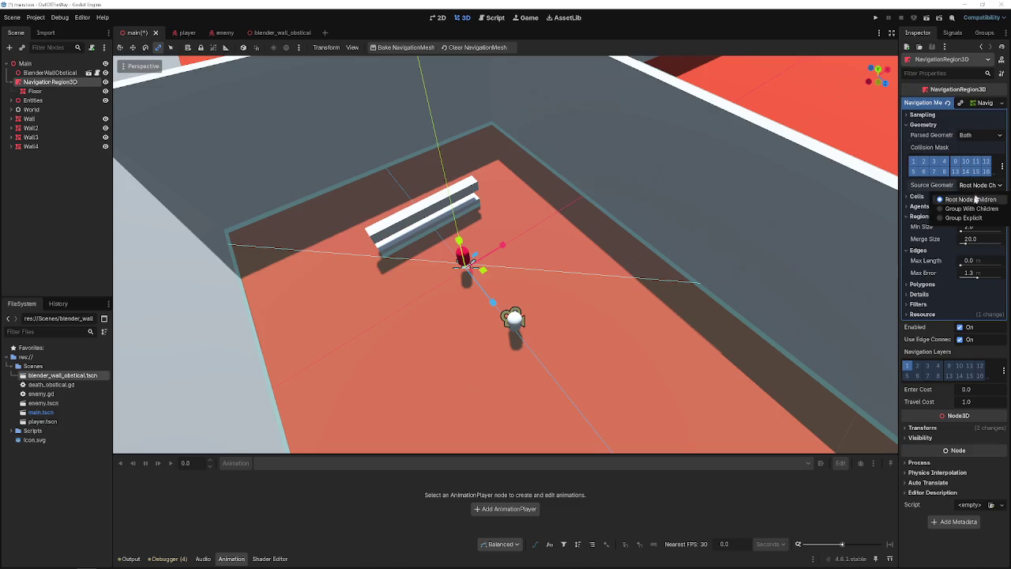
pyautogui.click(955, 200)
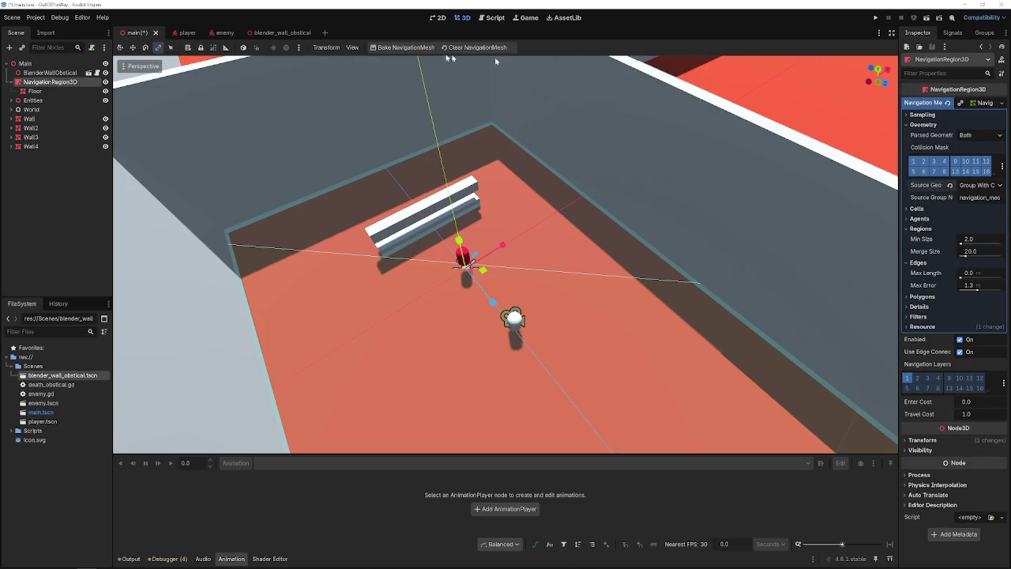
pyautogui.click(419, 49)
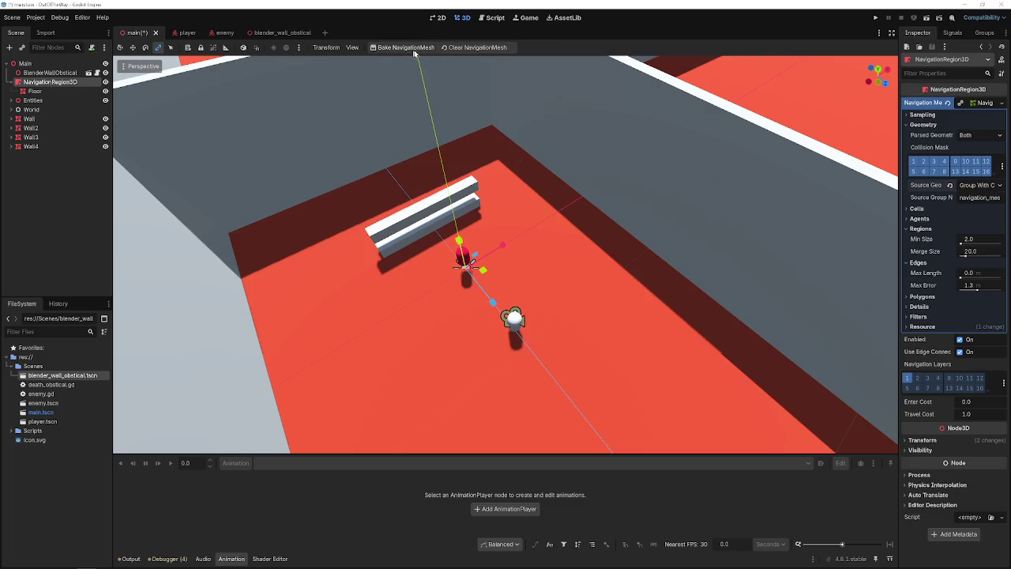
# - Try the explicit-group source geometry modes, rebake, and settle on Root Node Children
pyautogui.click(978, 185)
pyautogui.click(968, 215)
pyautogui.click(950, 185)
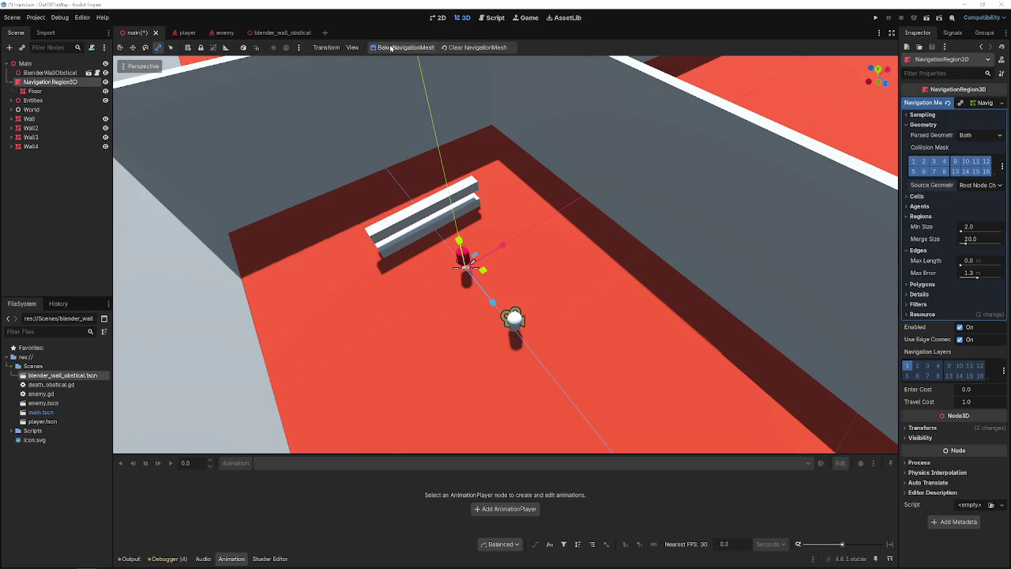
pyautogui.click(403, 48)
pyautogui.click(974, 185)
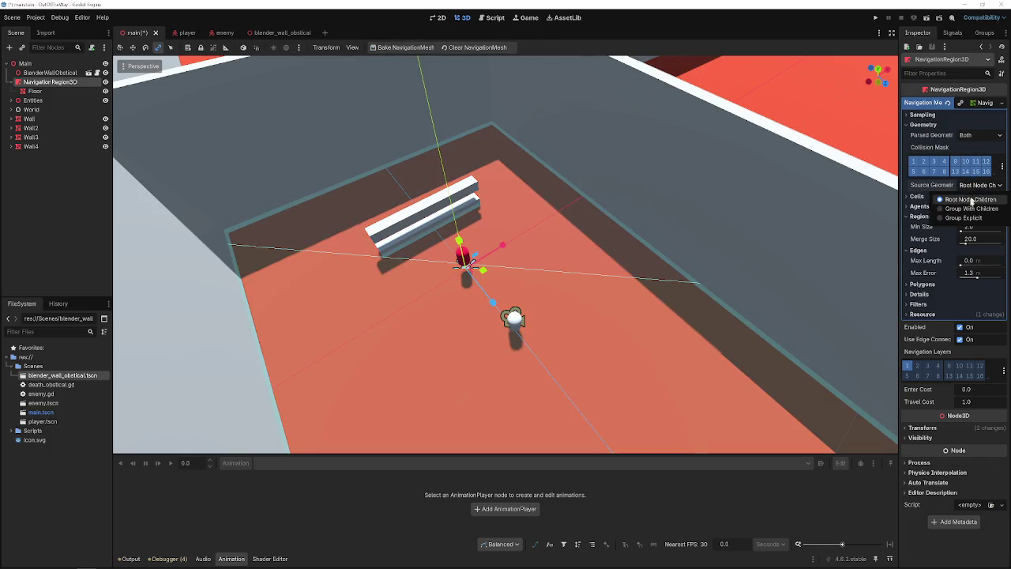
pyautogui.click(968, 210)
pyautogui.doubleClick(1002, 199)
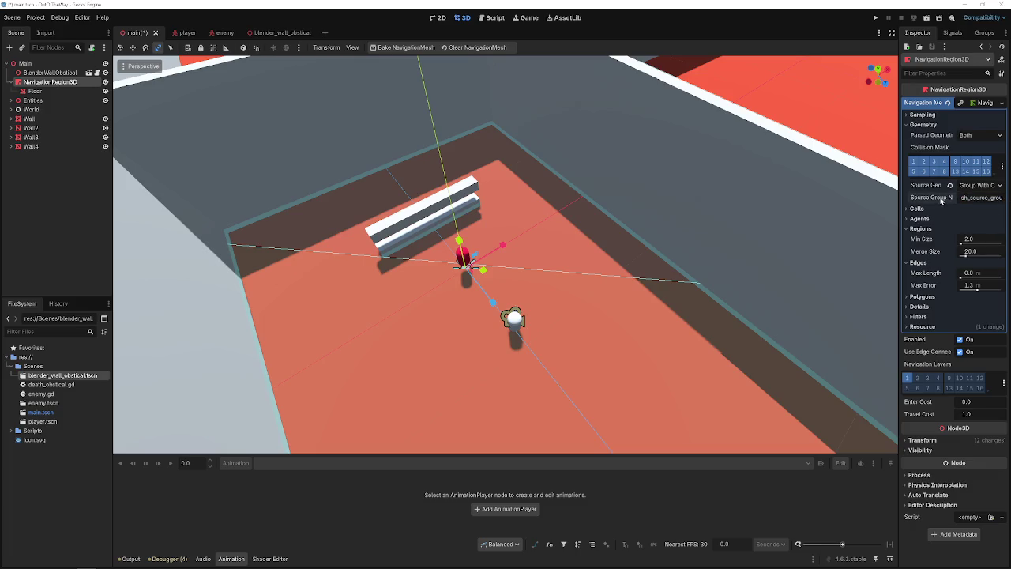
pyautogui.click(921, 206)
pyautogui.click(949, 186)
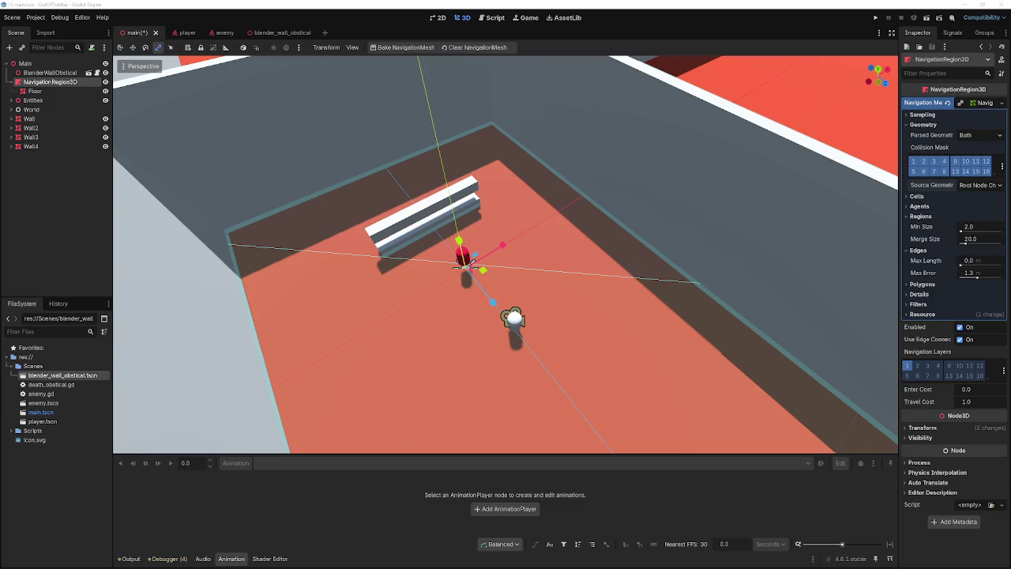
# - Filter the wall obstacle's properties for 'coll', then clear the filter and deselect it
pyautogui.click(27, 73)
pyautogui.write('coll')
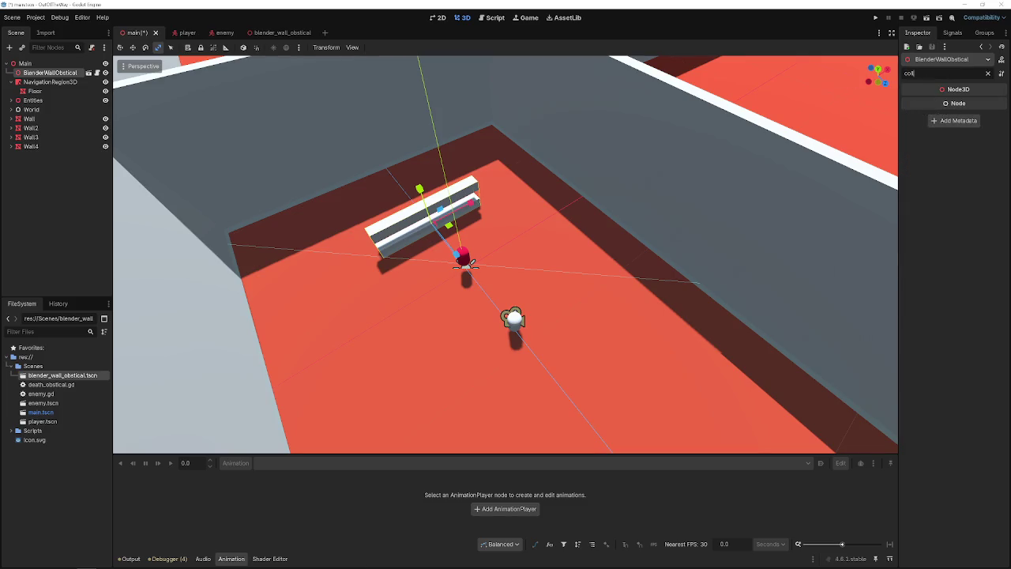
pyautogui.press('BackSpace')
pyautogui.press('BackSpace')
pyautogui.press('BackSpace')
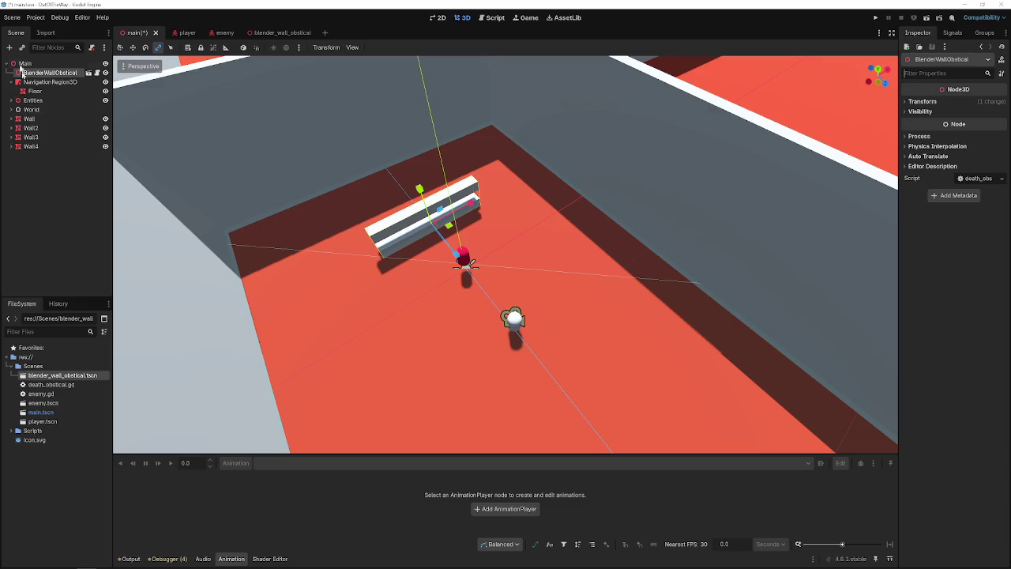
pyautogui.click(61, 204)
# - Add a CSGMesh3D node with collision enabled and a new box mesh
pyautogui.hotkey('ctrl', 'a')
pyautogui.write('cgs')
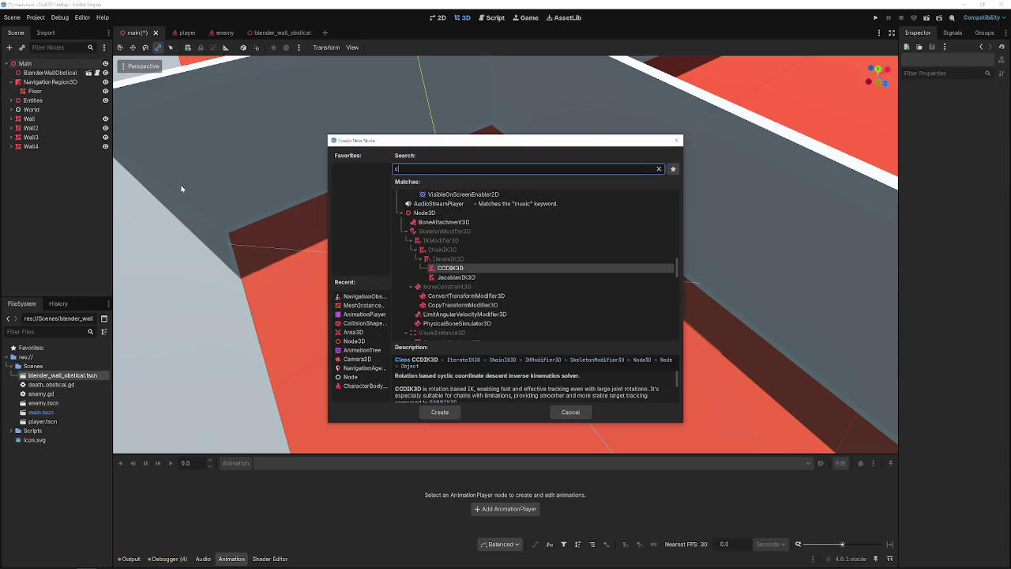
pyautogui.press('Return')
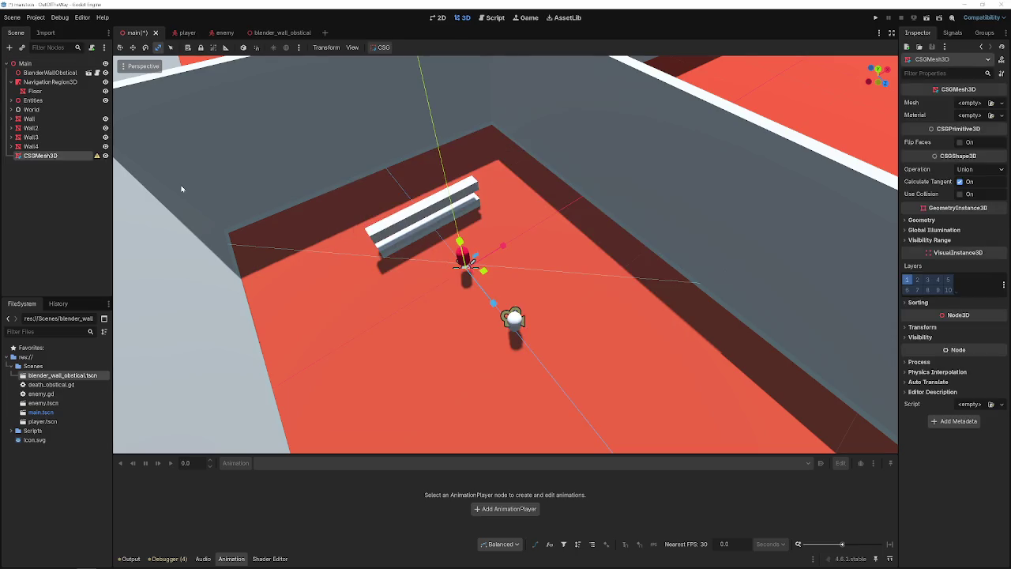
pyautogui.click(958, 194)
pyautogui.press('w')
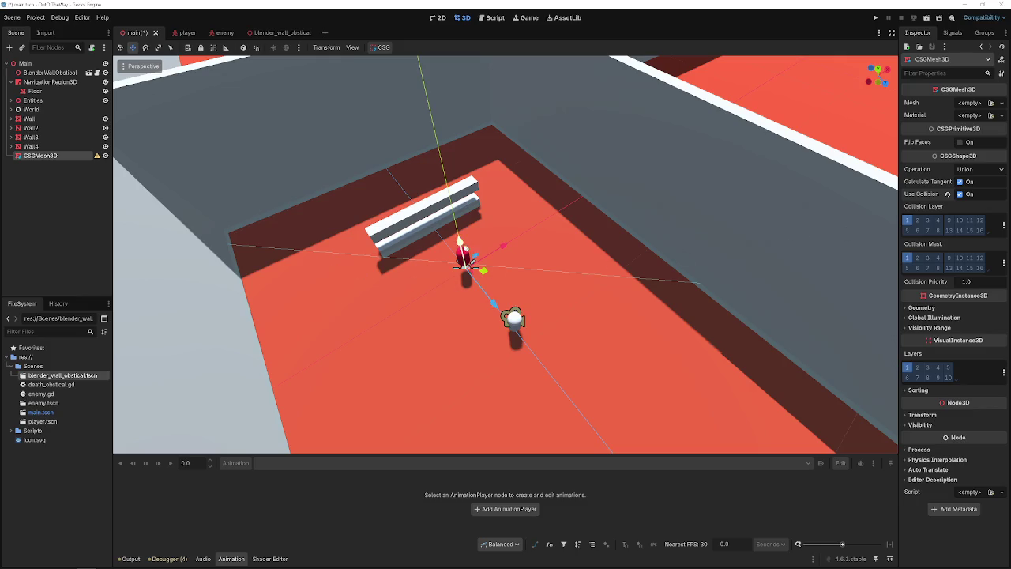
pyautogui.click(982, 104)
pyautogui.click(970, 139)
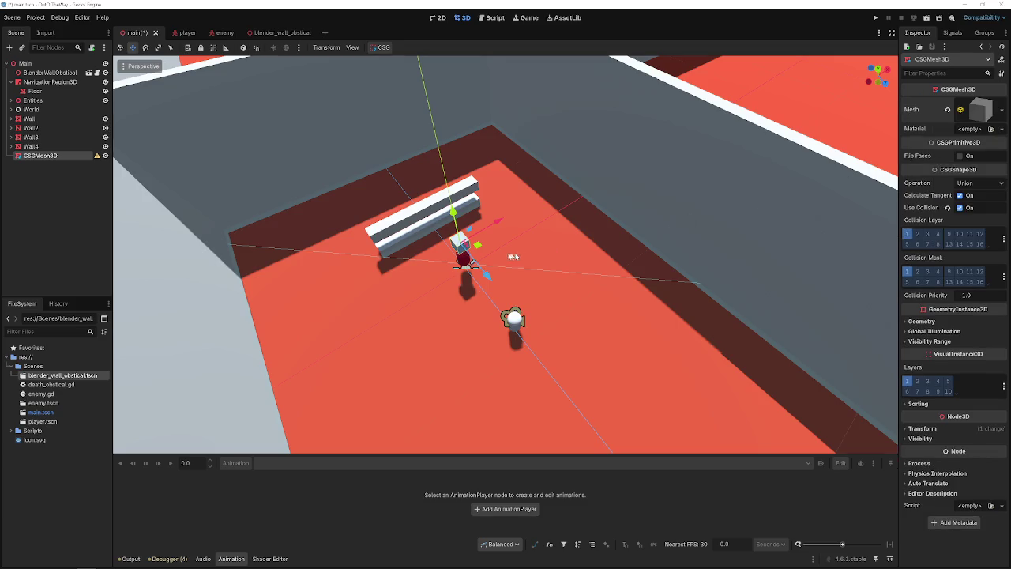
# - Scale the CSG box along X into a long slab and move it right on the floor
pyautogui.press('r')
pyautogui.moveTo(498, 222)
pyautogui.mouseDown()
pyautogui.moveTo(548, 214)
pyautogui.moveTo(541, 203)
pyautogui.mouseUp()
pyautogui.press('w')
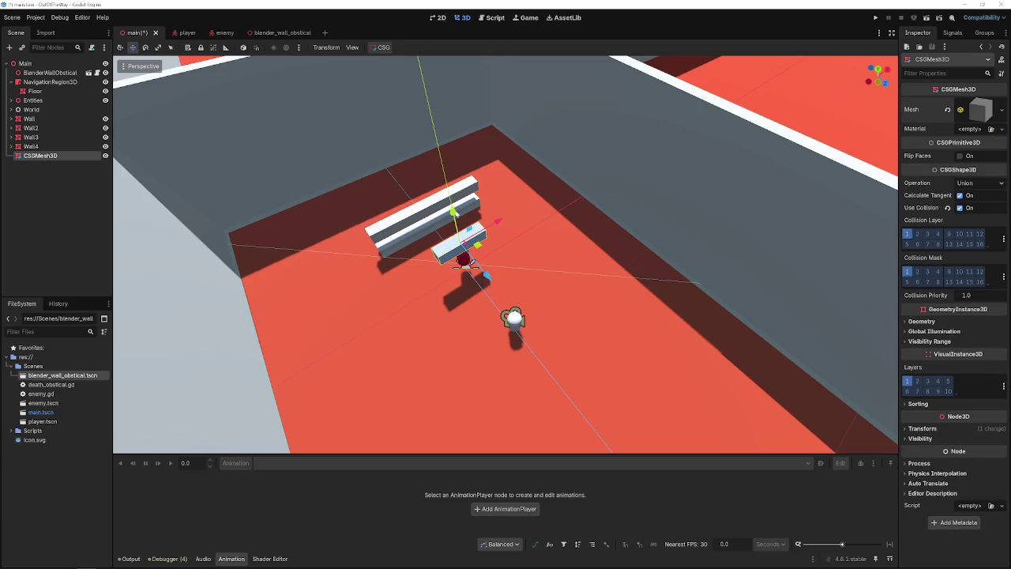
pyautogui.moveTo(454, 211)
pyautogui.mouseDown()
pyautogui.moveTo(473, 241)
pyautogui.moveTo(587, 225)
pyautogui.moveTo(575, 233)
pyautogui.mouseUp()
# - Rebake the navigation mesh around the slab and toggle the region's enabled and edge connection settings
pyautogui.click(50, 81)
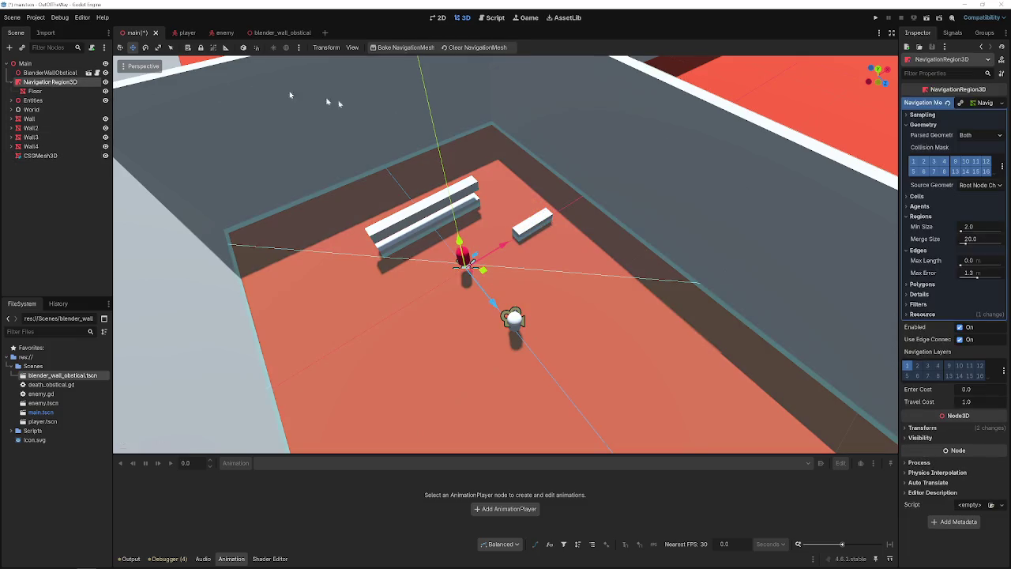
pyautogui.click(385, 47)
pyautogui.scroll(10, 456, 89)
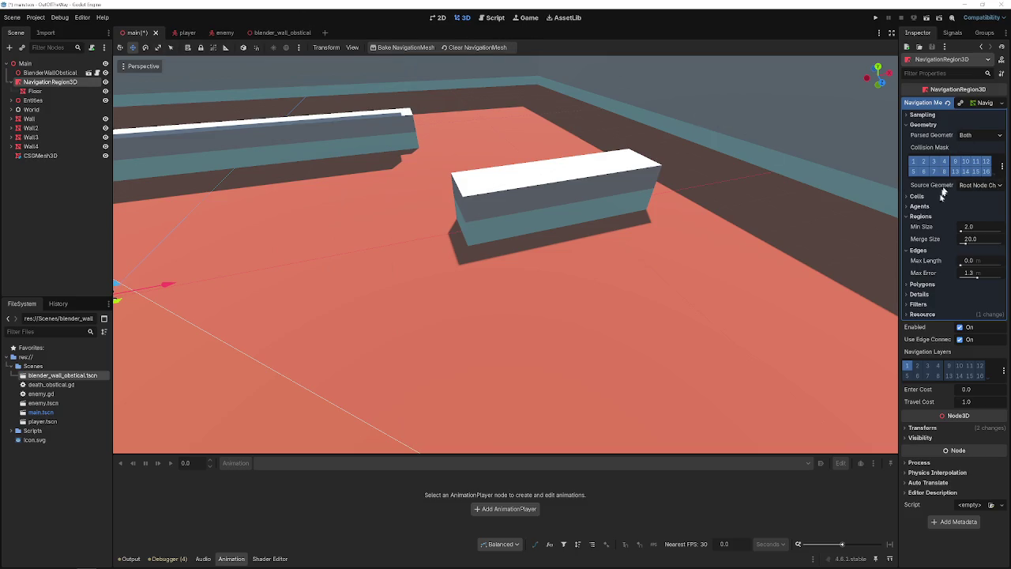
pyautogui.click(960, 328)
pyautogui.click(960, 329)
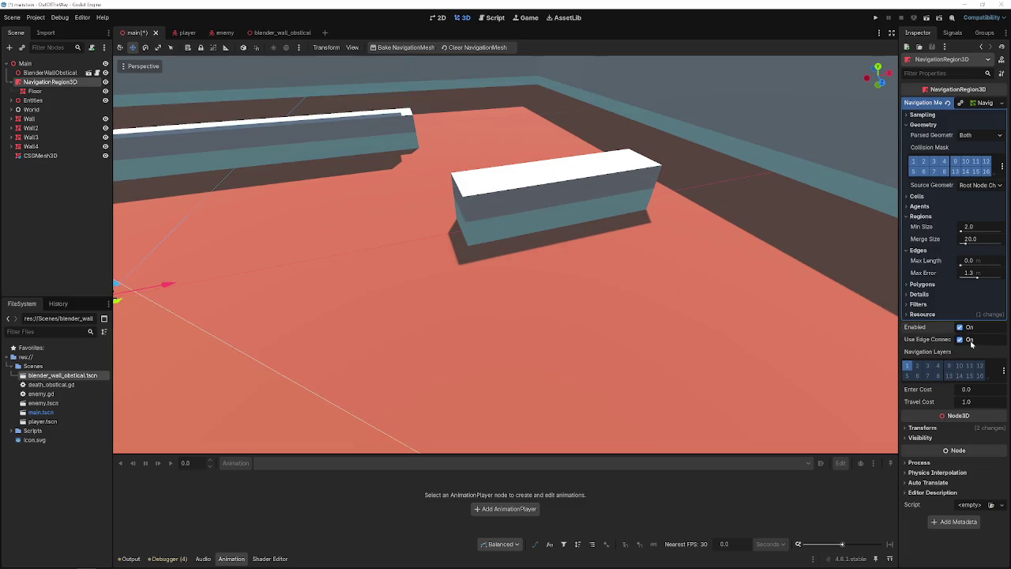
pyautogui.click(961, 340)
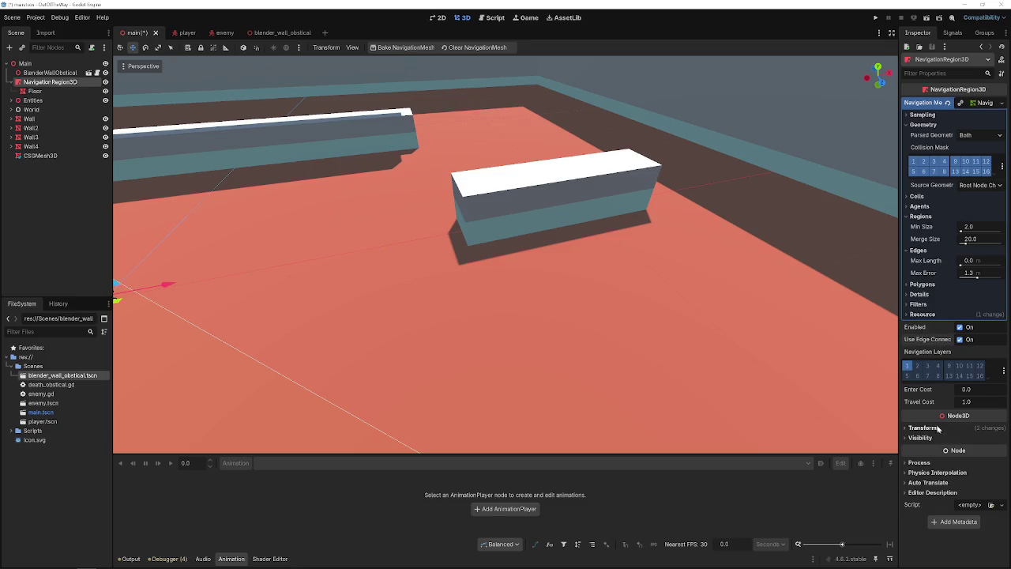
# - Review the region's Process, Physics Interpolation and navigation mesh Cells, Agents, Polygons, Filters and Resource sections
pyautogui.click(930, 463)
pyautogui.click(932, 464)
pyautogui.click(932, 473)
pyautogui.click(932, 472)
pyautogui.click(918, 196)
pyautogui.click(920, 229)
pyautogui.click(918, 196)
pyautogui.click(919, 206)
pyautogui.click(921, 216)
pyautogui.click(919, 227)
pyautogui.click(921, 237)
pyautogui.click(921, 237)
pyautogui.click(920, 246)
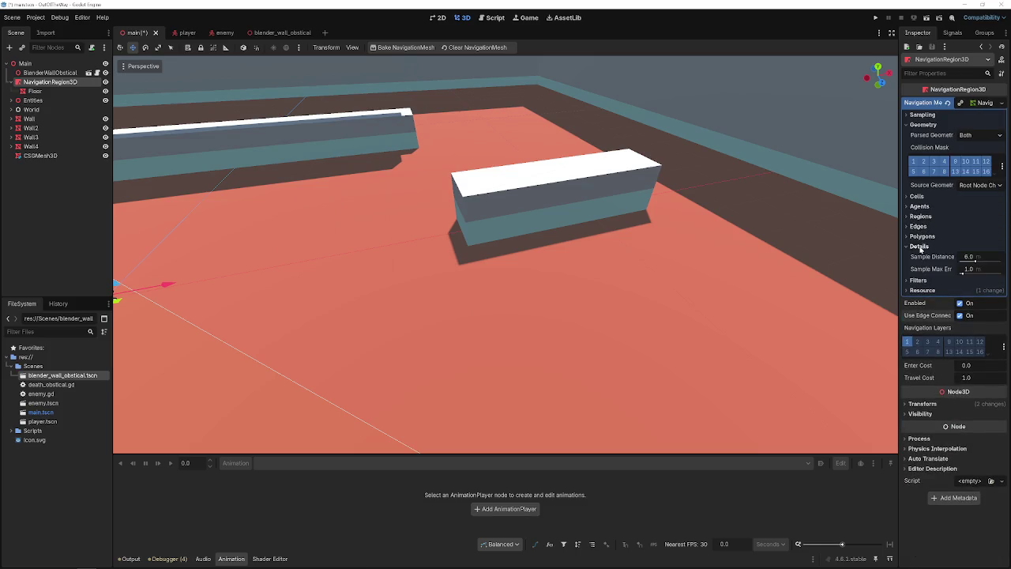
pyautogui.click(919, 247)
pyautogui.click(918, 256)
pyautogui.click(918, 257)
pyautogui.click(919, 267)
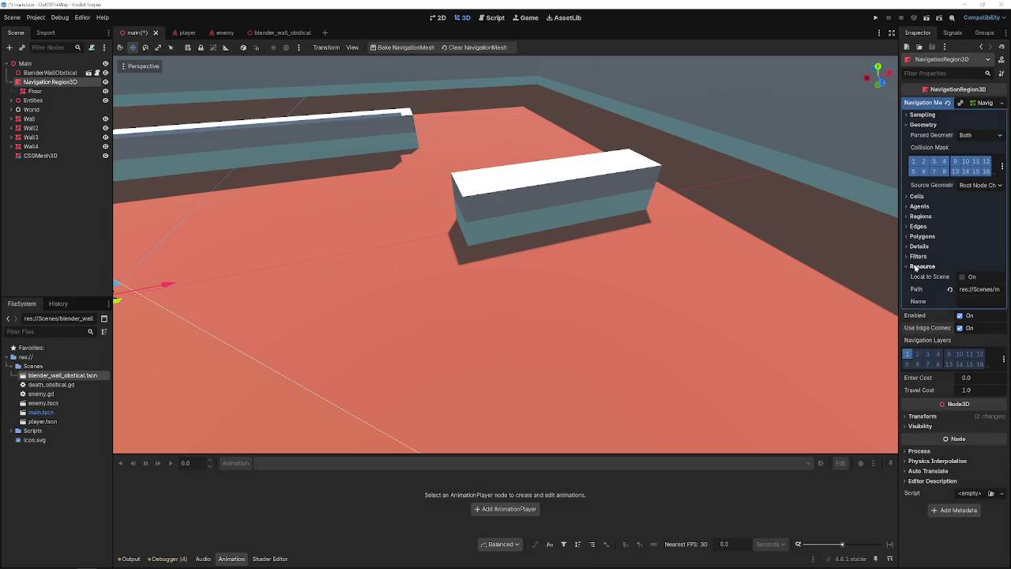
pyautogui.click(918, 267)
pyautogui.click(917, 269)
pyautogui.click(917, 268)
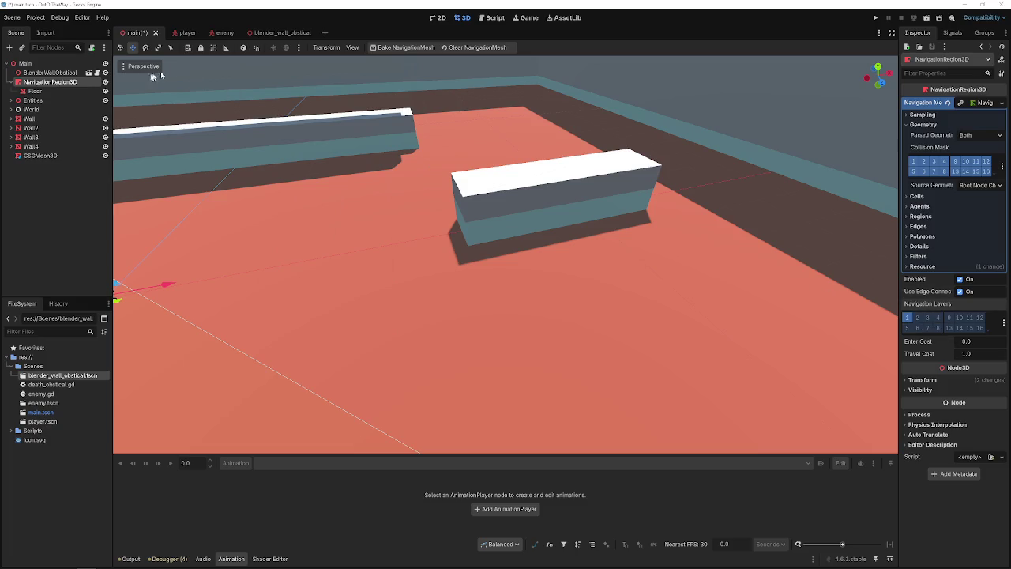
# - Select the Floor and NavigationRegion3D nodes together and delete them
pyautogui.click(35, 91)
pyautogui.click(36, 82)
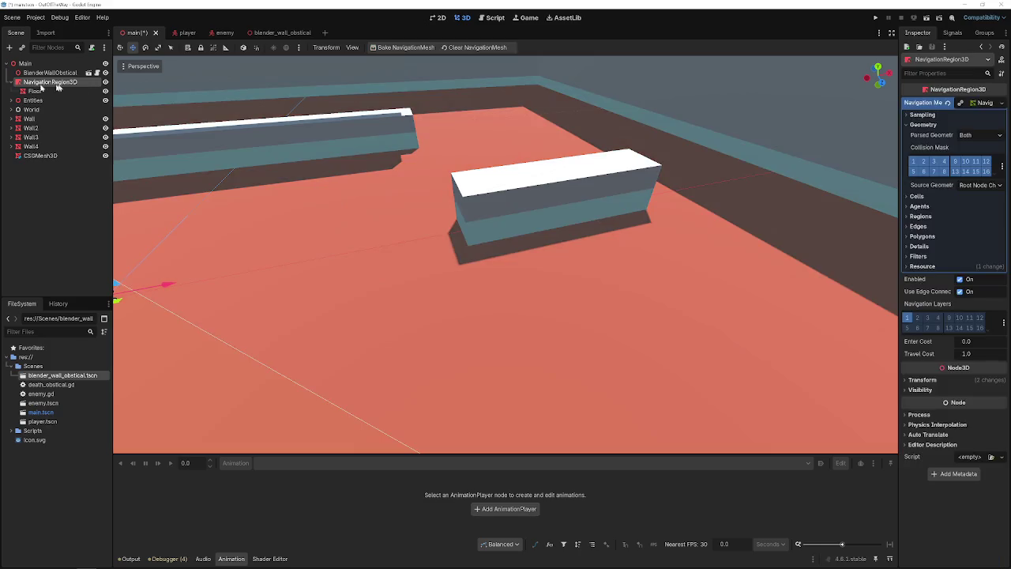
pyautogui.click(916, 125)
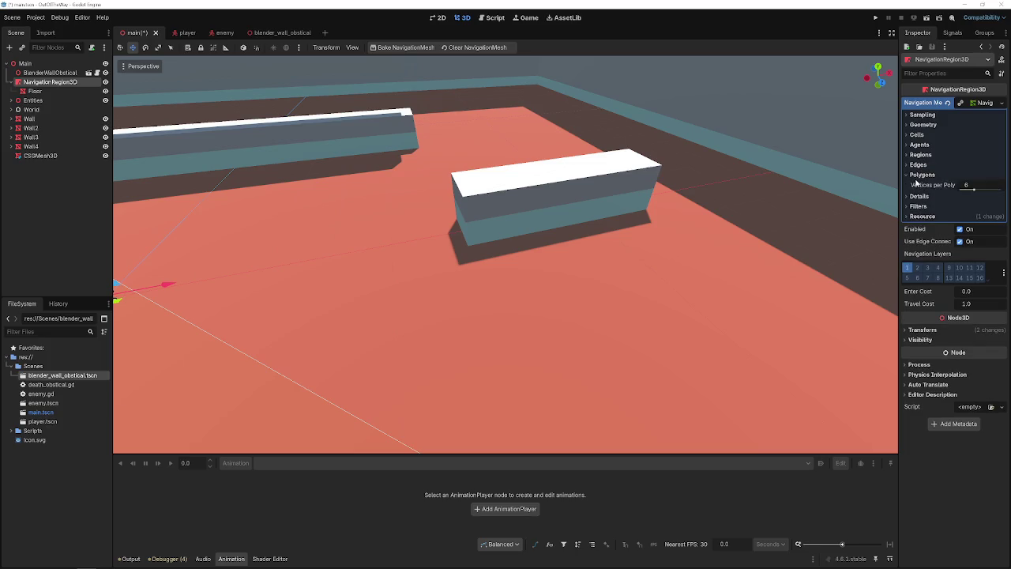
pyautogui.click(64, 89)
pyautogui.keyDown('ctrl'); pyautogui.click(61, 82); pyautogui.keyUp('ctrl')
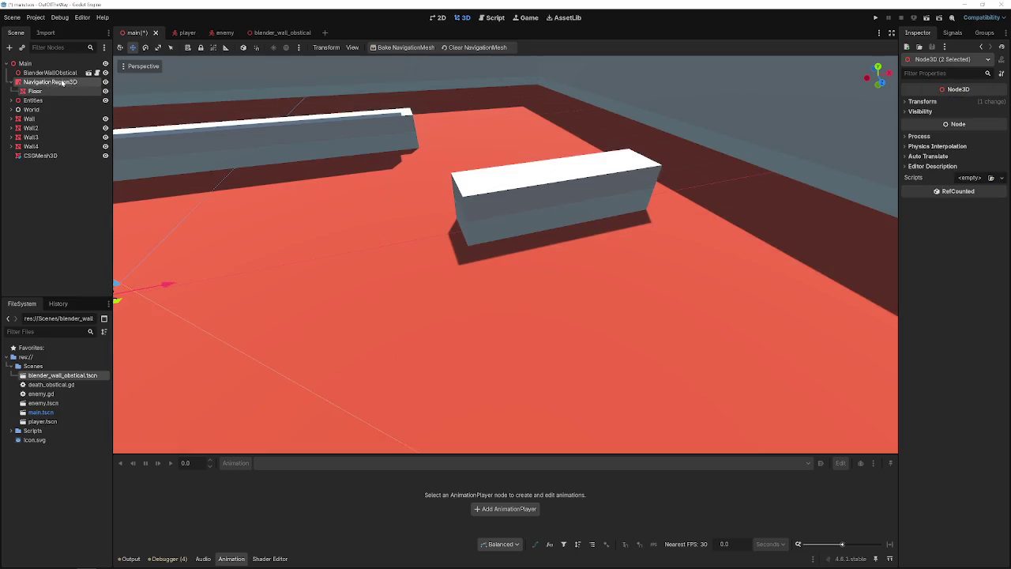
pyautogui.press('Delete')
# - Confirm the deletion, then add a stray CSGMesh3D2 child under Main and delete it
pyautogui.click(475, 292)
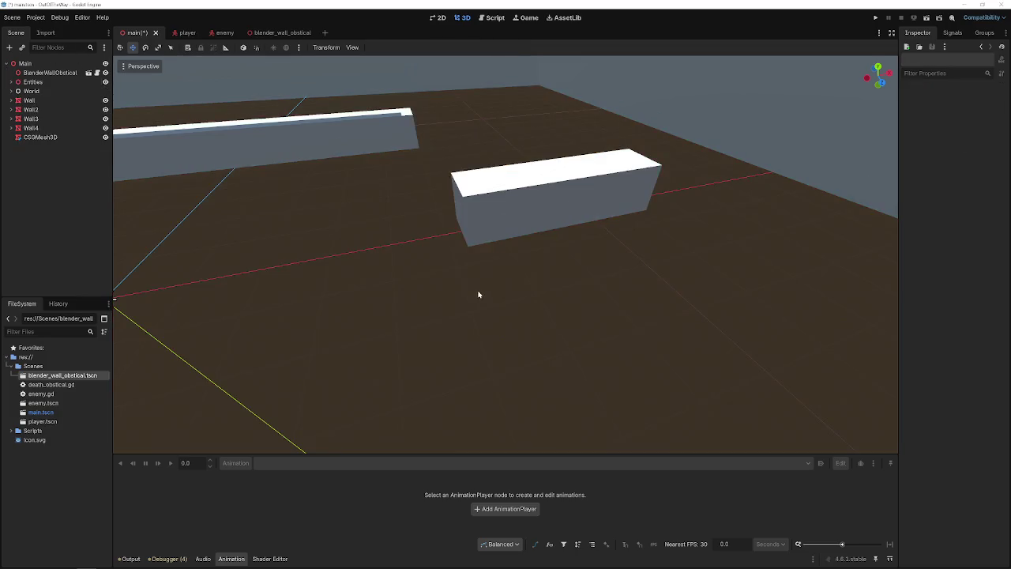
pyautogui.click(48, 63)
pyautogui.rightClick(50, 63)
pyautogui.click(74, 72)
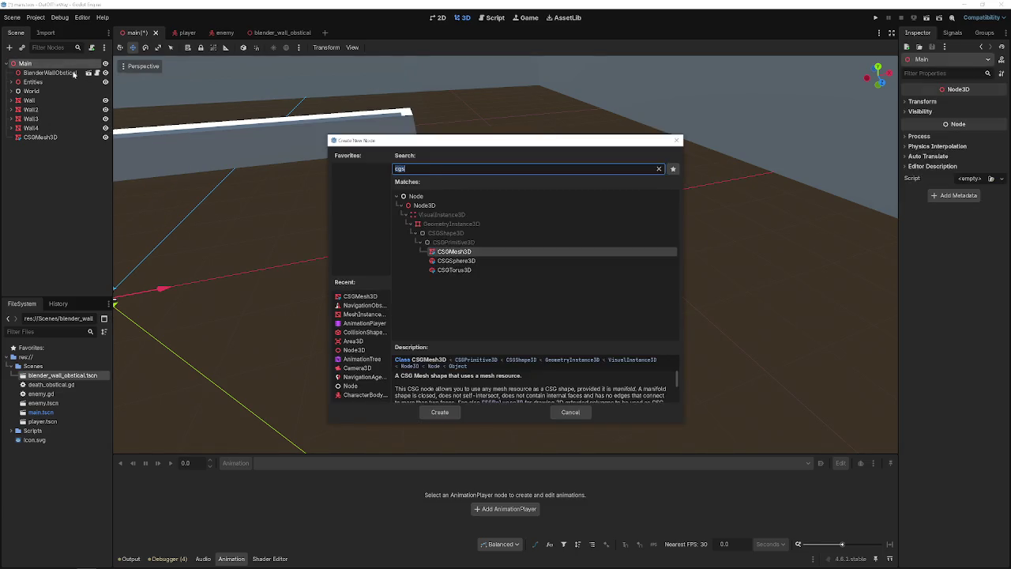
pyautogui.press('Return')
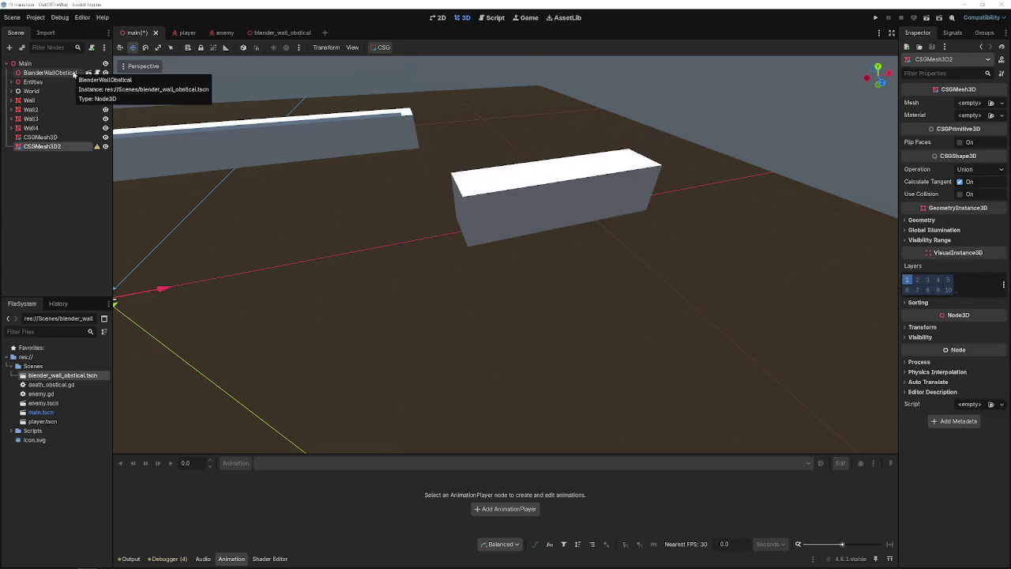
pyautogui.press('Delete')
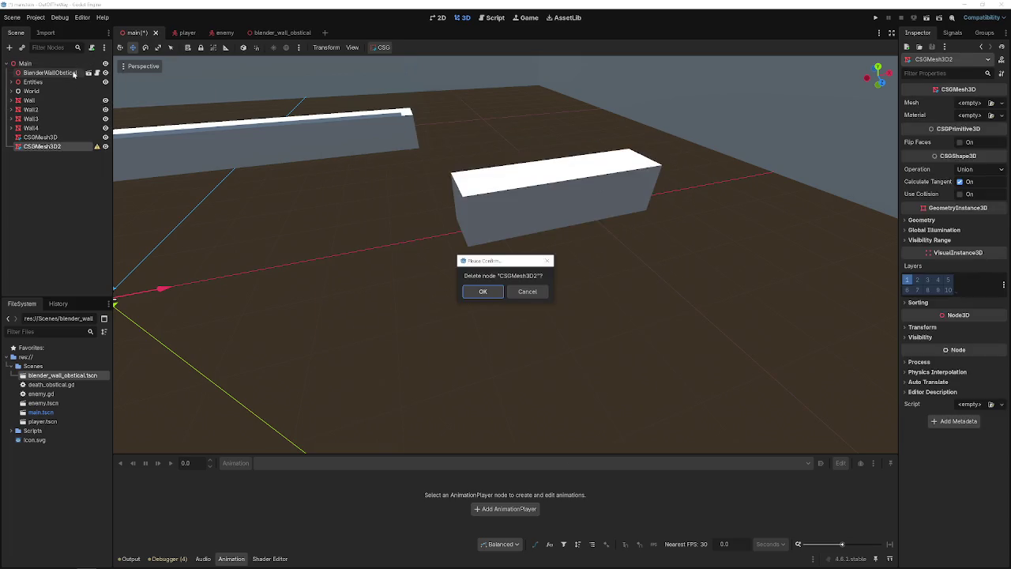
pyautogui.click(485, 291)
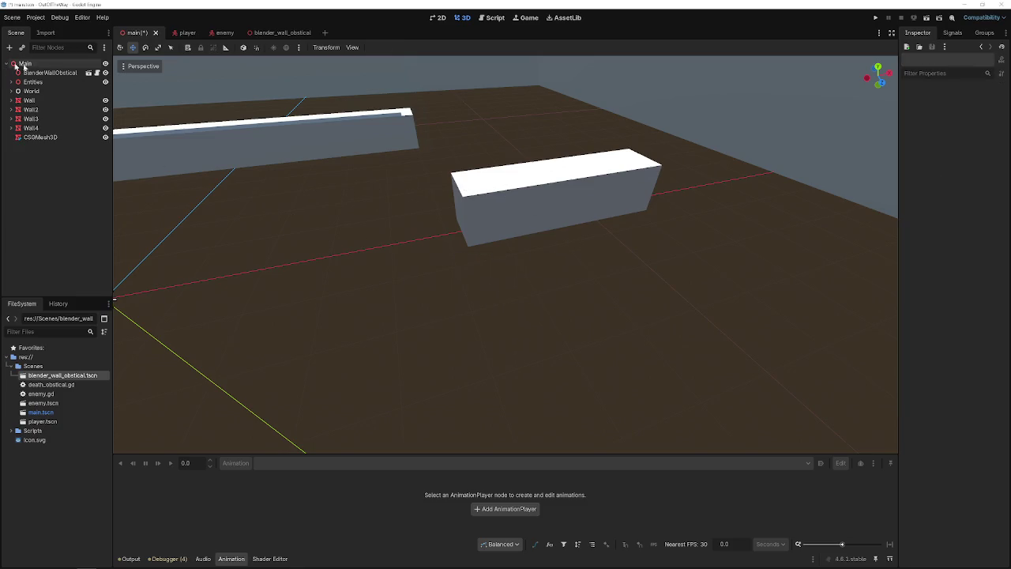
# - Add a MeshInstance3D child under Main named Floor, then begin adding another child to Main
pyautogui.click(57, 64)
pyautogui.rightClick(57, 65)
pyautogui.click(86, 75)
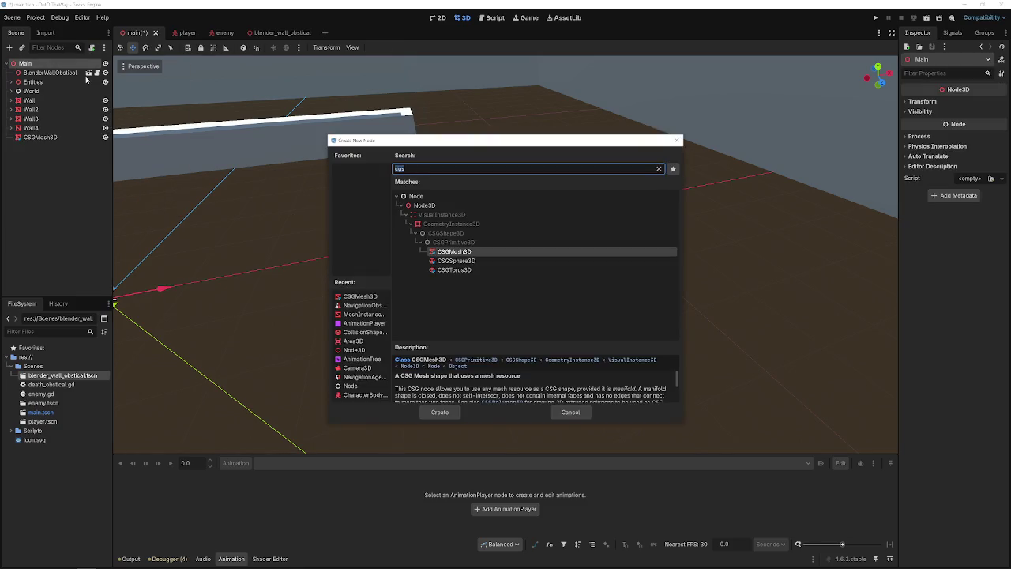
pyautogui.write('mesh')
pyautogui.press('Return')
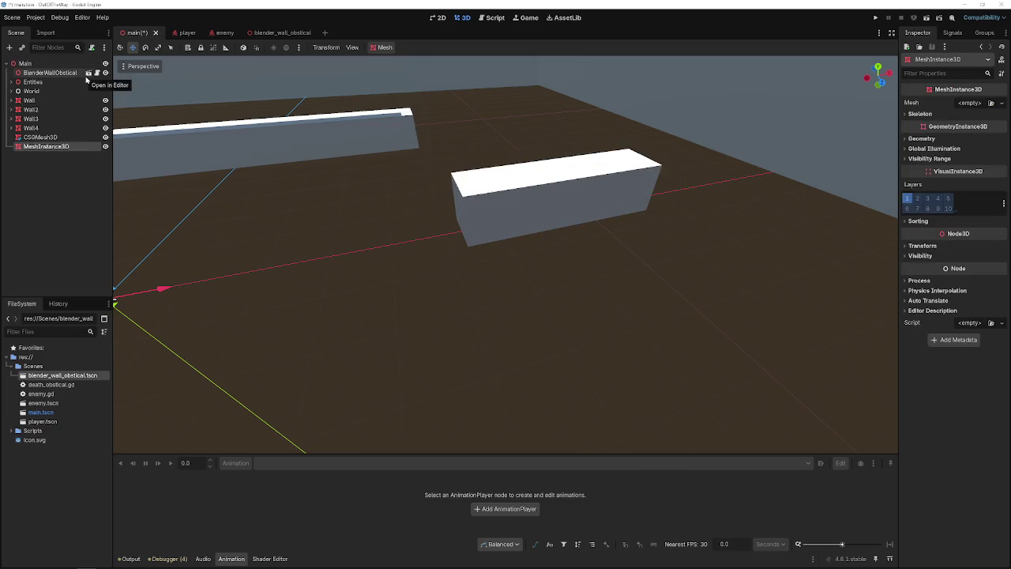
pyautogui.doubleClick(33, 148)
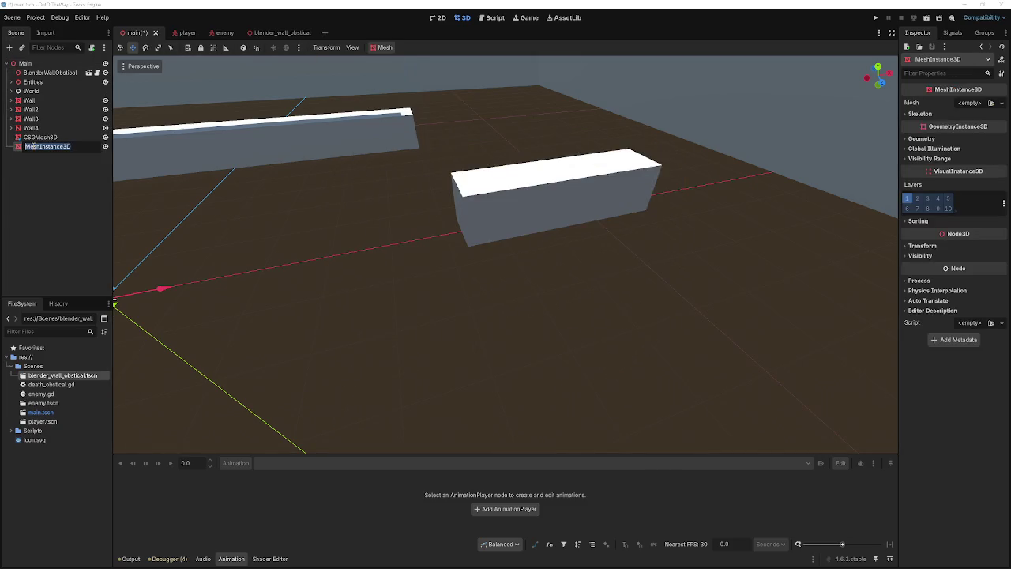
pyautogui.write('Fl')
pyautogui.press('Escape')
pyautogui.doubleClick(46, 145)
pyautogui.write('Fl')
pyautogui.press('Return')
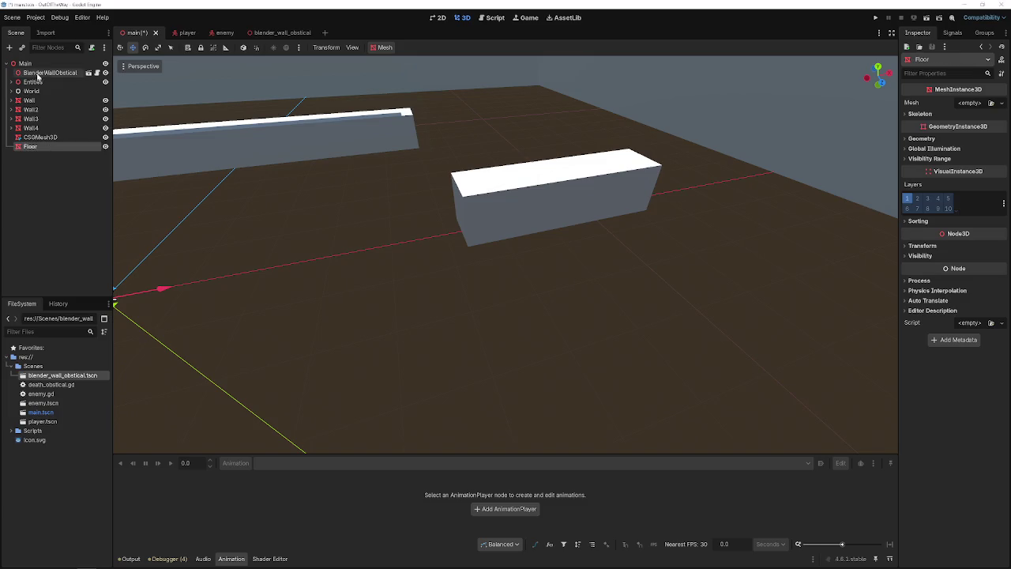
pyautogui.rightClick(41, 65)
pyautogui.click(44, 74)
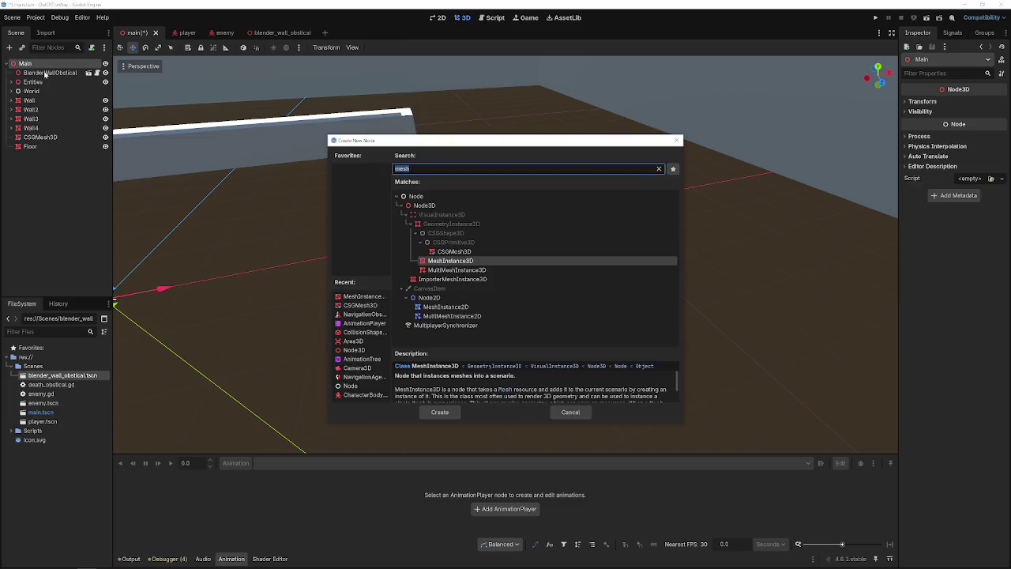
# - Create a NavigationRegion3D under Main and make Floor its child
pyautogui.write('navreg')
pyautogui.press('Return')
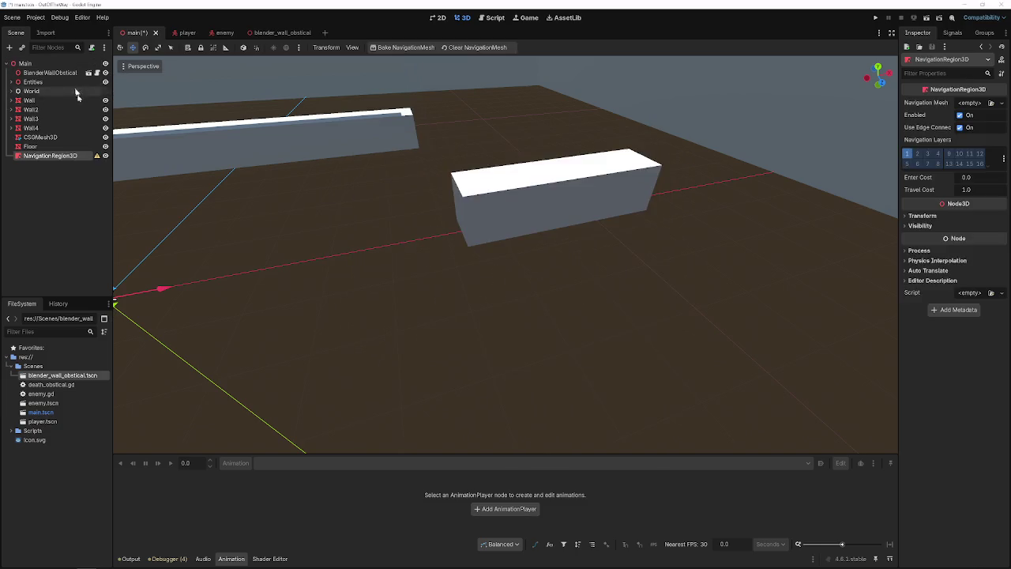
pyautogui.moveTo(32, 146); pyautogui.dragTo(49, 155)
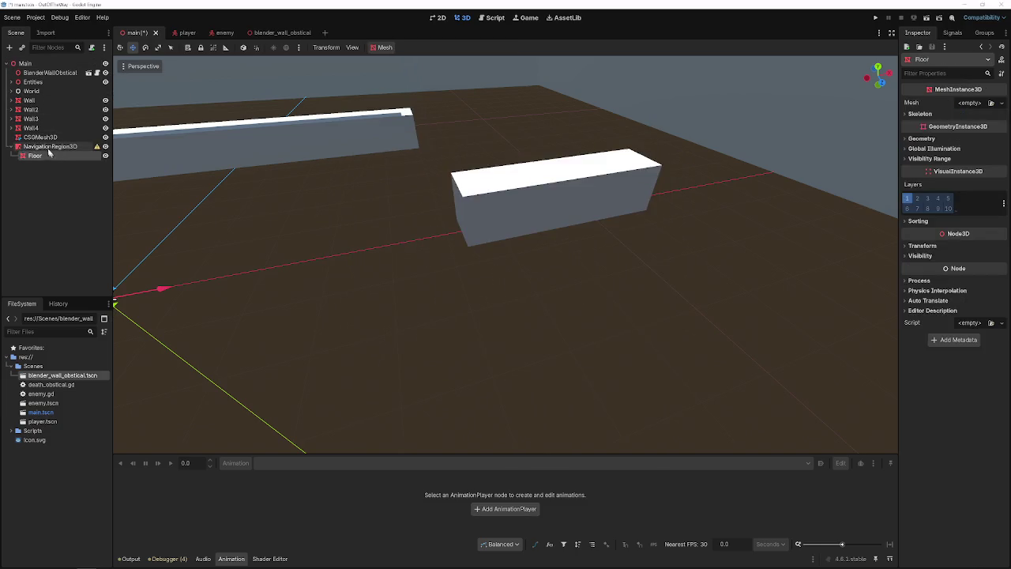
pyautogui.click(49, 147)
pyautogui.click(39, 156)
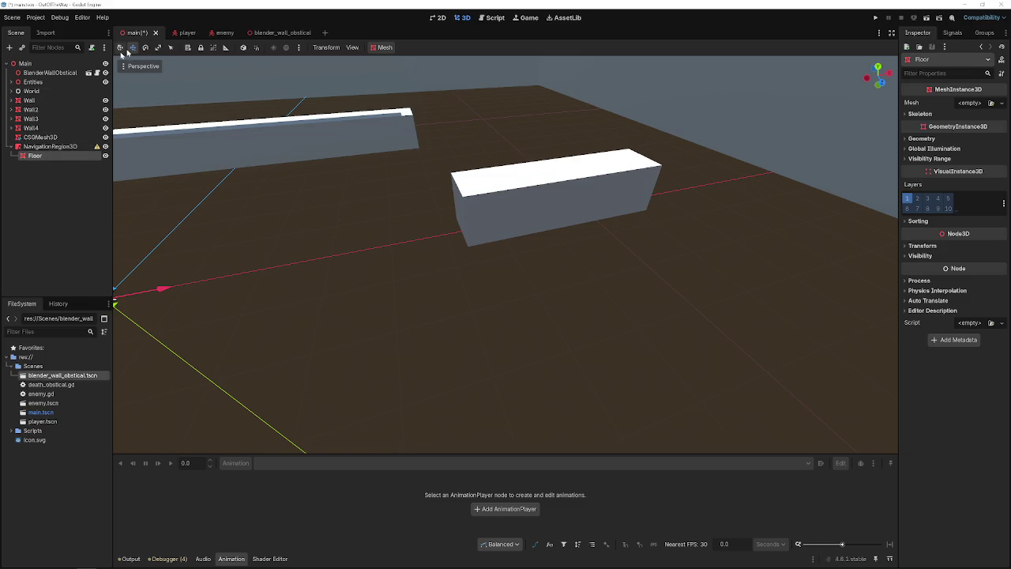
# - Try Mesh > Create Navigation Mesh on Floor, dismiss the empty-mesh warning, and open Floor's mesh types
pyautogui.rightClick(51, 156)
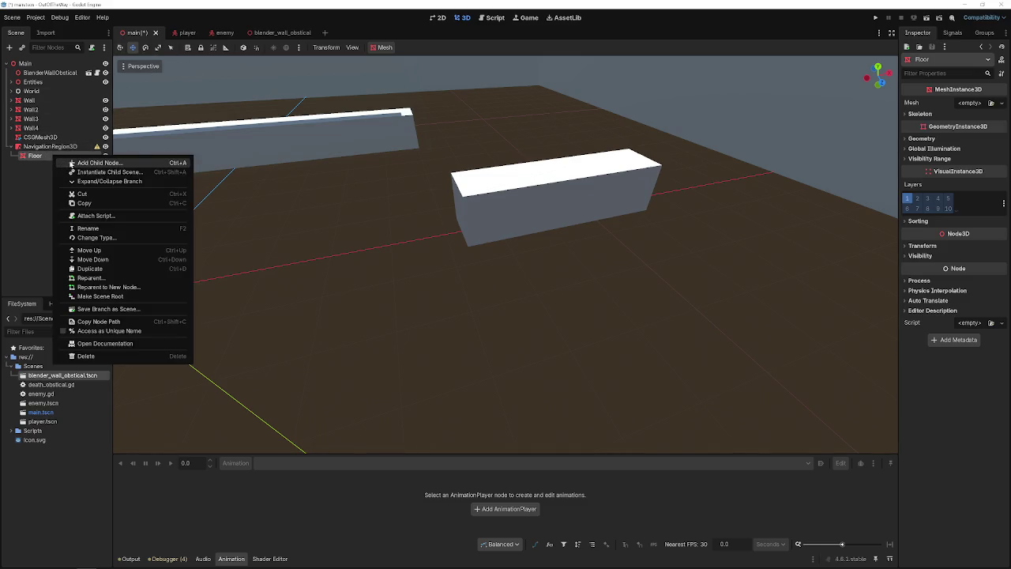
pyautogui.click(40, 186)
pyautogui.rightClick(44, 158)
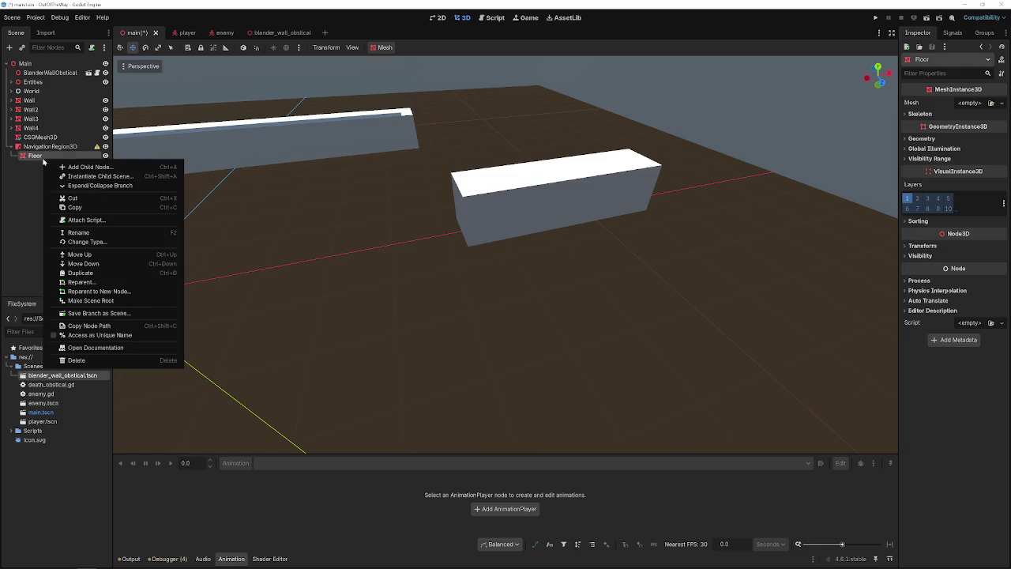
pyautogui.click(17, 192)
pyautogui.click(382, 48)
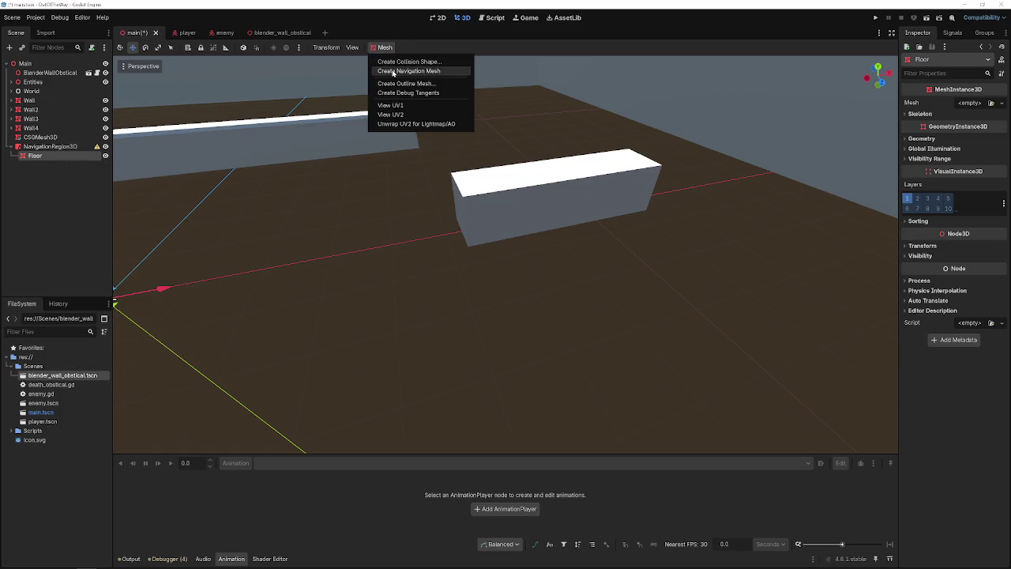
pyautogui.click(392, 67)
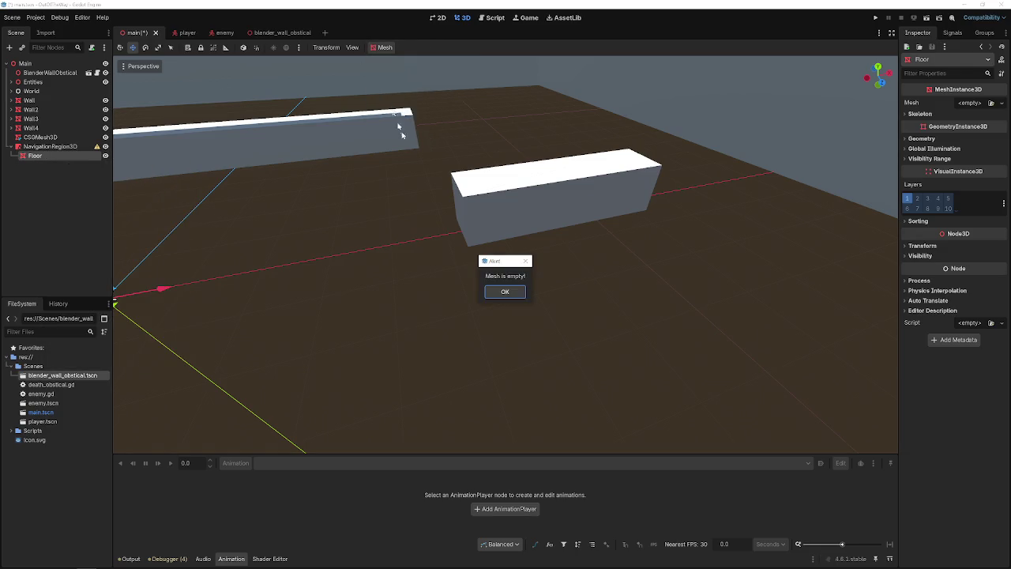
pyautogui.click(505, 289)
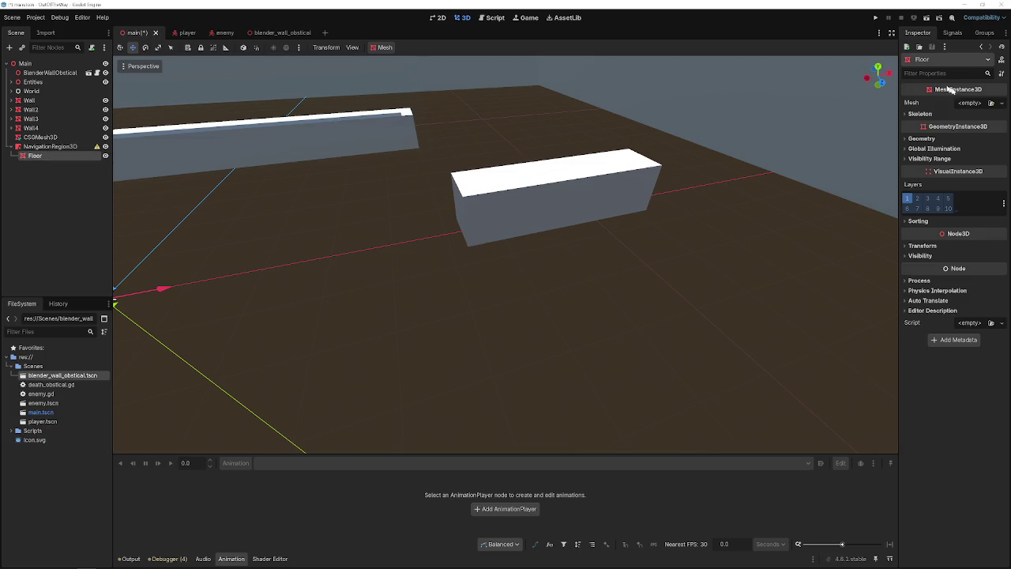
pyautogui.click(968, 103)
# - Assign a BoxMesh to Floor and stretch it along X to span the walls
pyautogui.click(962, 158)
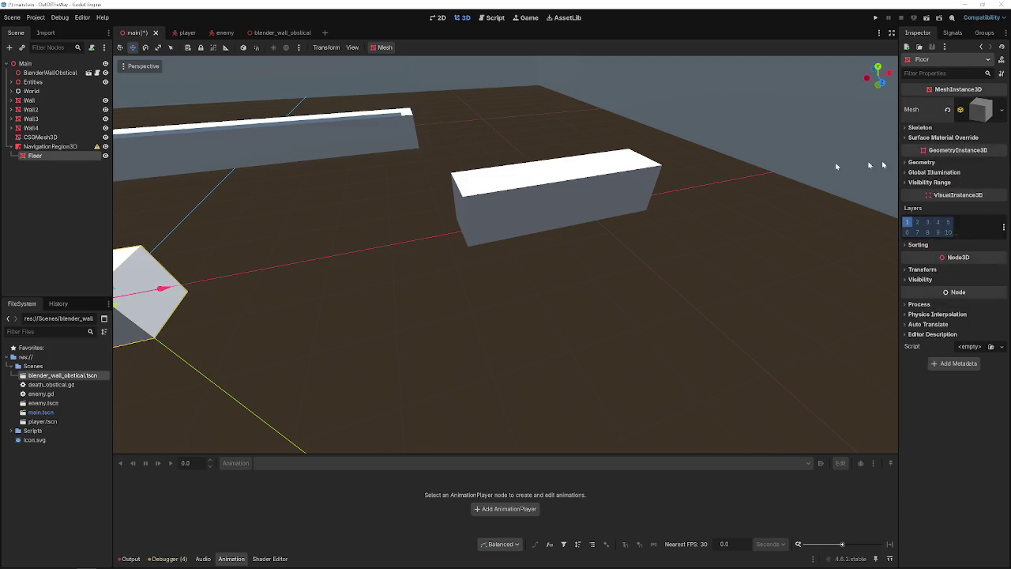
pyautogui.scroll(3, 479, 223)
pyautogui.scroll(-5, 505, 253)
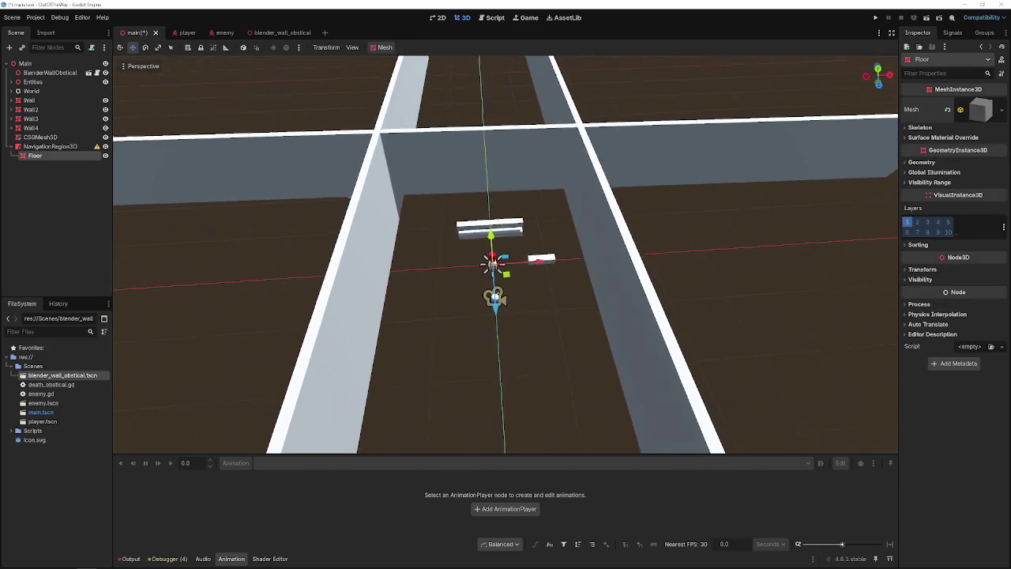
pyautogui.scroll(-2, 505, 253)
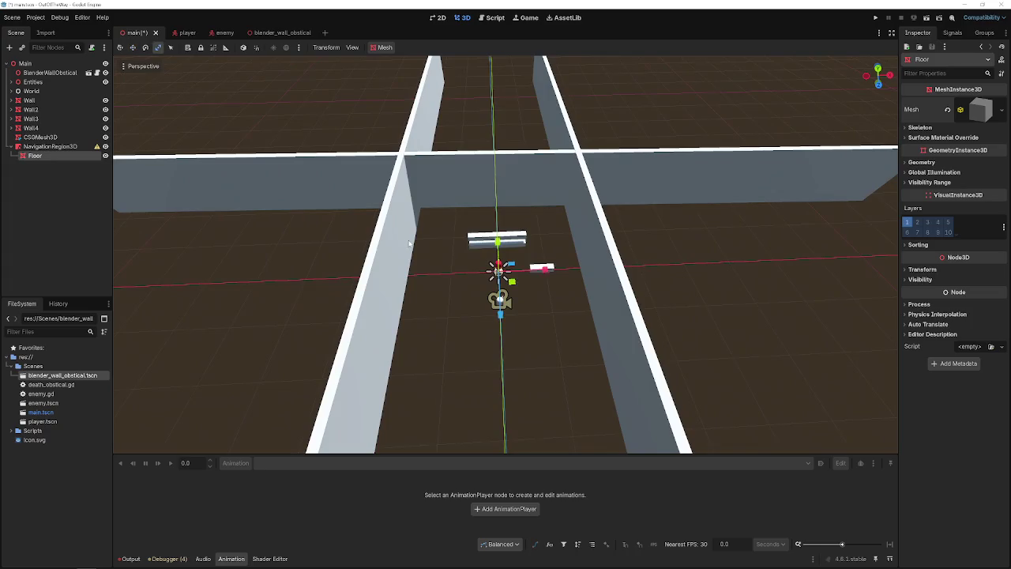
pyautogui.press('r')
pyautogui.moveTo(528, 271)
pyautogui.mouseDown()
pyautogui.moveTo(983, 257)
pyautogui.moveTo(675, 274)
pyautogui.mouseUp()
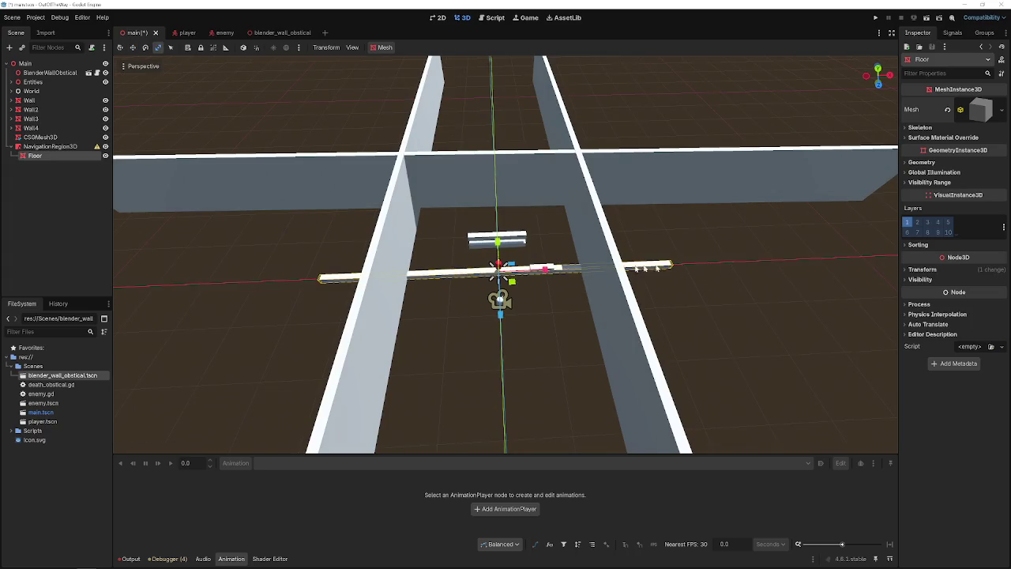
pyautogui.moveTo(545, 269); pyautogui.dragTo(893, 257)
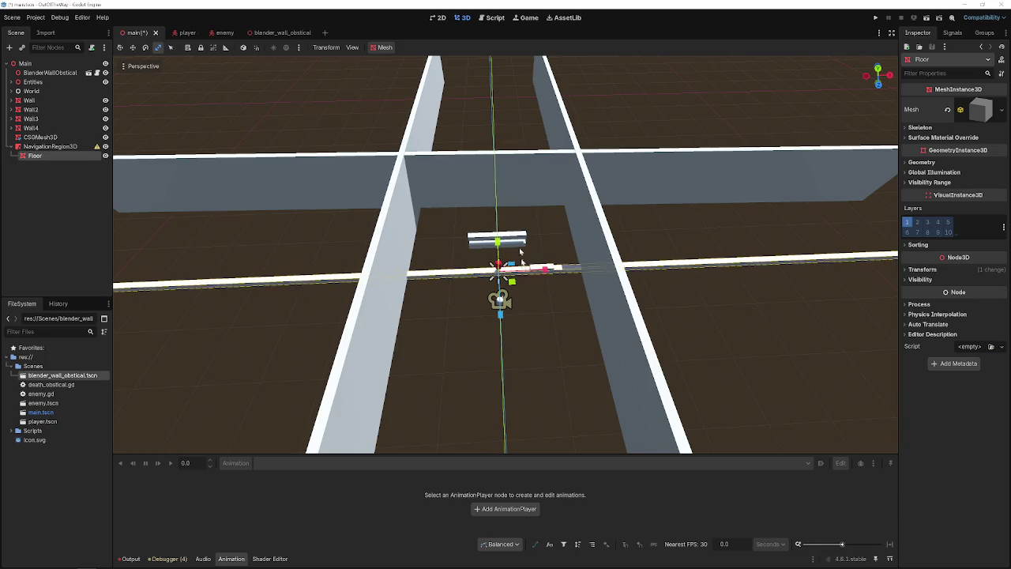
# - Widen the Floor along its depth to cover the walled area and save the scene
pyautogui.moveTo(512, 281); pyautogui.dragTo(443, 352)
pyautogui.moveTo(494, 280); pyautogui.dragTo(460, 345)
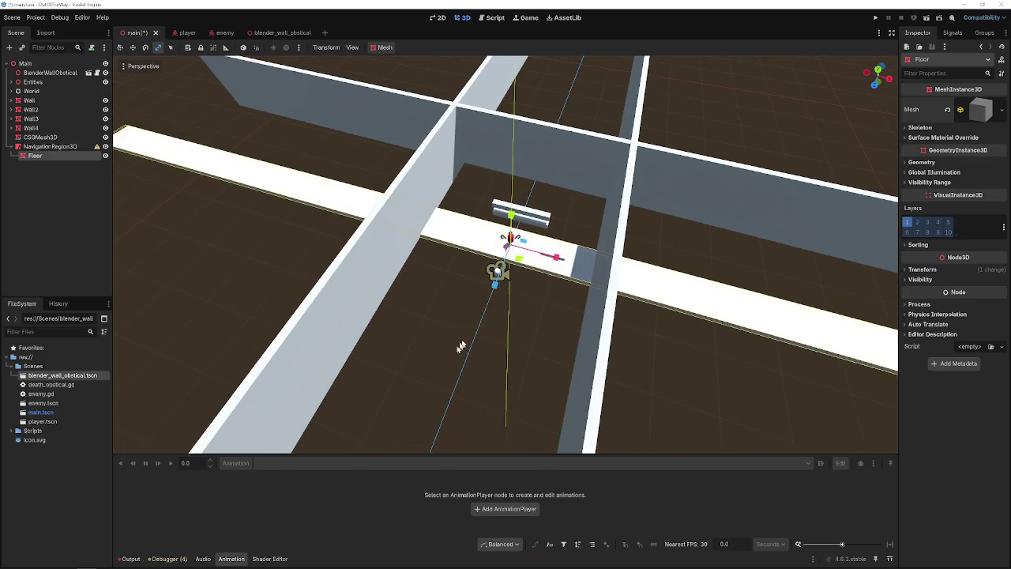
pyautogui.moveTo(492, 289); pyautogui.dragTo(474, 347)
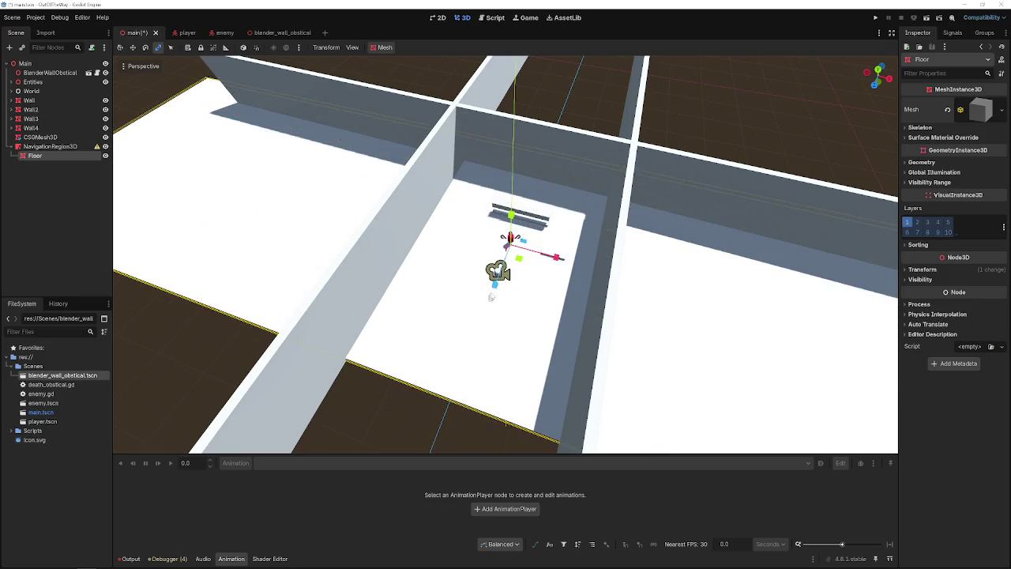
pyautogui.moveTo(492, 297); pyautogui.dragTo(472, 364)
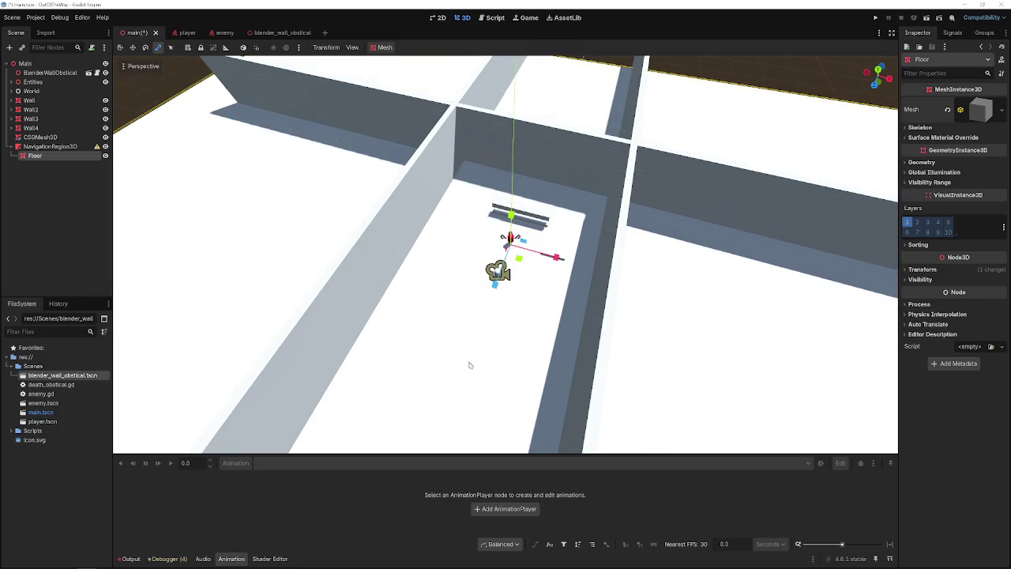
pyautogui.hotkey('ctrl', 's')
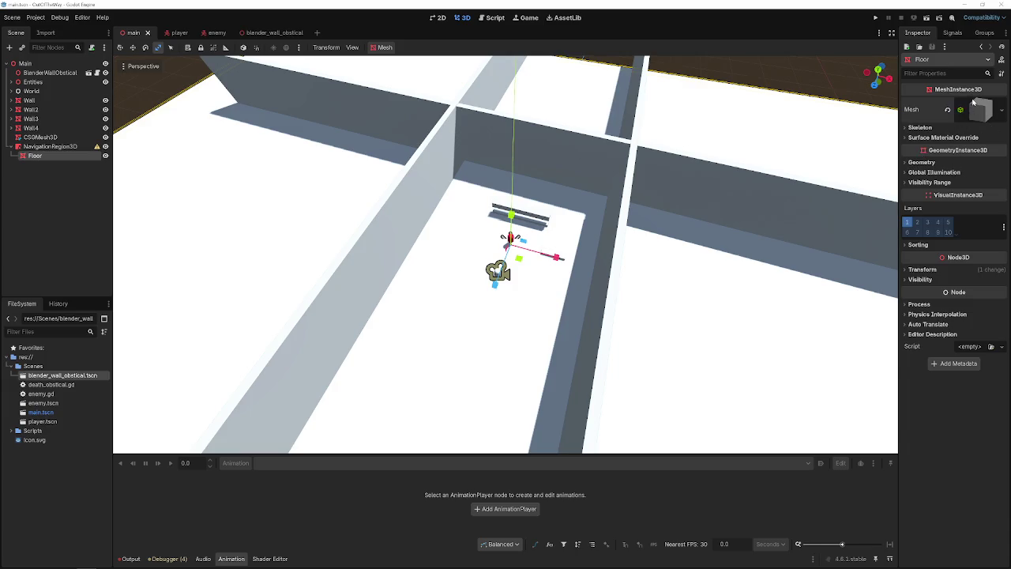
# - Give Floor's BoxMesh a new StandardMaterial3D with tan albedo colour 74592f and save
pyautogui.click(977, 113)
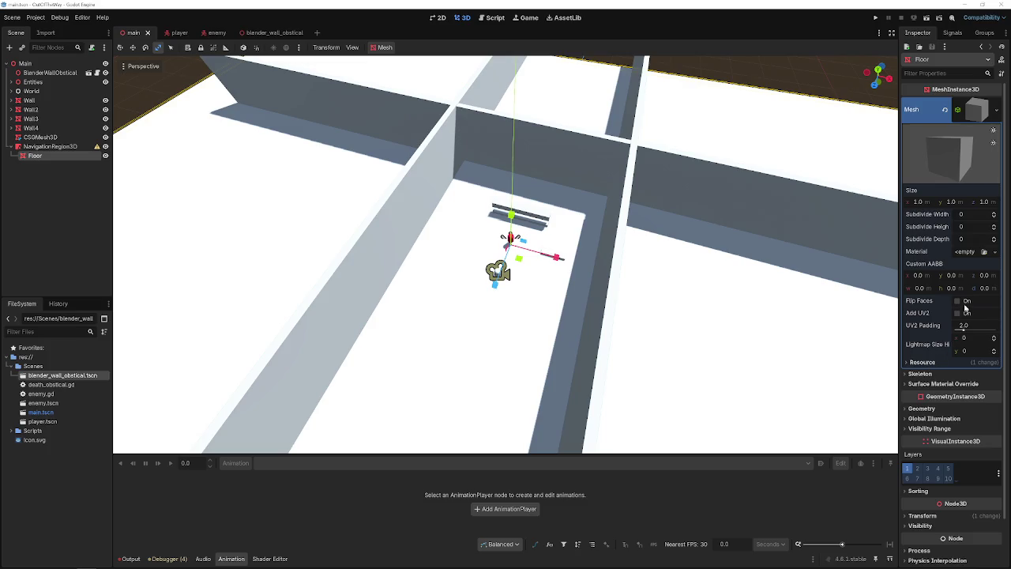
pyautogui.click(963, 253)
pyautogui.click(965, 259)
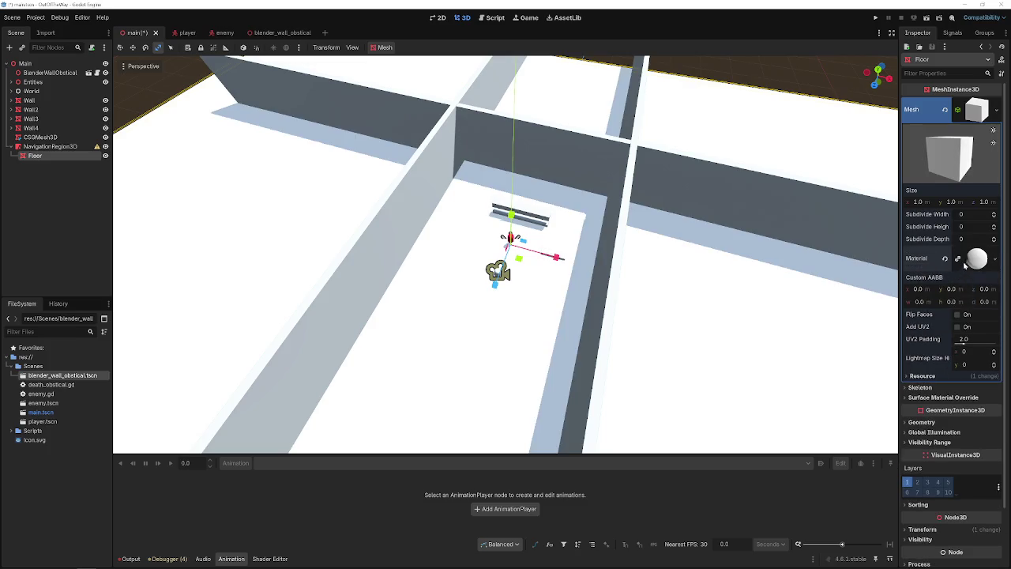
pyautogui.click(970, 261)
pyautogui.click(921, 367)
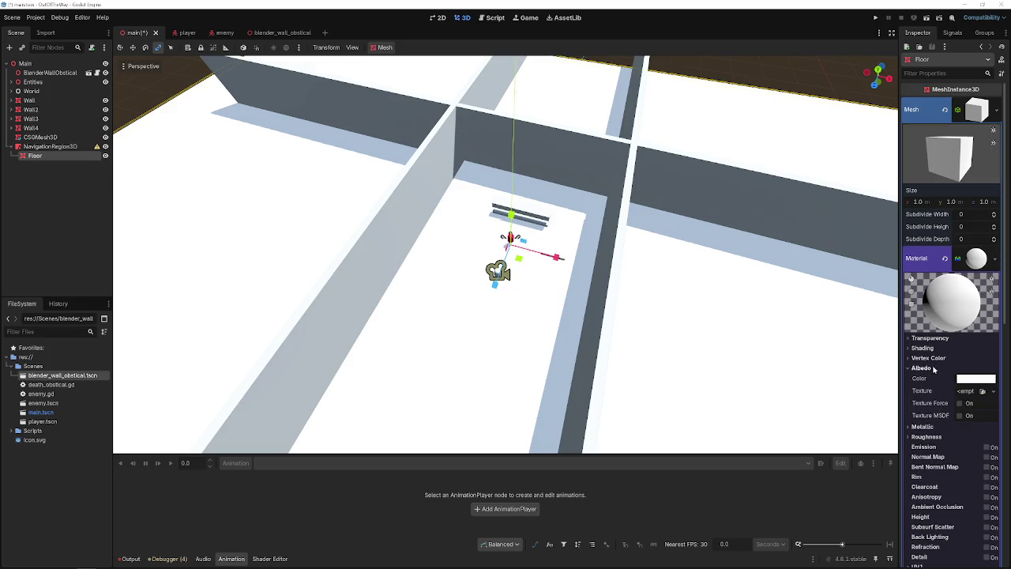
pyautogui.click(970, 379)
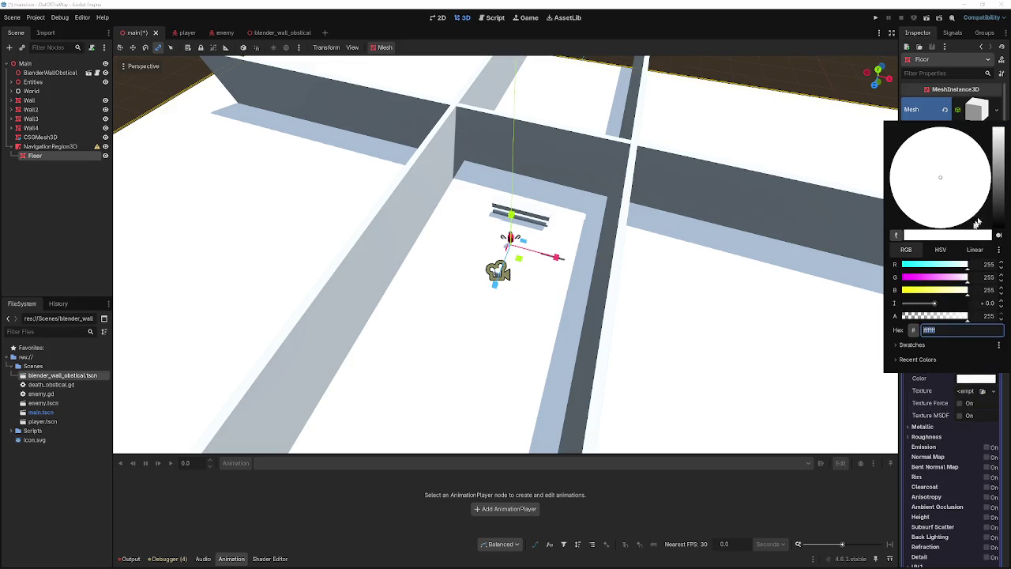
pyautogui.click(963, 213)
pyautogui.click(1000, 186)
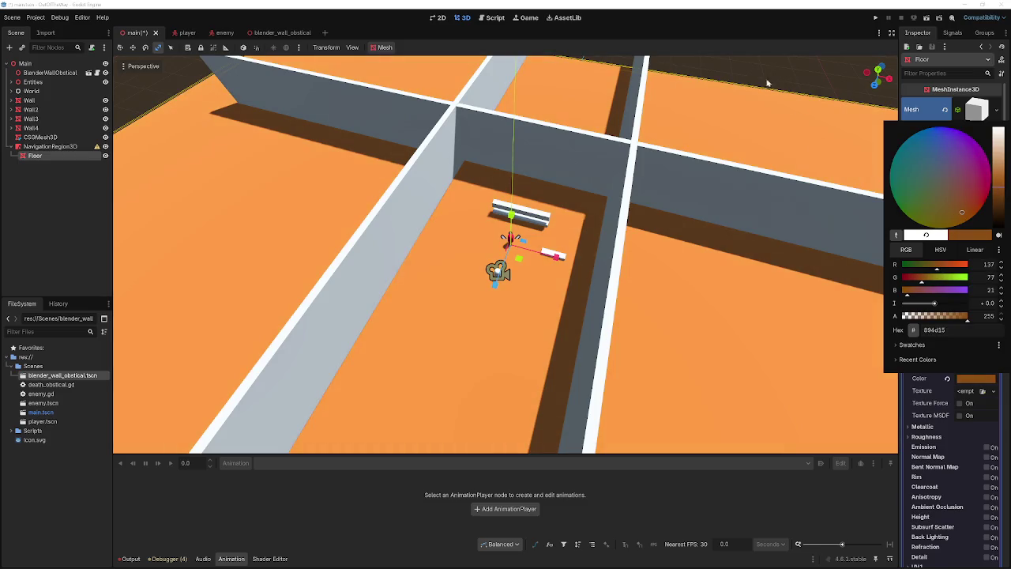
pyautogui.moveTo(962, 211)
pyautogui.mouseDown()
pyautogui.moveTo(928, 203)
pyautogui.moveTo(954, 191)
pyautogui.moveTo(939, 197)
pyautogui.moveTo(952, 215)
pyautogui.moveTo(947, 203)
pyautogui.mouseUp()
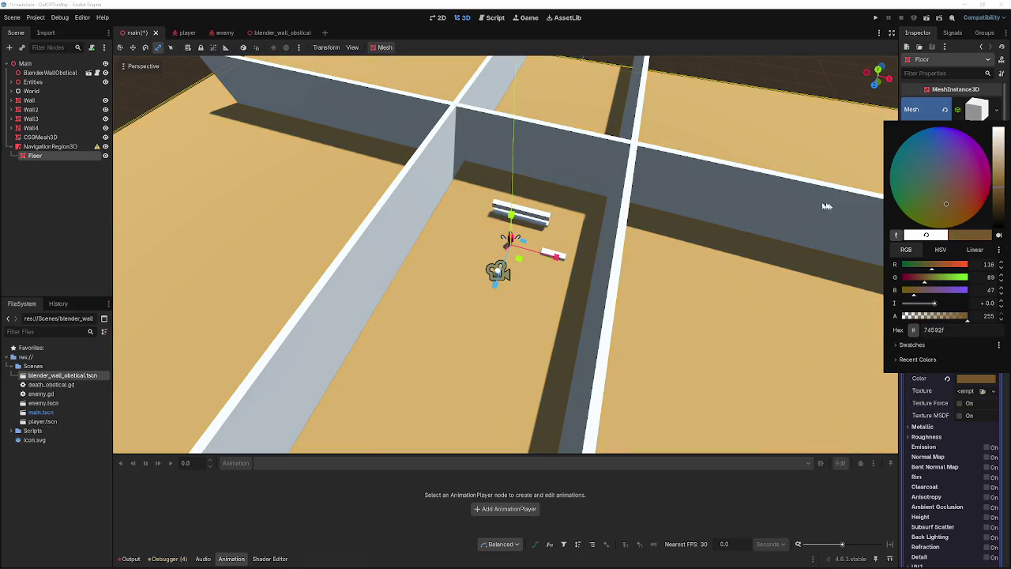
pyautogui.click(790, 125)
pyautogui.hotkey('ctrl', 's')
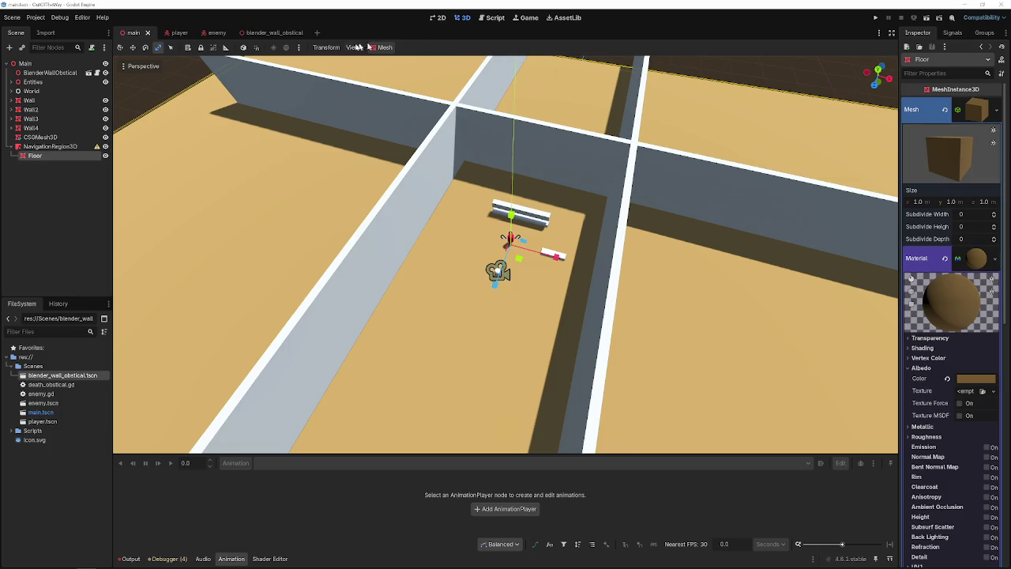
# - Create a navigation mesh from the Floor mesh, retrying after one cancelled attempt
pyautogui.click(379, 48)
pyautogui.click(395, 71)
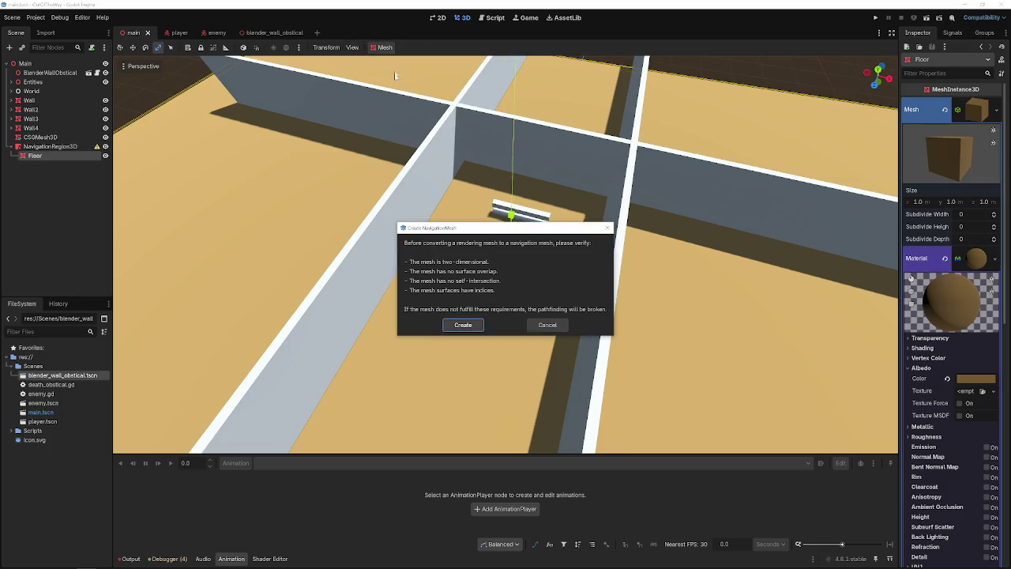
pyautogui.click(547, 324)
pyautogui.click(383, 47)
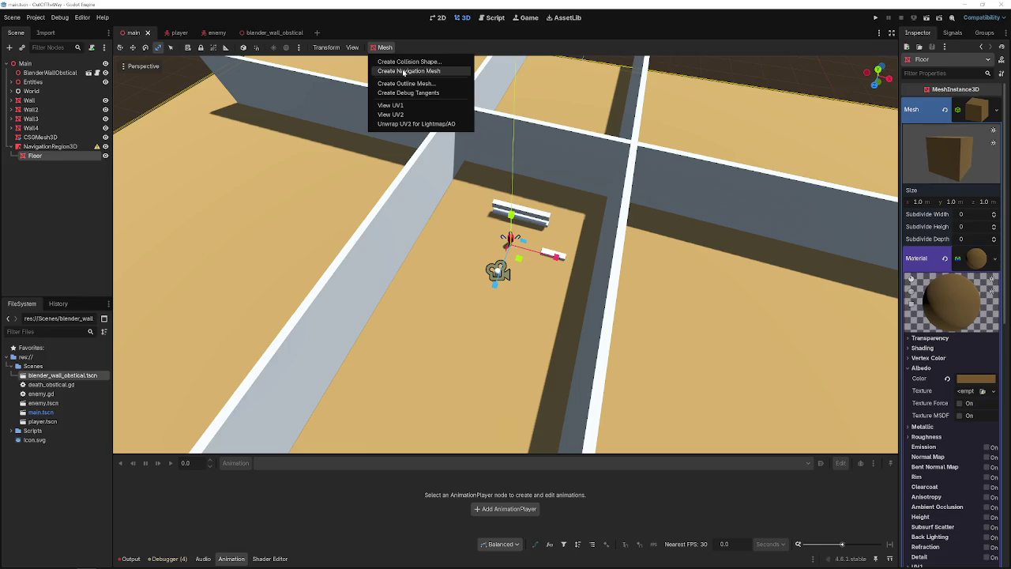
pyautogui.click(403, 73)
pyautogui.click(465, 323)
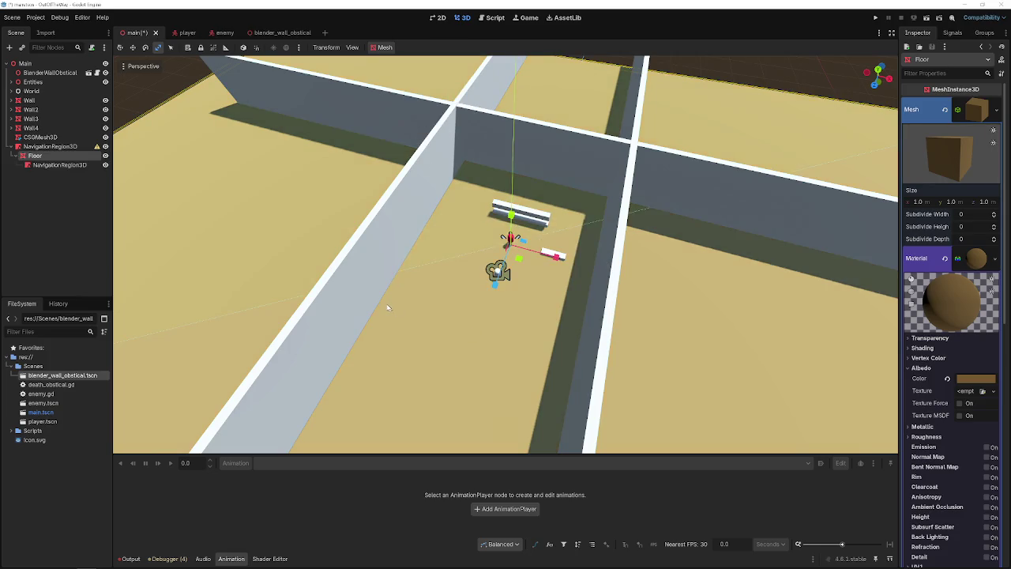
pyautogui.moveTo(380, 300); pyautogui.dragTo(469, 295)
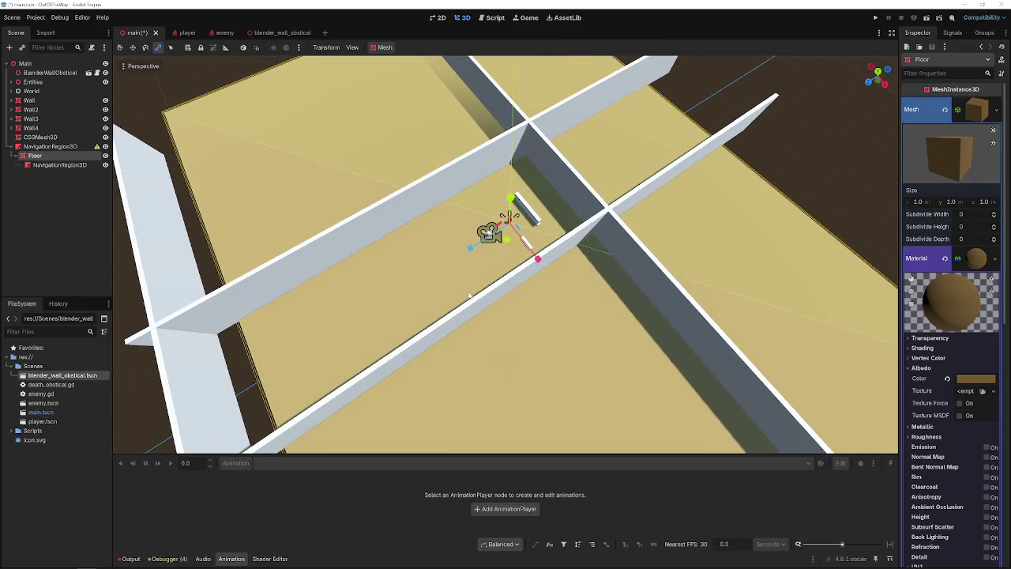
# - Move Floor directly under Main and delete the old NavigationRegion3D node
pyautogui.click(49, 146)
pyautogui.moveTo(46, 156)
pyautogui.mouseDown()
pyautogui.moveTo(47, 84)
pyautogui.moveTo(68, 71)
pyautogui.moveTo(54, 73)
pyautogui.mouseUp()
pyautogui.click(48, 165)
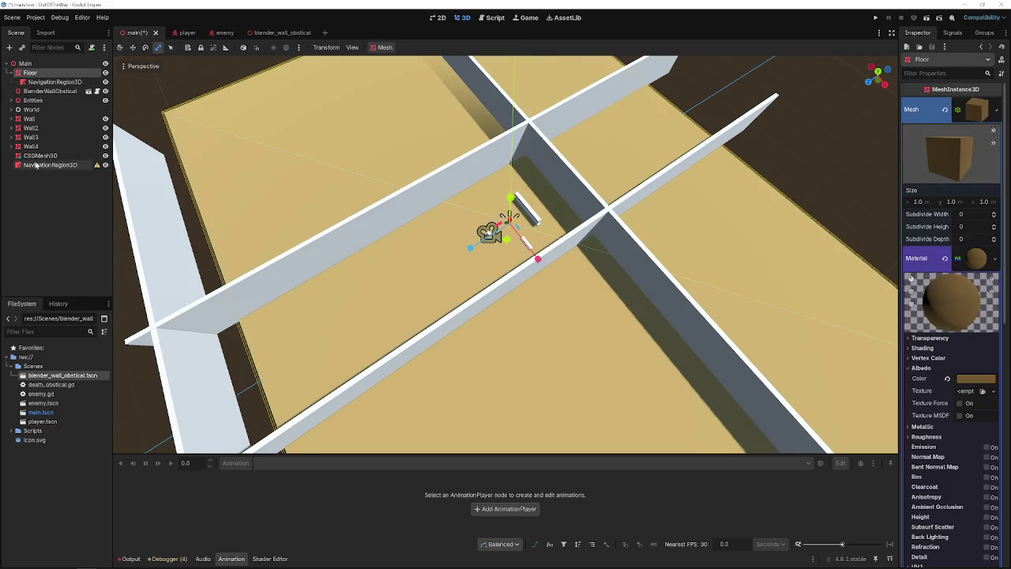
pyautogui.press('Delete')
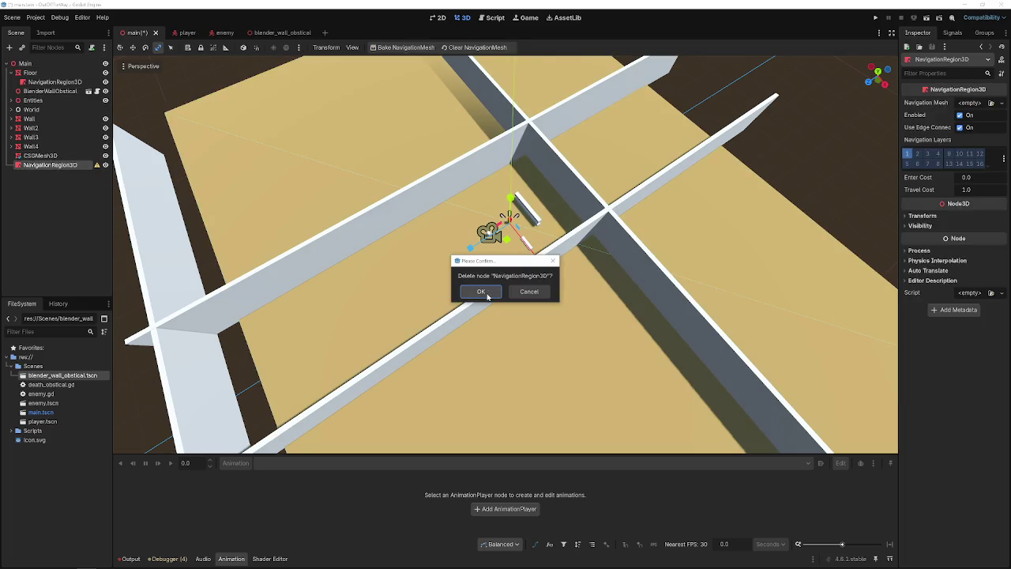
# - Confirm deleting the old NavigationRegion3D and select the region under Floor
pyautogui.click(480, 291)
pyautogui.click(49, 81)
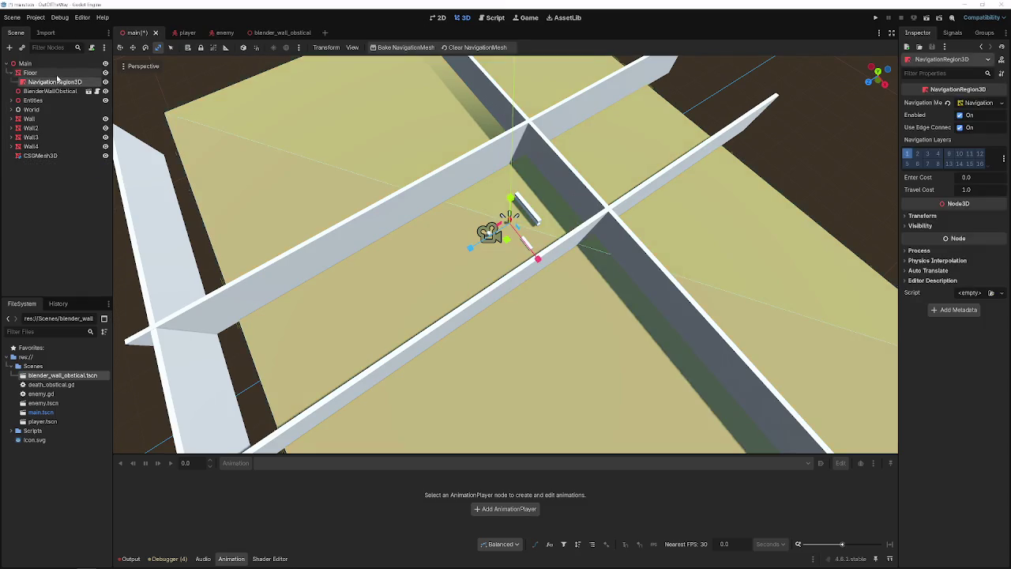
pyautogui.click(32, 72)
pyautogui.click(53, 82)
pyautogui.click(53, 80)
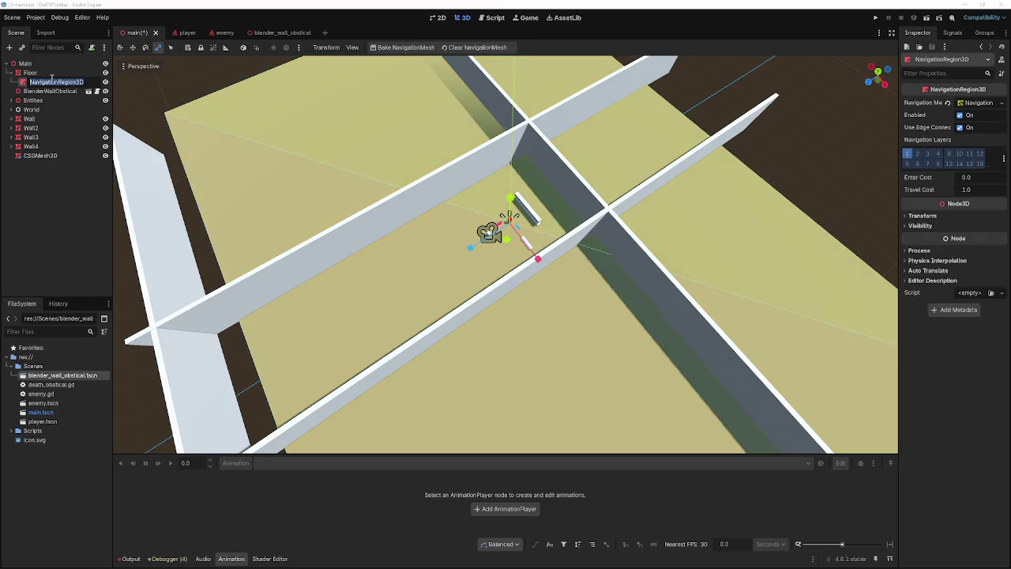
# - Nest BlenderWallObstical under Floor and bake the floor's navigation mesh
pyautogui.click(38, 92)
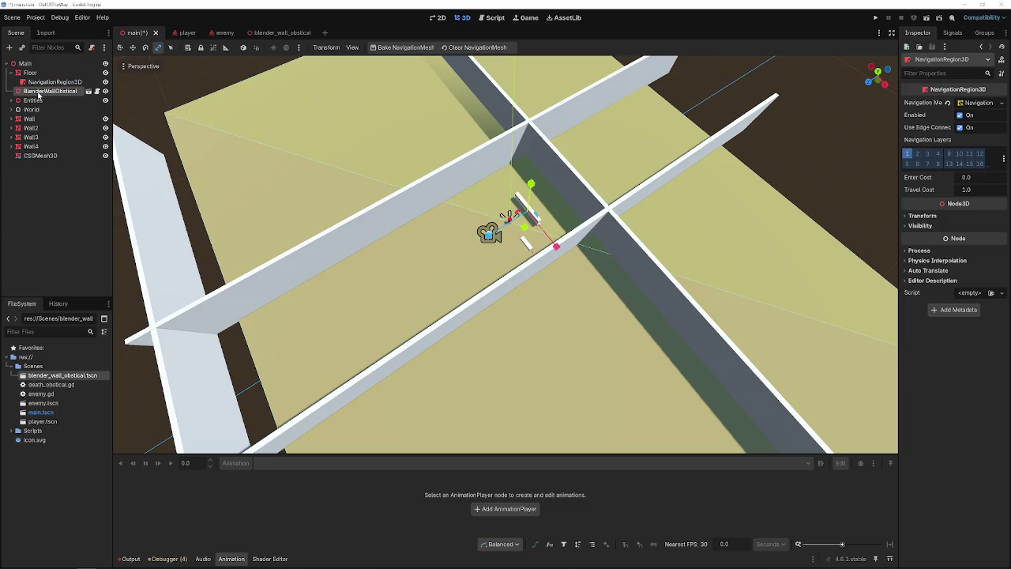
pyautogui.moveTo(38, 93); pyautogui.dragTo(32, 73)
pyautogui.click(30, 72)
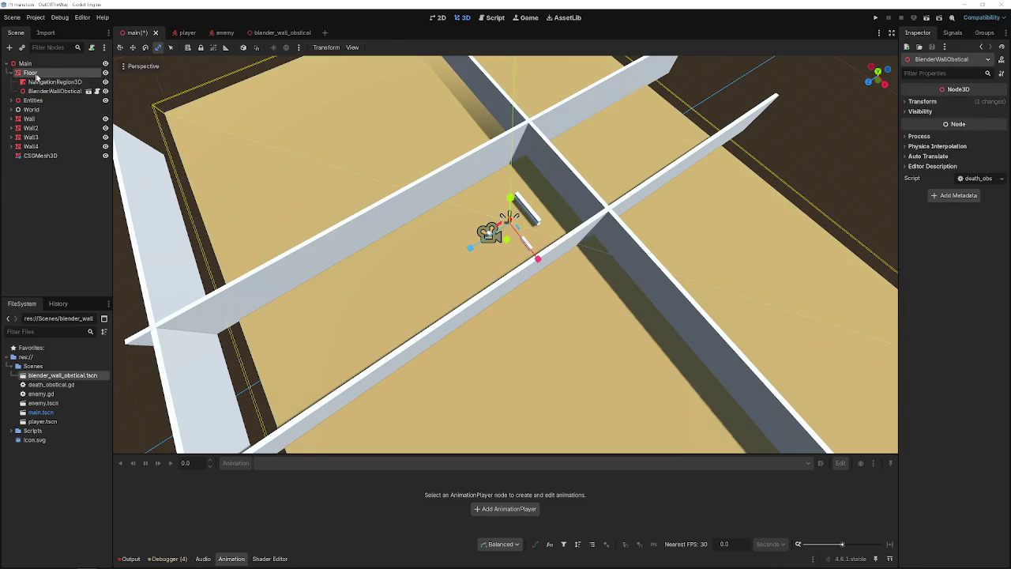
pyautogui.click(71, 82)
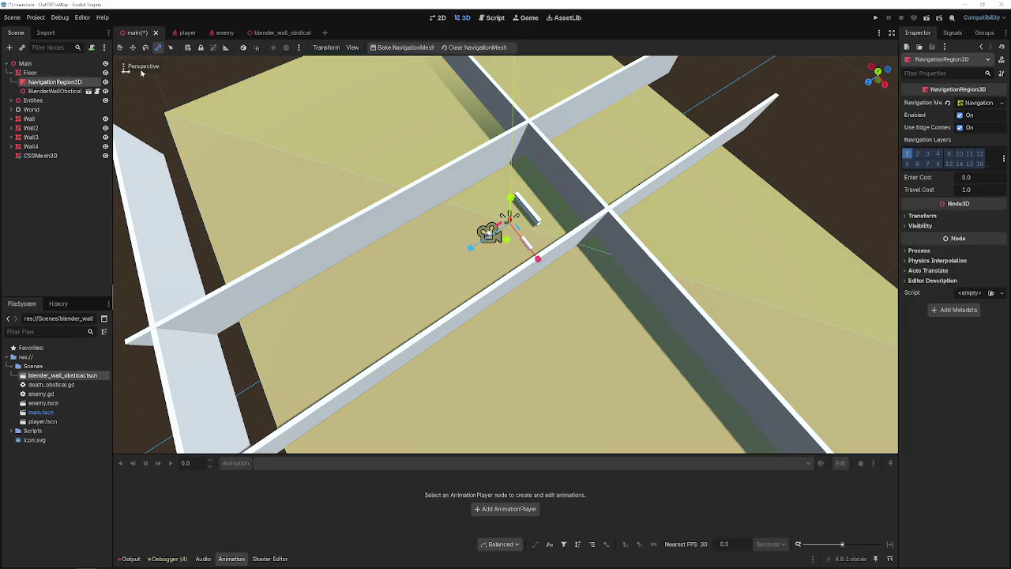
pyautogui.click(388, 47)
pyautogui.scroll(5, 495, 128)
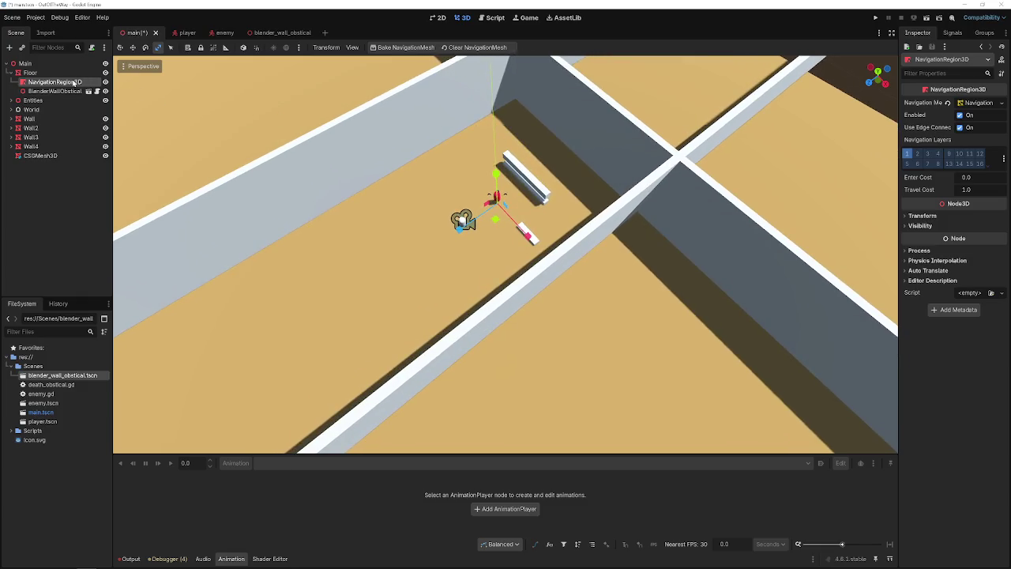
# - Delete the NavigationRegion3D under Floor and confirm the deletion
pyautogui.click(55, 91)
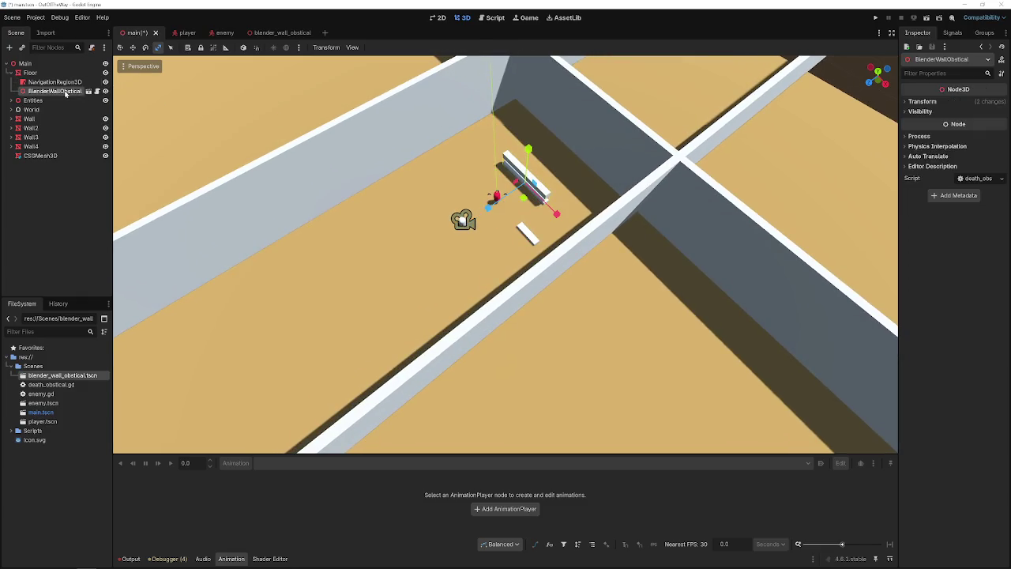
pyautogui.click(56, 72)
pyautogui.click(60, 82)
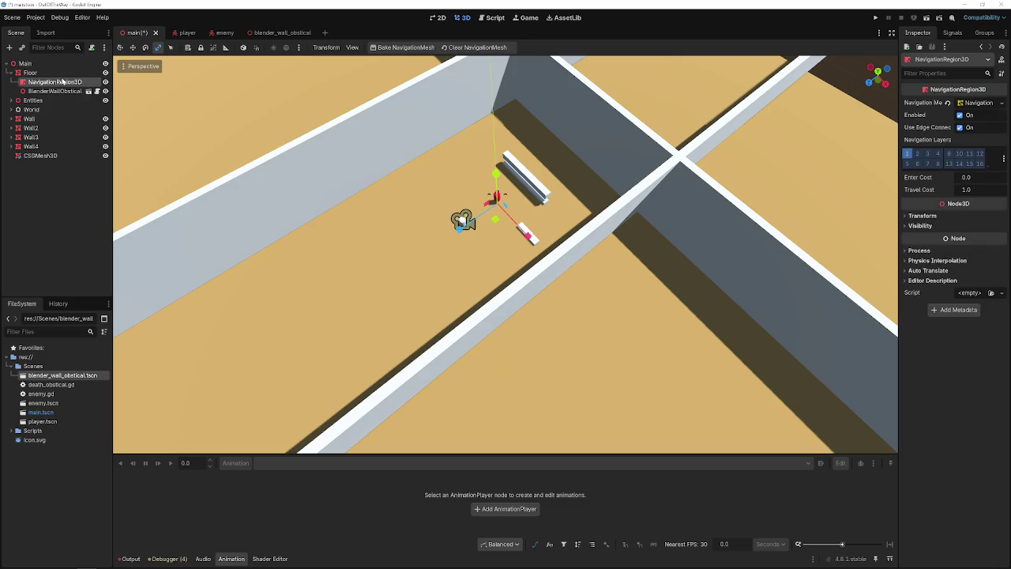
pyautogui.press('Delete')
pyautogui.click(484, 291)
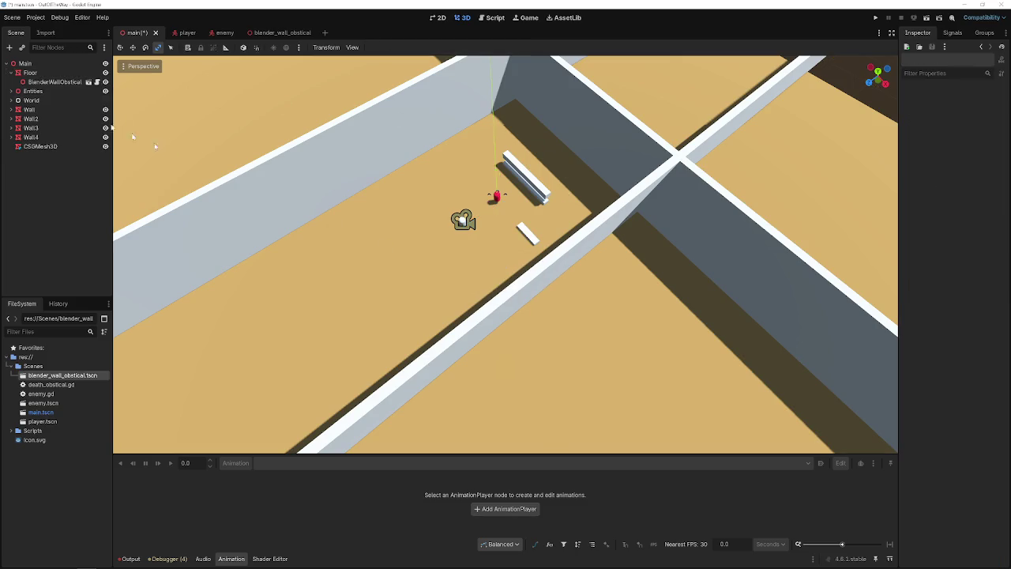
# - Create a new navigation mesh from the Floor and orbit to view it
pyautogui.click(30, 73)
pyautogui.click(385, 48)
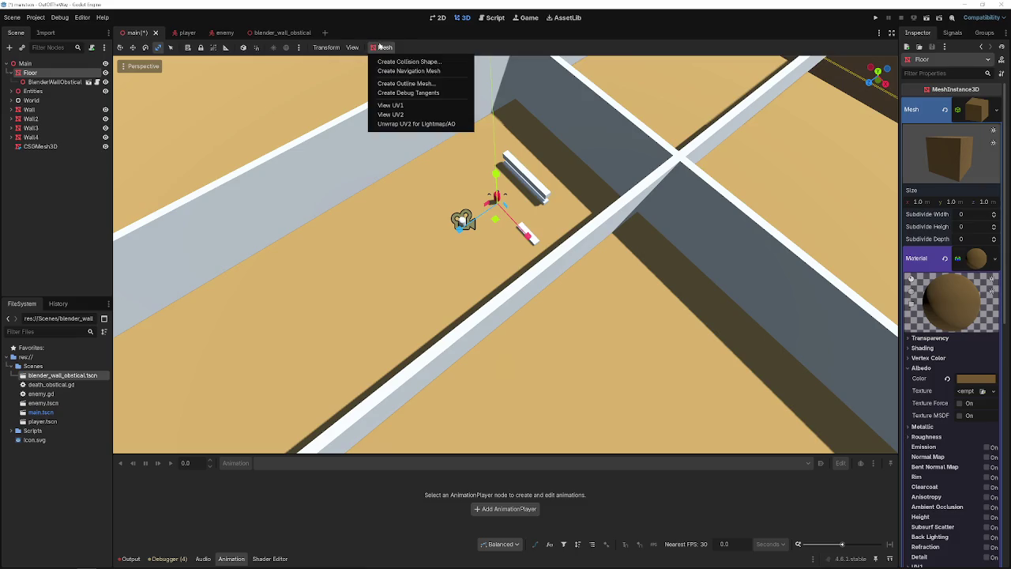
pyautogui.click(419, 70)
pyautogui.click(462, 325)
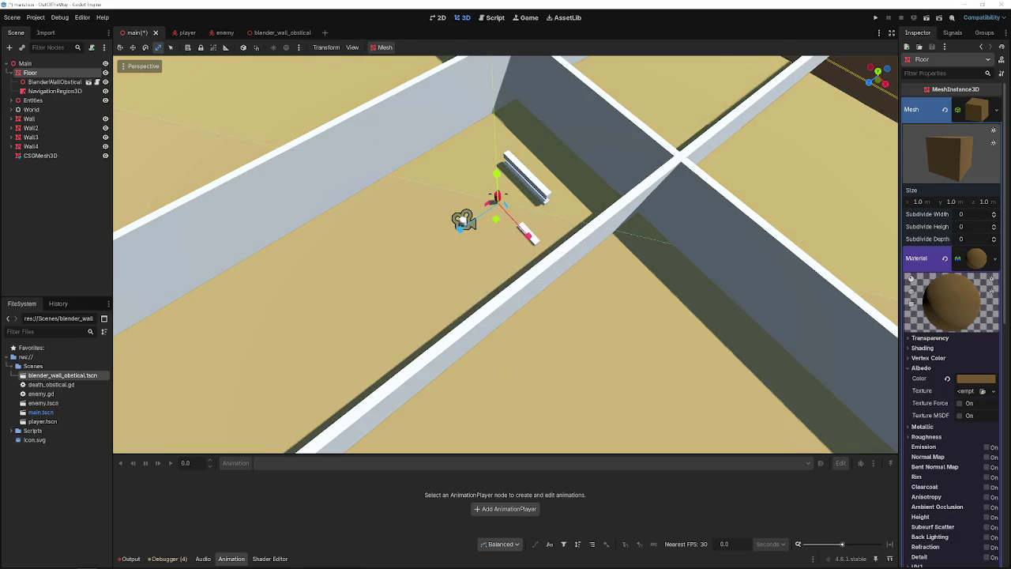
pyautogui.scroll(6, 466, 243)
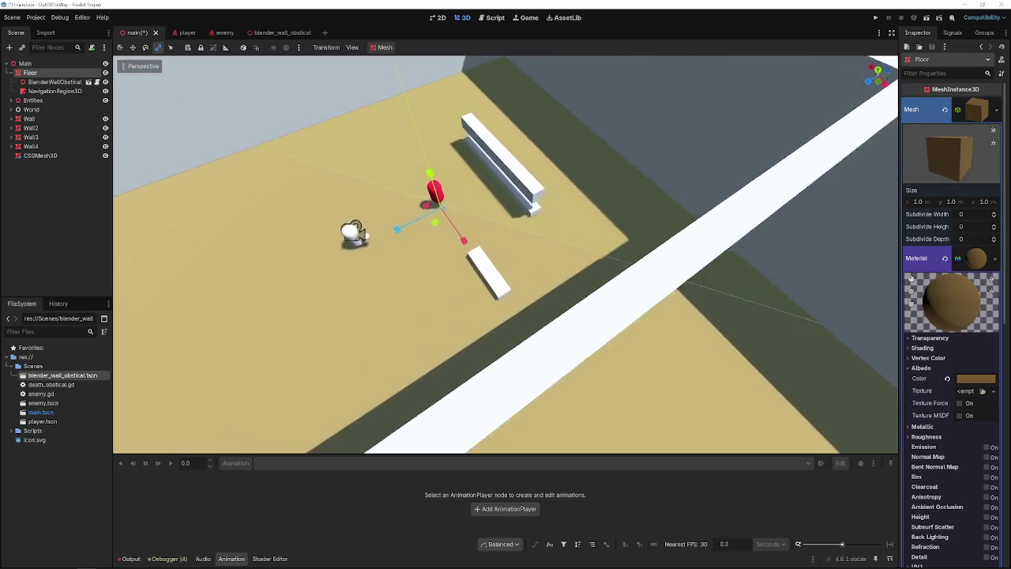
pyautogui.scroll(3, 296, 243)
pyautogui.scroll(-3, 296, 242)
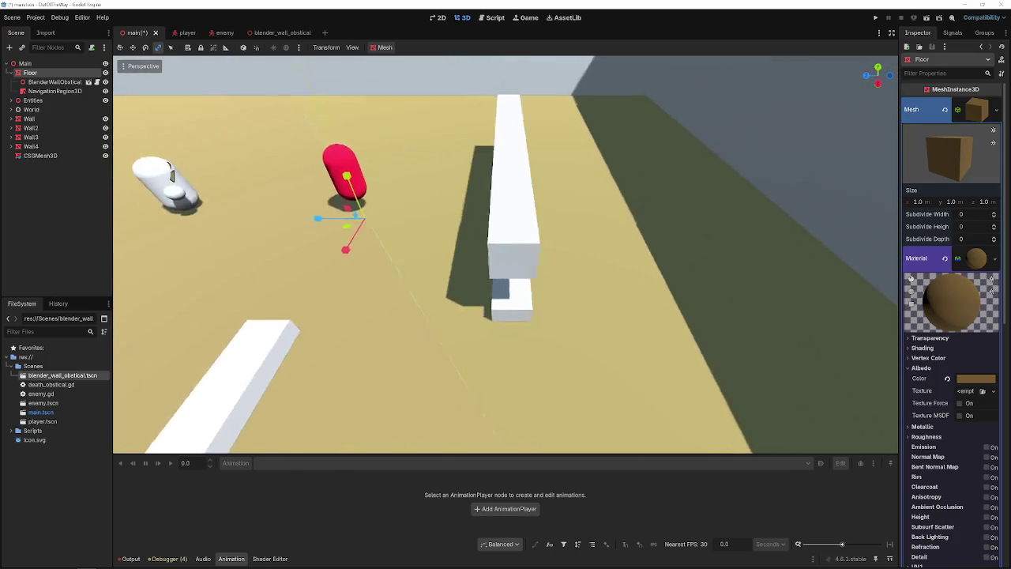
pyautogui.scroll(-5, 505, 253)
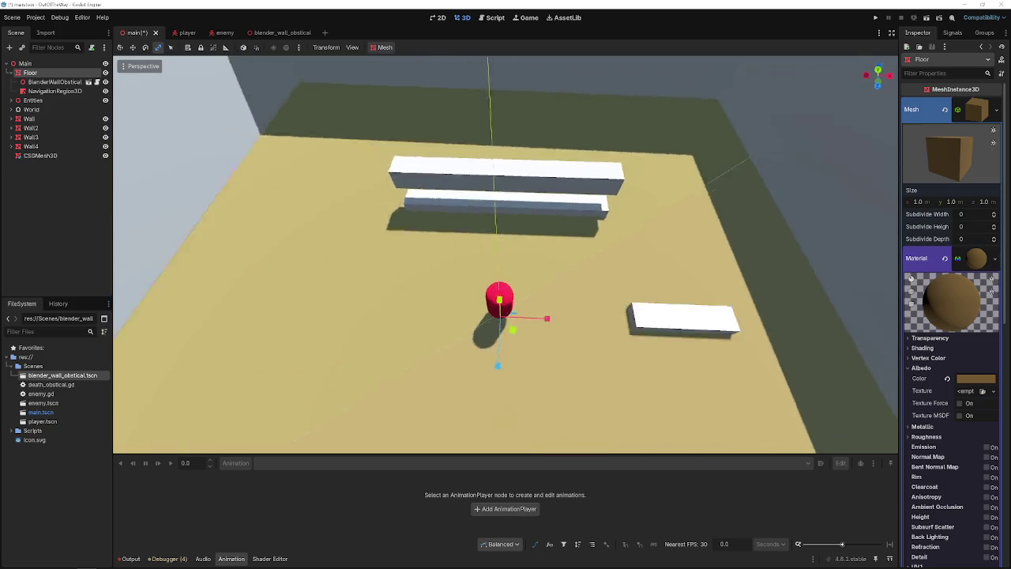
pyautogui.moveTo(505, 253)
pyautogui.mouseDown()
pyautogui.moveTo(331, 253)
pyautogui.moveTo(529, 249)
pyautogui.moveTo(572, 237)
pyautogui.moveTo(822, 245)
pyautogui.mouseUp()
# - Slide the long wall obstacle and the player along the floor with the Move tool
pyautogui.press('w')
pyautogui.click(483, 245)
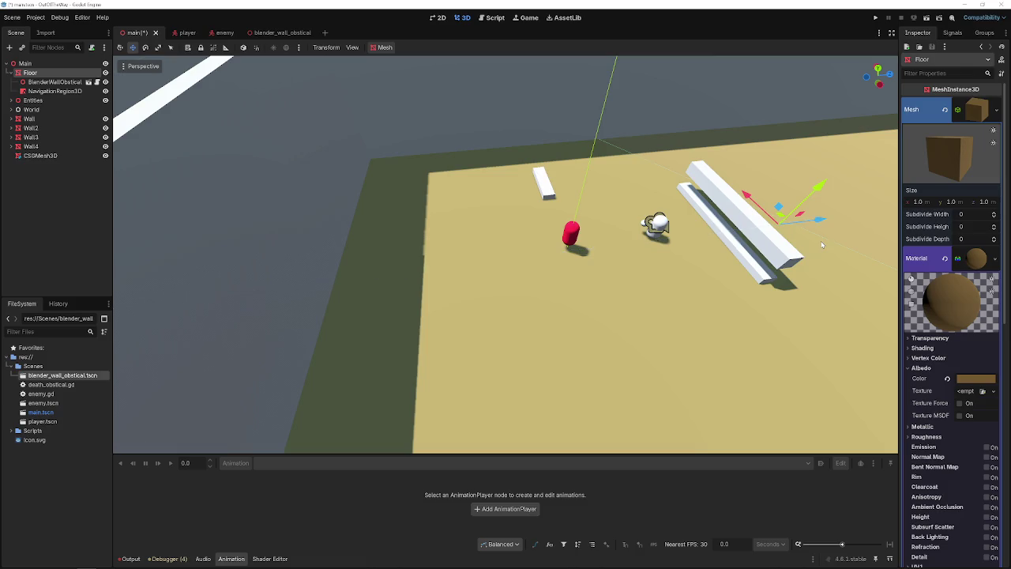
pyautogui.click(662, 230)
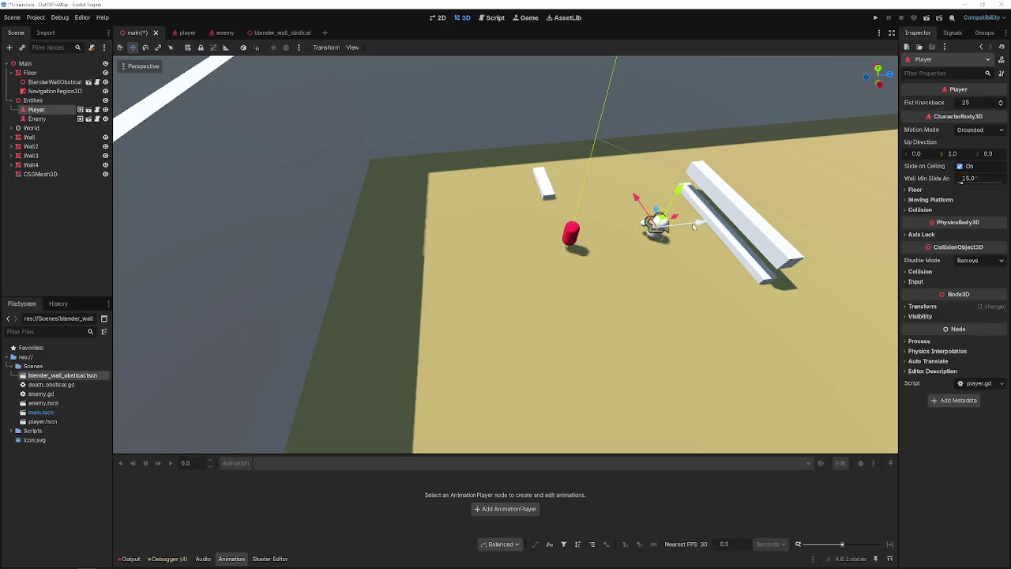
pyautogui.moveTo(693, 229); pyautogui.dragTo(816, 215)
pyautogui.click(747, 229)
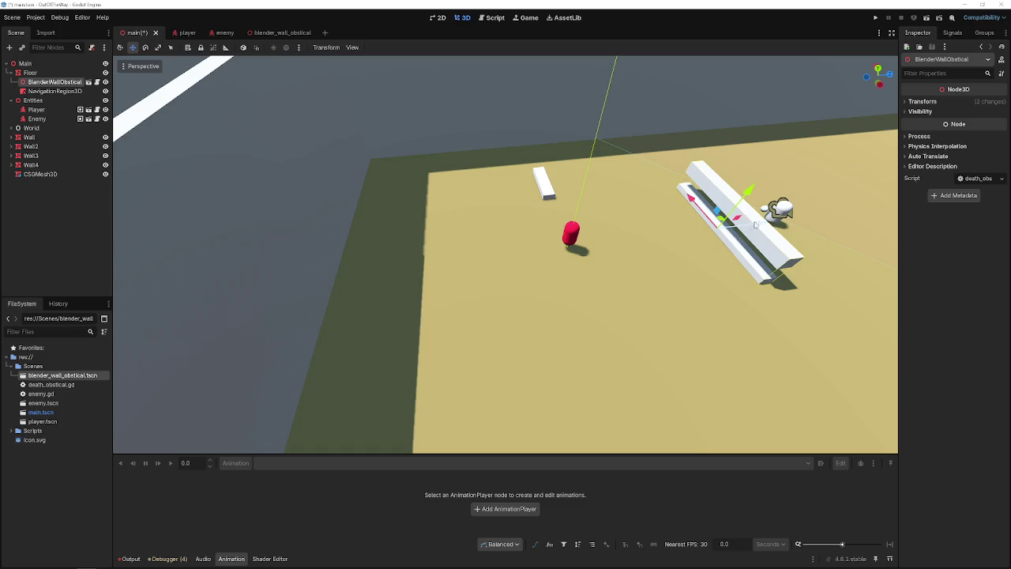
pyautogui.moveTo(759, 227); pyautogui.dragTo(673, 229)
# - Move the player closer to the wall and save main.tscn
pyautogui.click(778, 214)
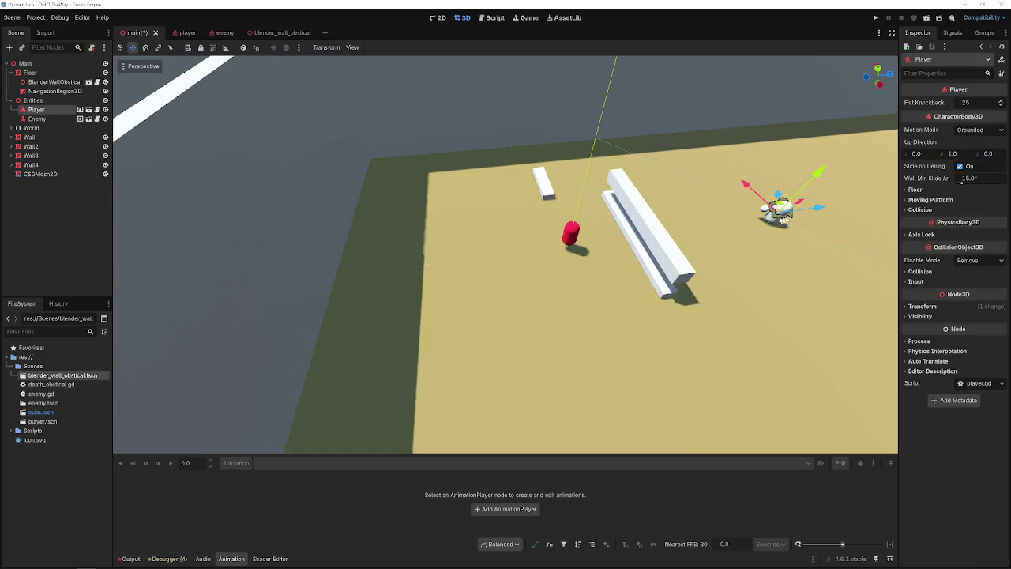
pyautogui.moveTo(812, 215); pyautogui.dragTo(740, 220)
pyautogui.hotkey('ctrl', 's')
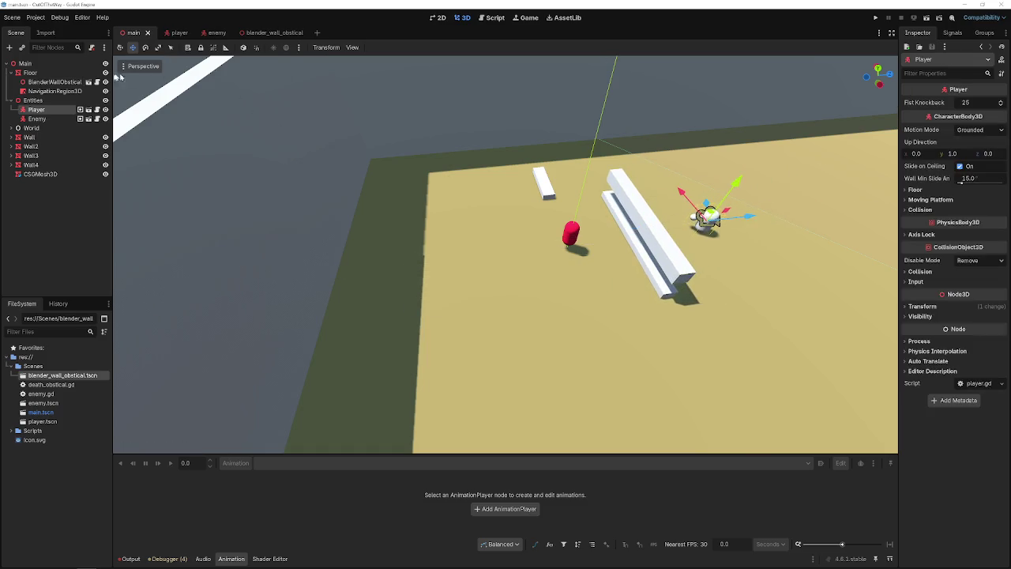
pyautogui.click(54, 92)
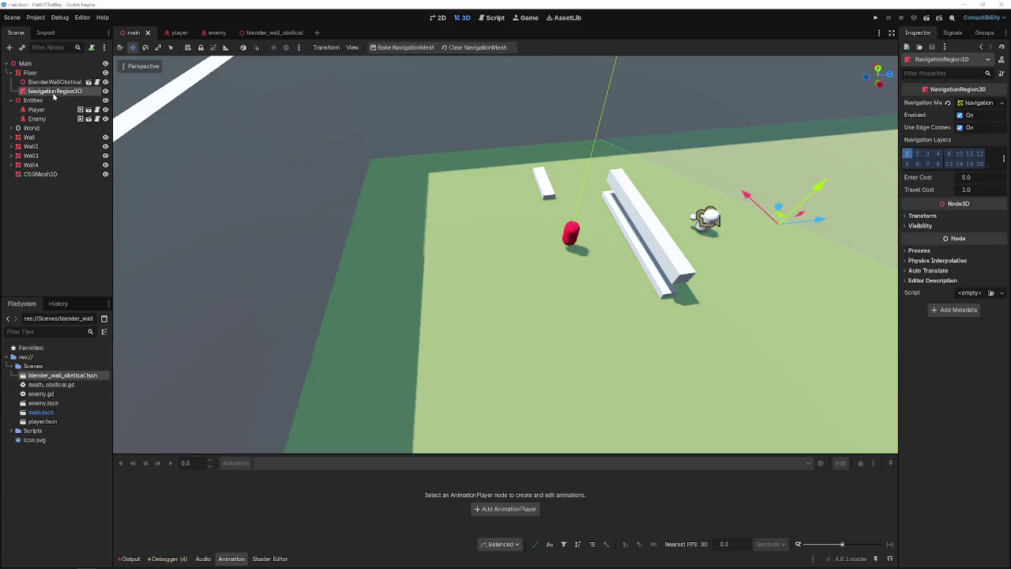
# - Bake the floor's navigation mesh, then delete its NavigationRegion3D node
pyautogui.click(391, 47)
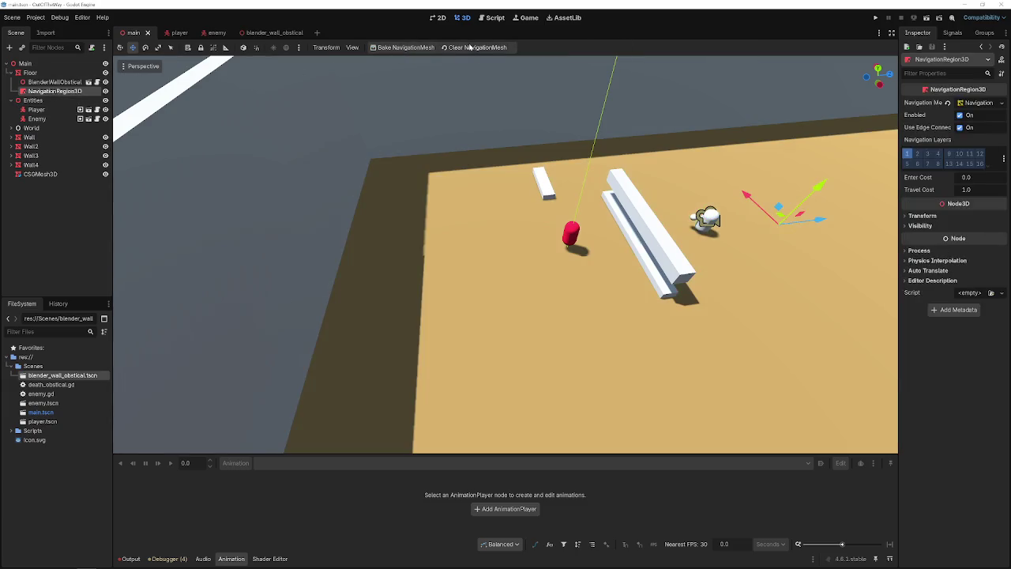
pyautogui.rightClick(40, 91)
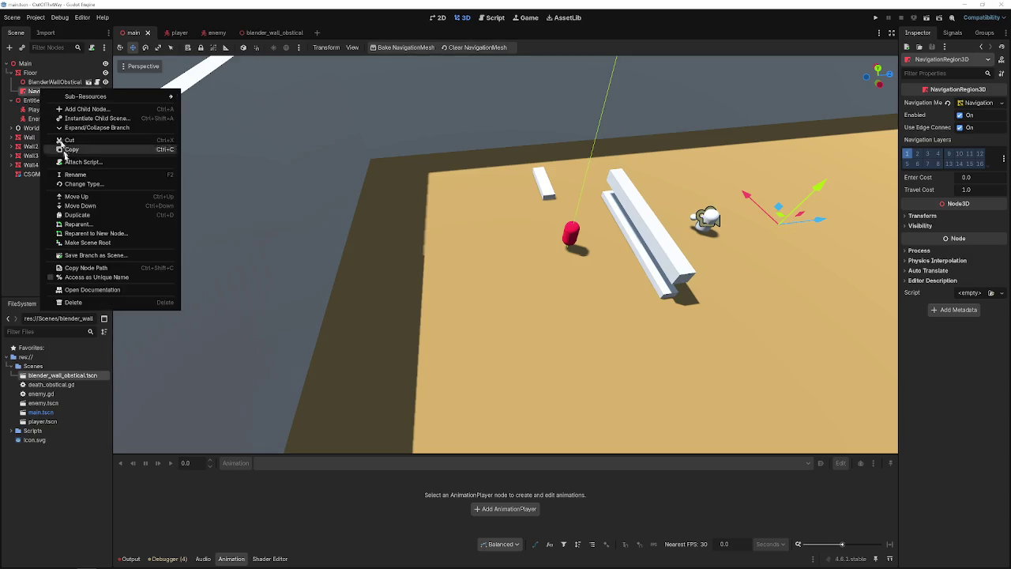
pyautogui.click(73, 302)
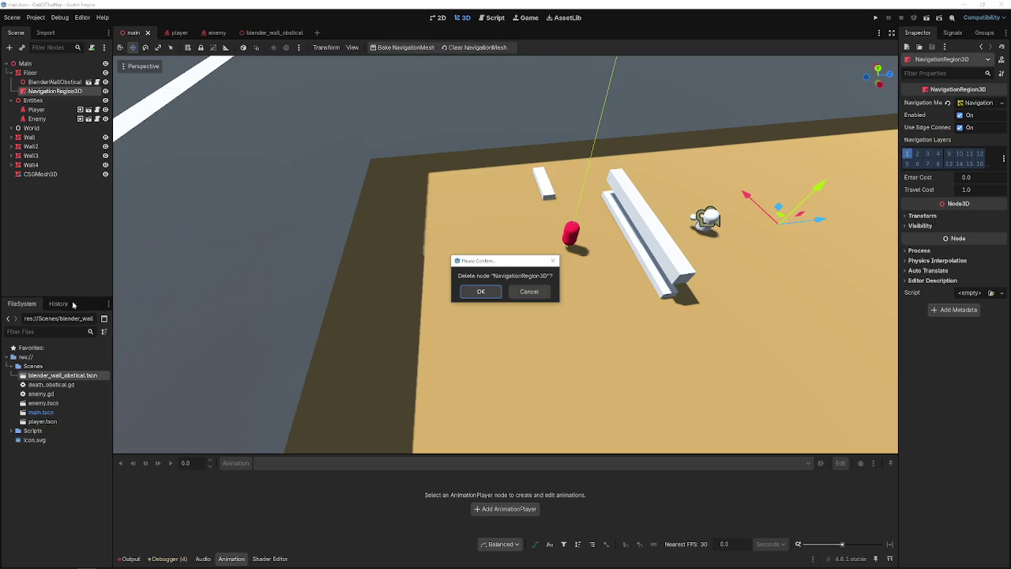
pyautogui.click(480, 291)
# - Move BlenderWallObstical out of Floor to sit directly under Main
pyautogui.click(50, 82)
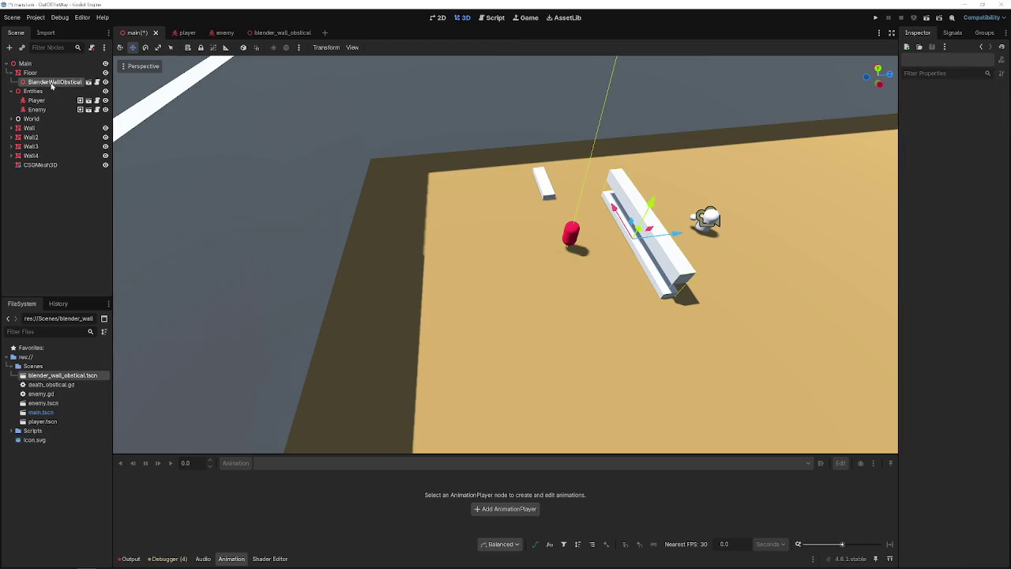
pyautogui.moveTo(51, 84); pyautogui.dragTo(40, 72)
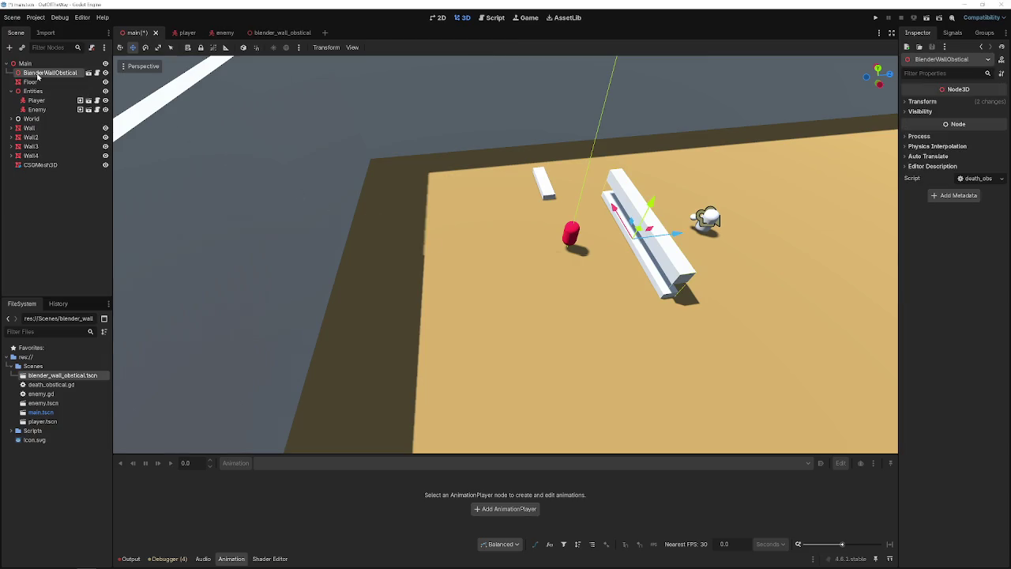
pyautogui.click(32, 82)
# - Generate a fresh navigation mesh from the Floor mesh
pyautogui.click(383, 47)
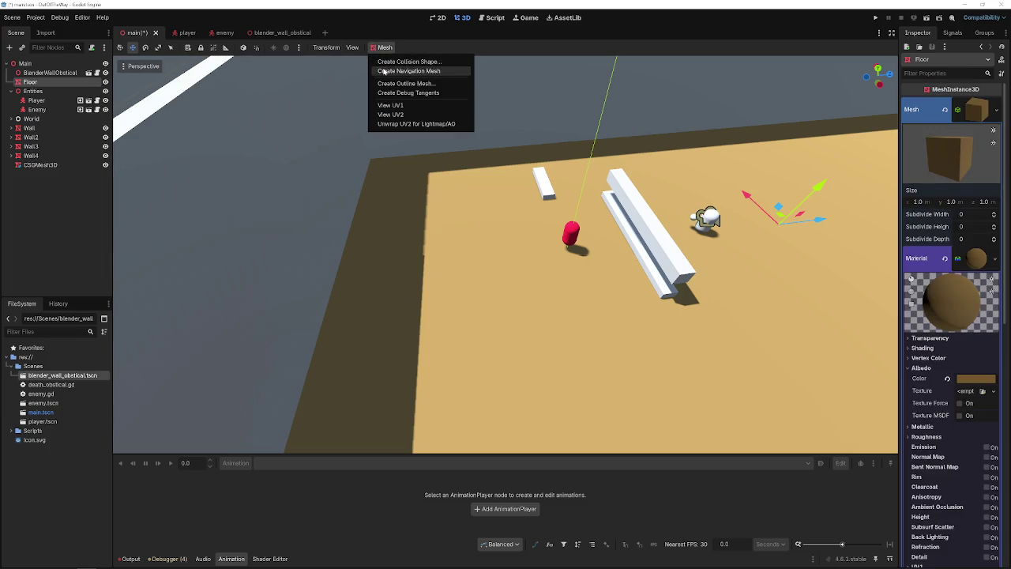
pyautogui.click(383, 71)
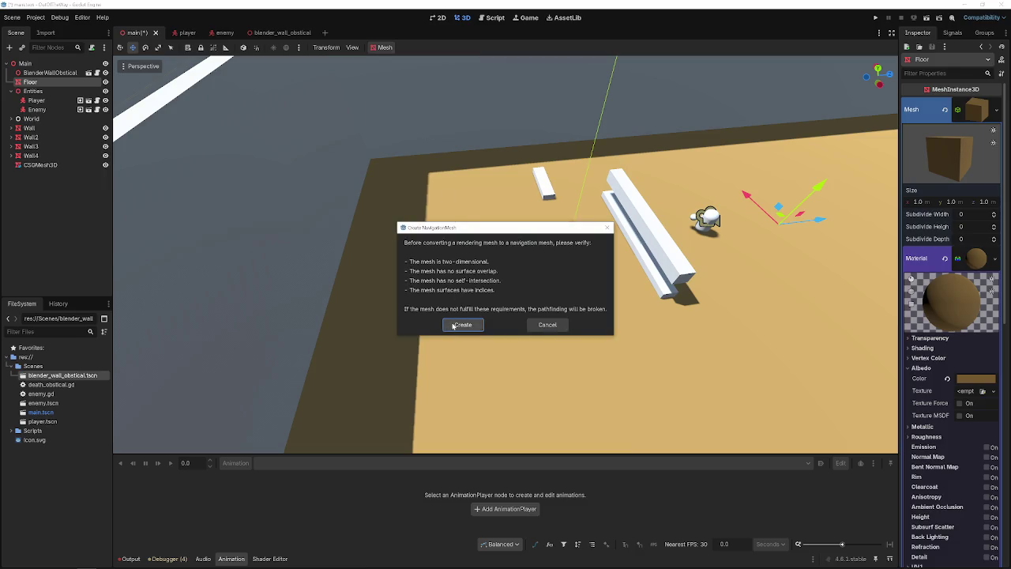
pyautogui.click(463, 324)
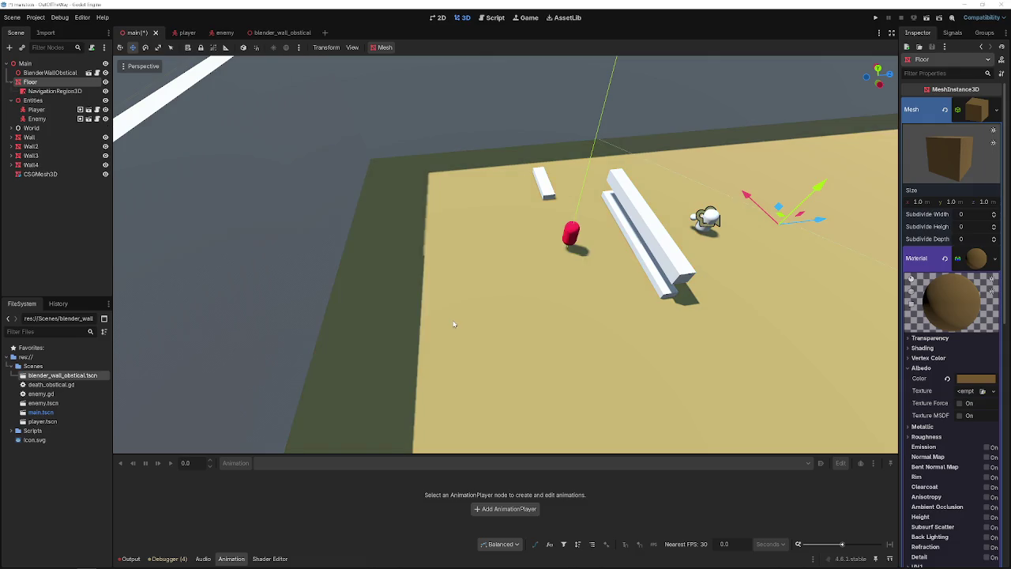
pyautogui.moveTo(454, 324); pyautogui.dragTo(489, 273)
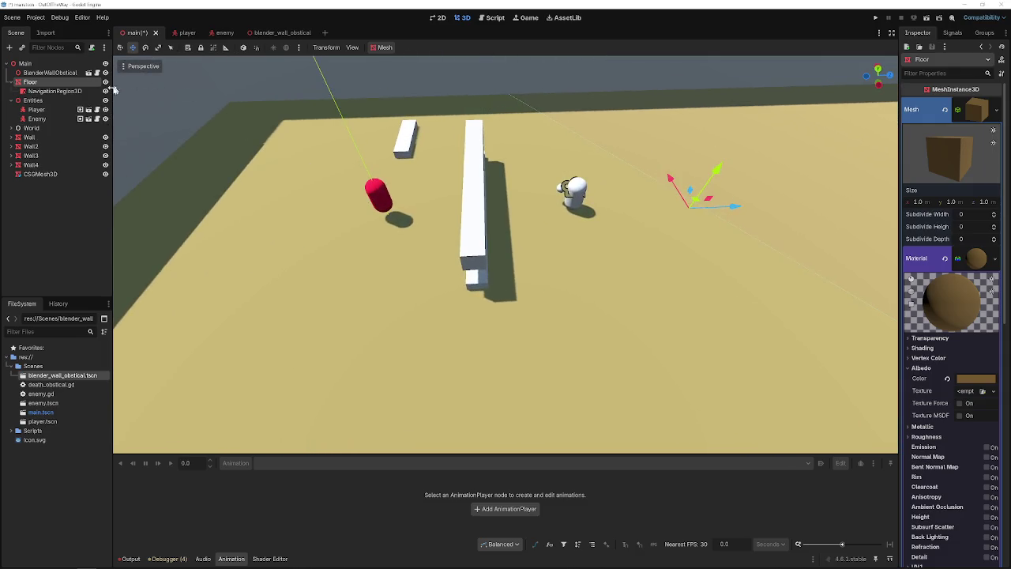
# - Inspect BlenderWallObstical's Transform, Visibility, Process and Auto Translate Inspector sections
pyautogui.click(49, 73)
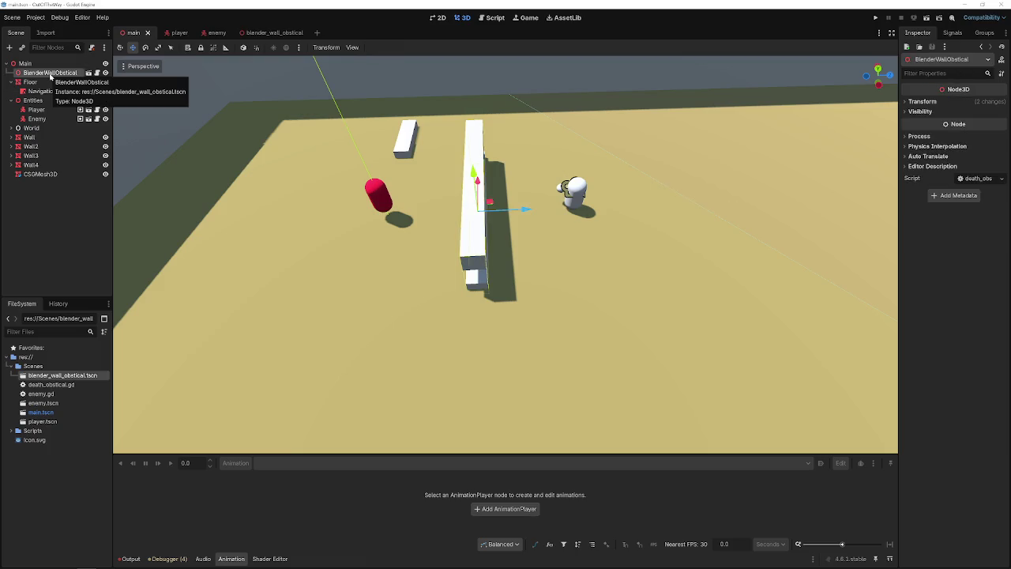
pyautogui.click(932, 101)
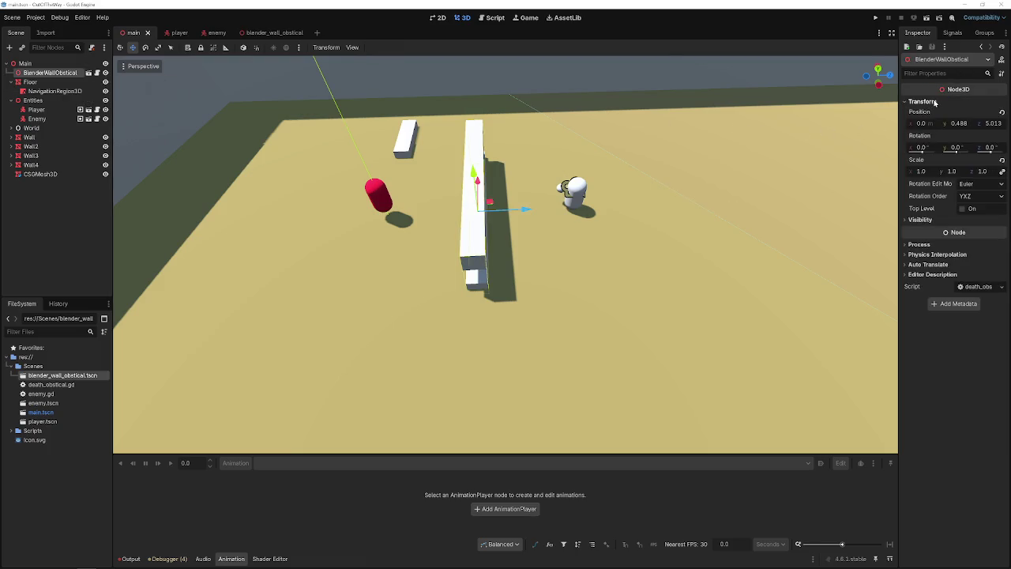
pyautogui.click(935, 102)
pyautogui.click(932, 111)
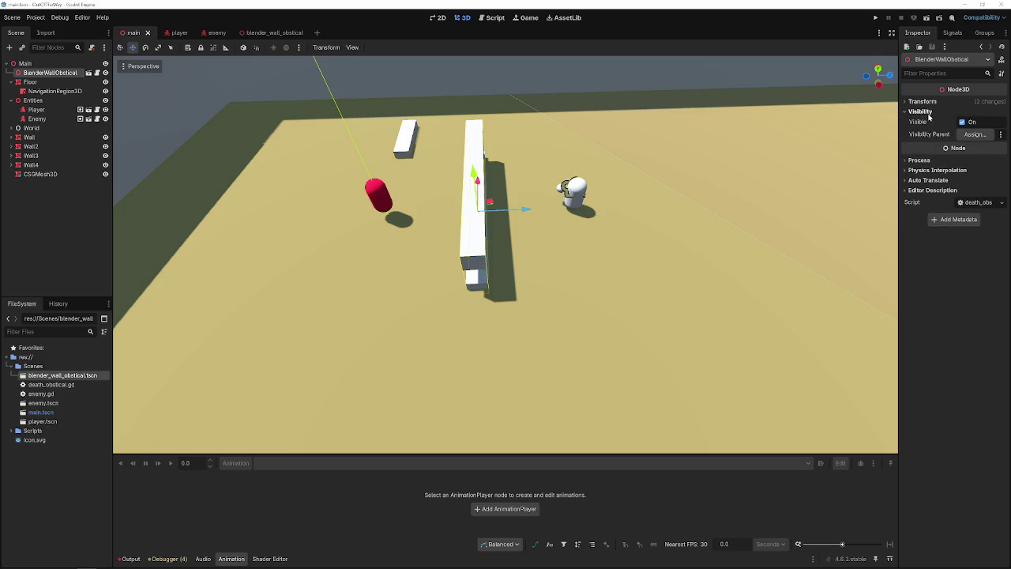
pyautogui.click(931, 112)
pyautogui.click(926, 137)
pyautogui.click(927, 138)
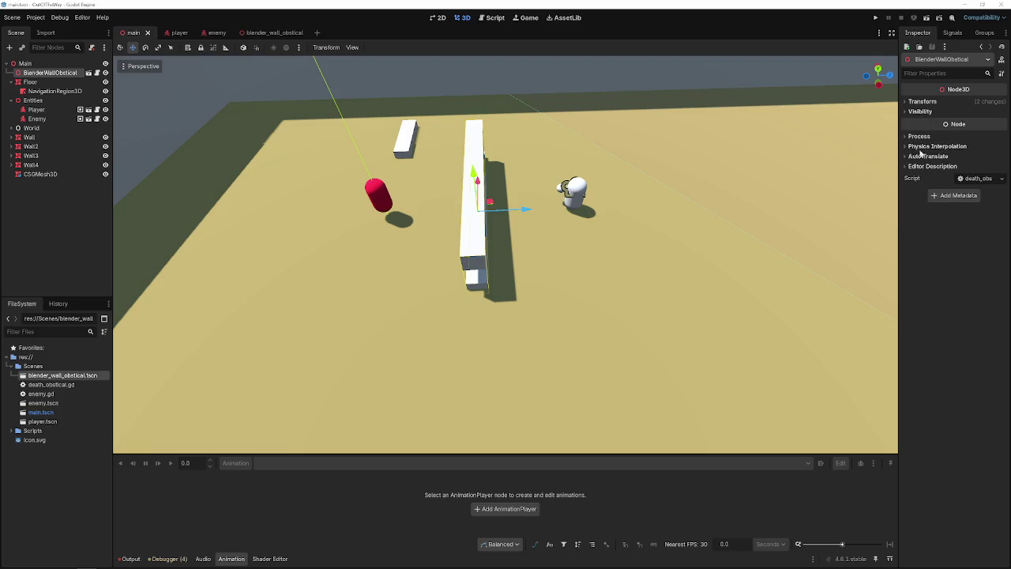
pyautogui.click(920, 155)
pyautogui.click(921, 154)
# - Open the blender_wall_obstical scene and check the CollisionShape3D's visibility and configuration warning
pyautogui.click(89, 73)
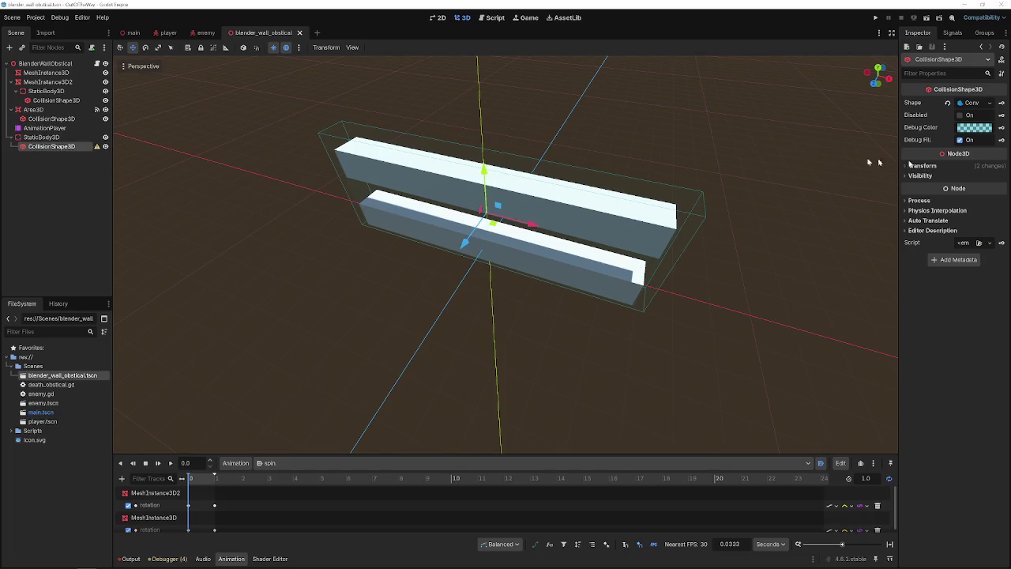
pyautogui.click(105, 147)
pyautogui.click(97, 147)
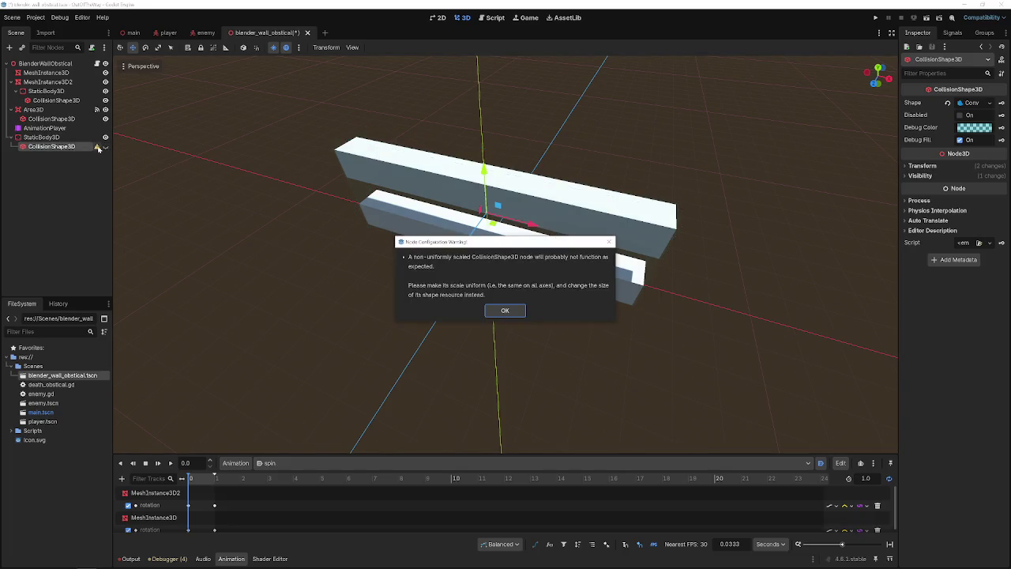
pyautogui.click(502, 311)
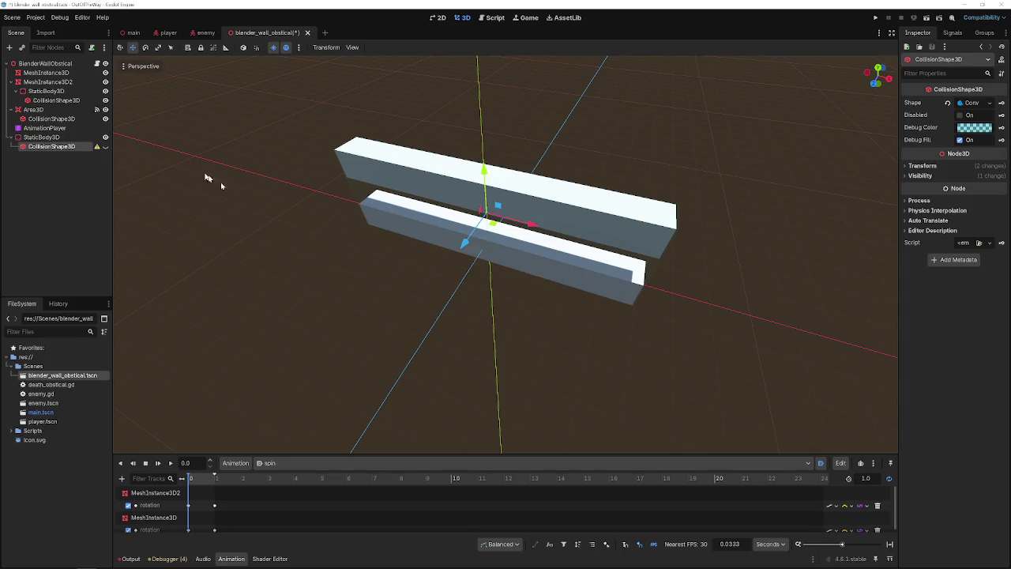
pyautogui.click(105, 147)
pyautogui.click(97, 147)
pyautogui.press('Escape')
# - Filter the Inspector properties by 'coll' and select the StaticBody3D node
pyautogui.click(924, 166)
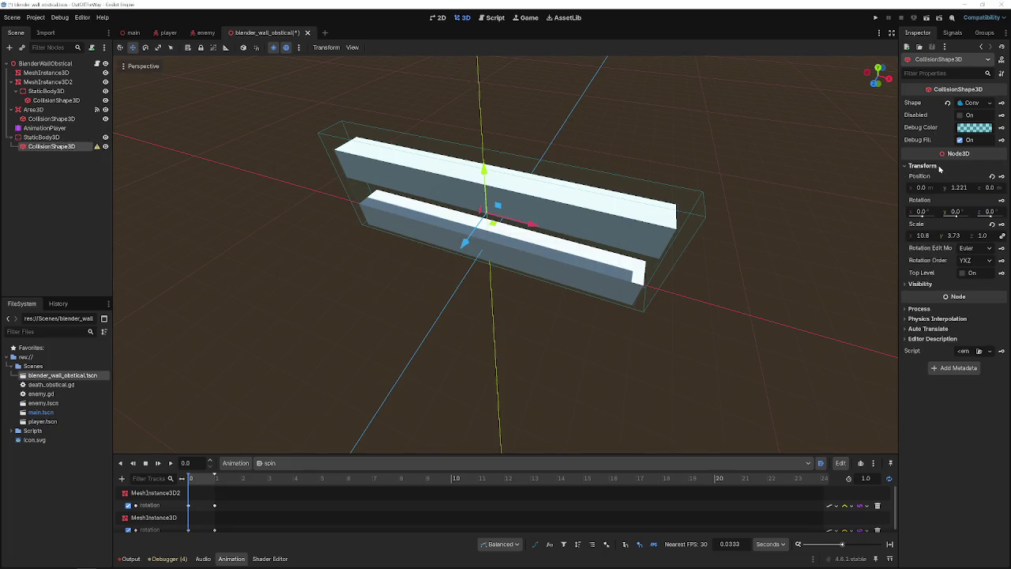
pyautogui.click(938, 166)
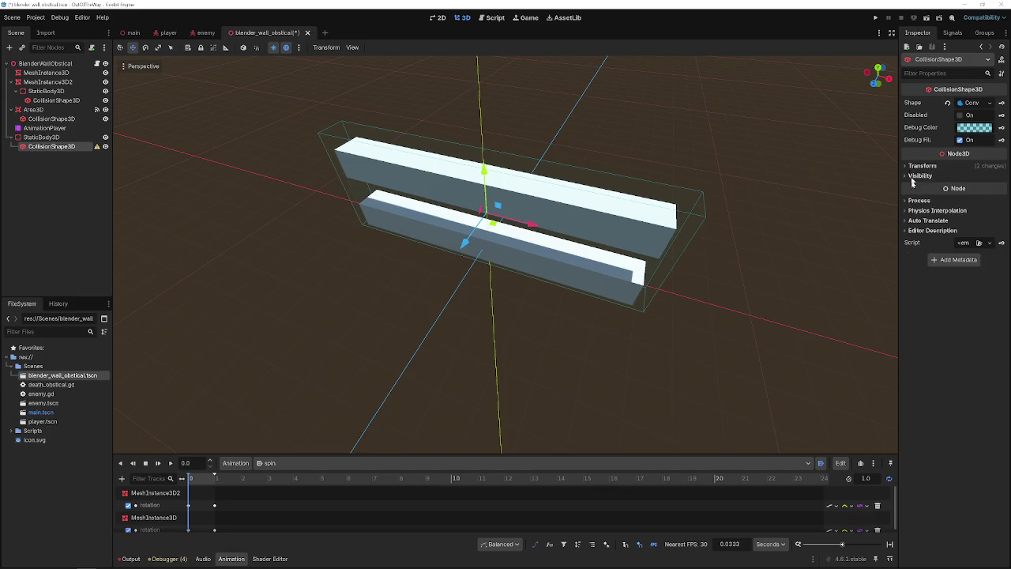
pyautogui.write('coll')
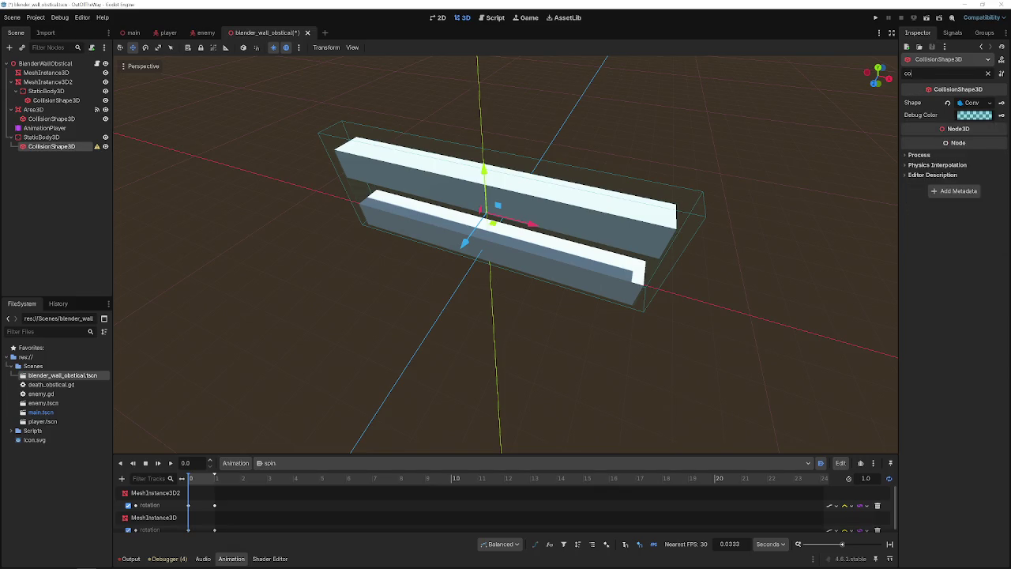
pyautogui.click(72, 137)
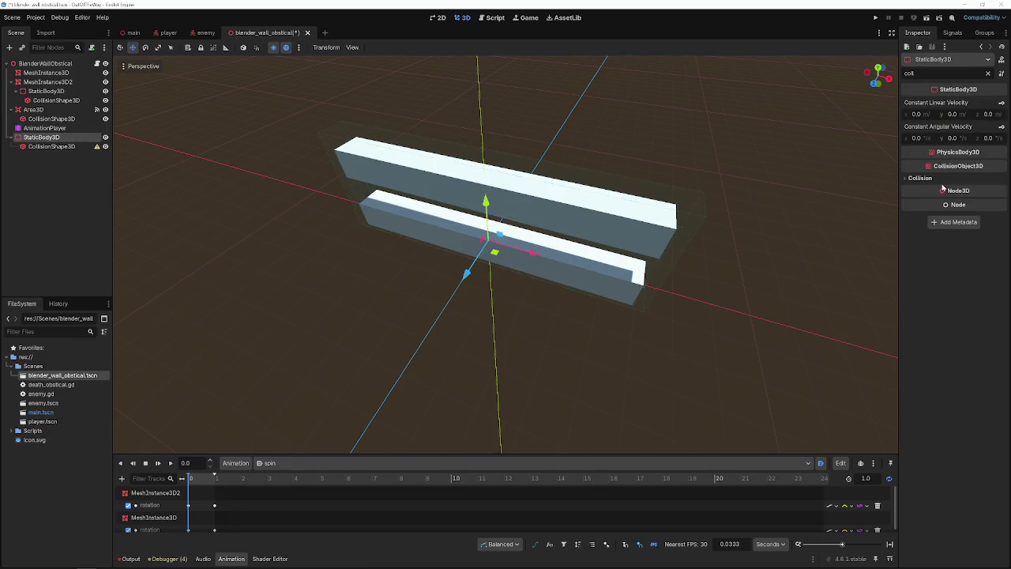